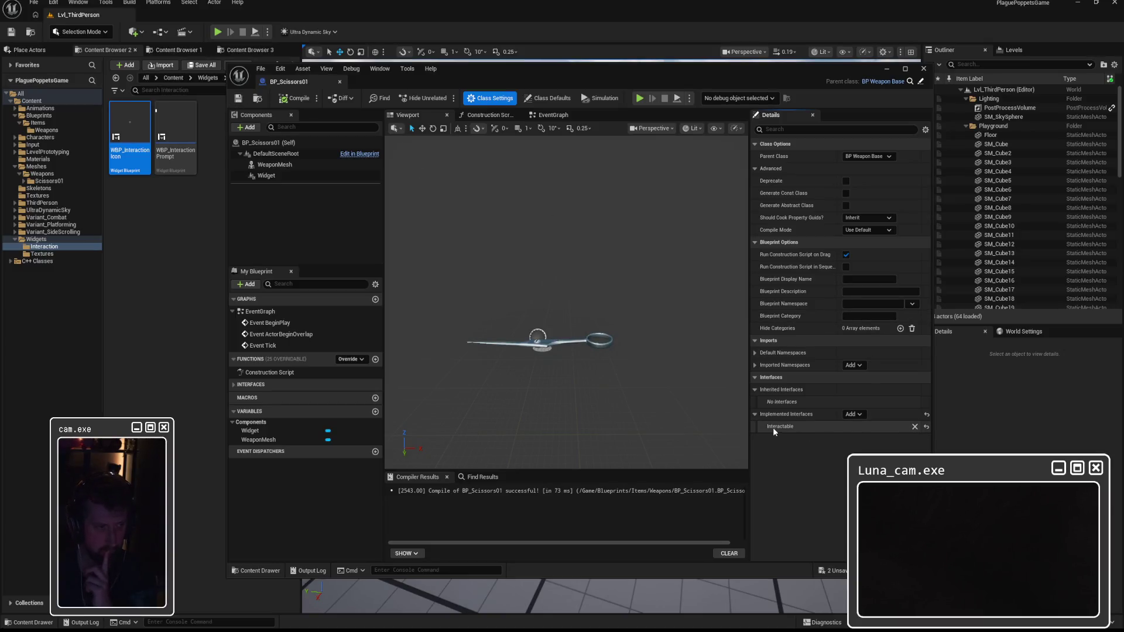
Expand Interfaces > Interaction and tick CanInteract's Return Value so it returns true
click(237, 386)
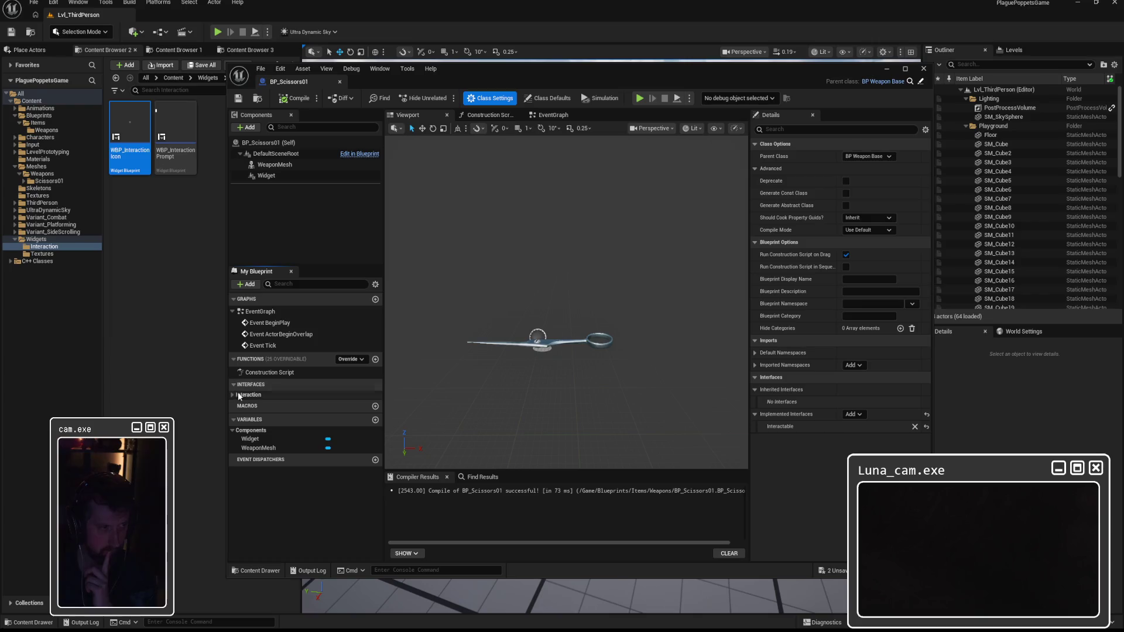
click(238, 396)
click(259, 405)
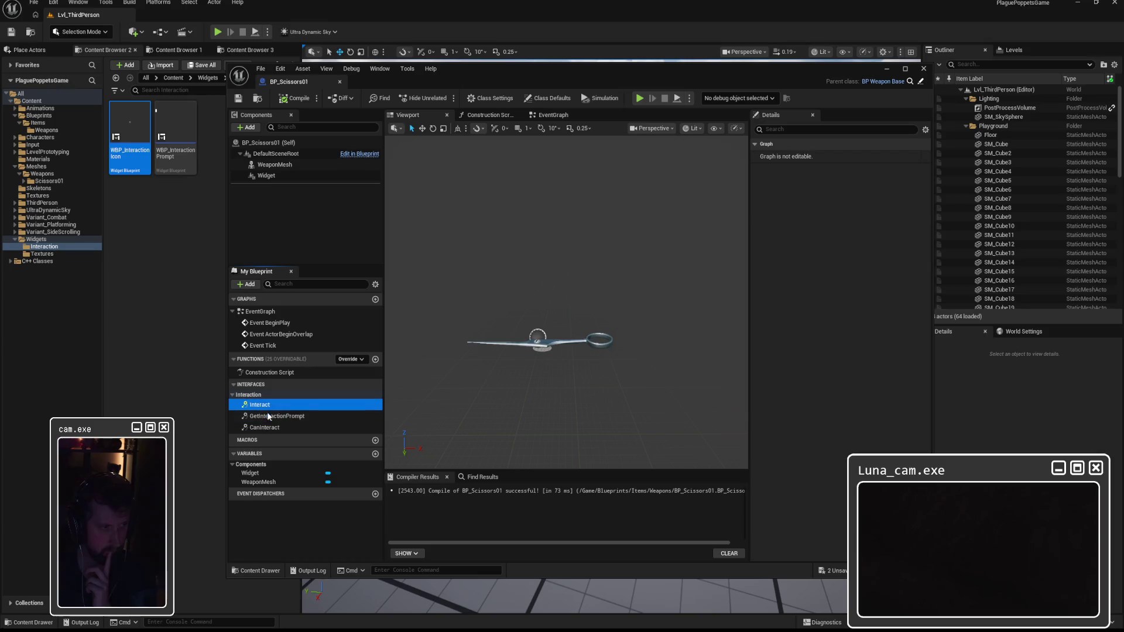
click(267, 417)
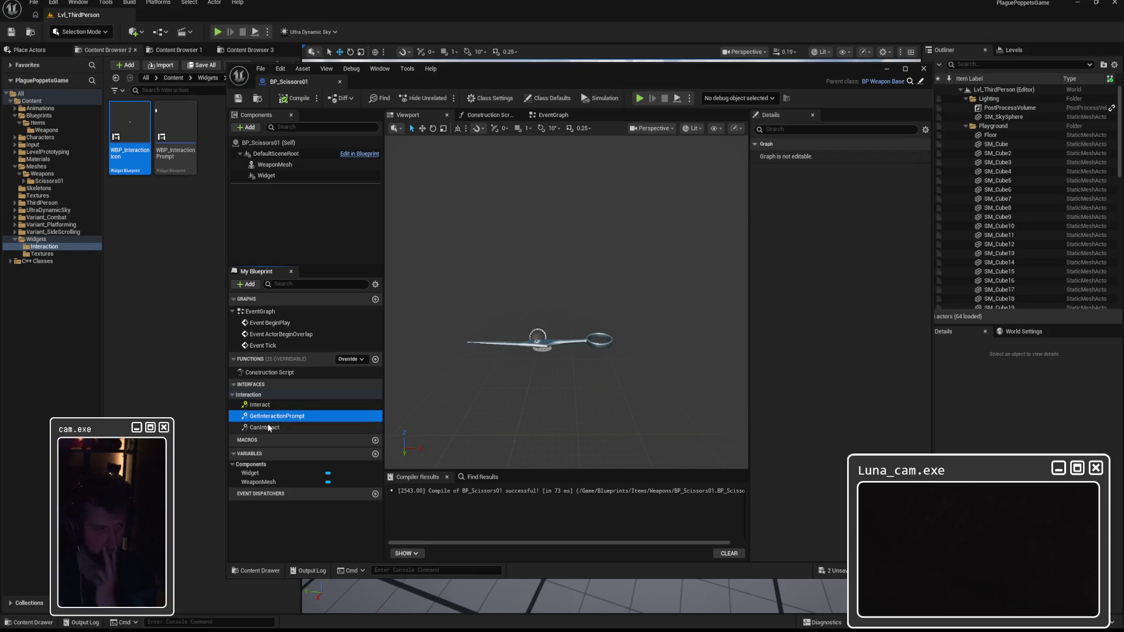
click(266, 426)
double_click(269, 428)
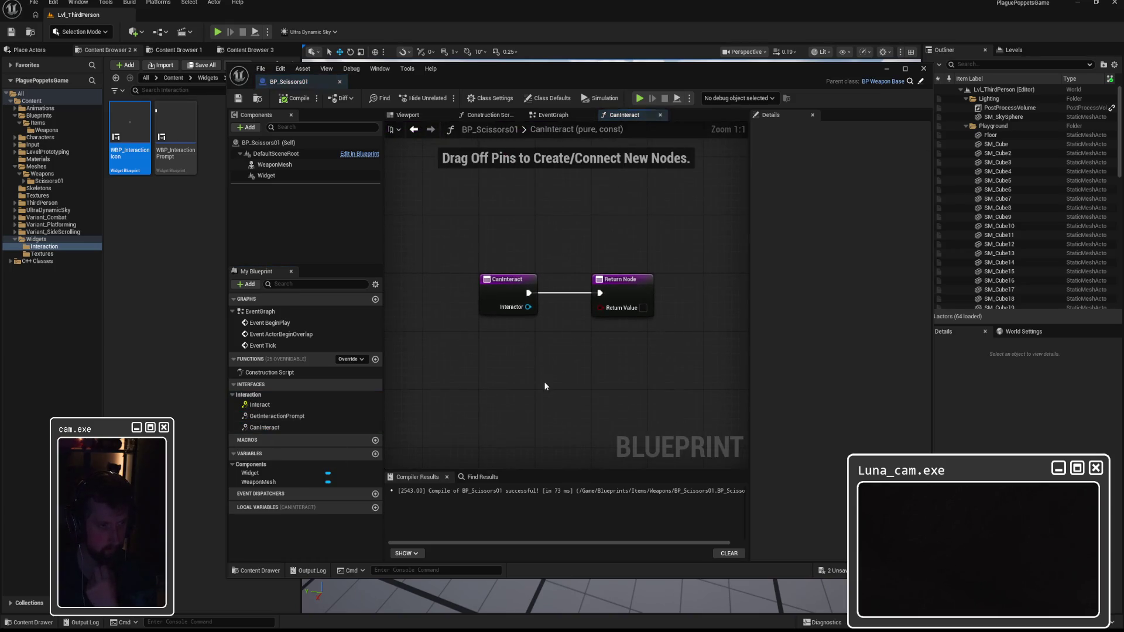
click(643, 308)
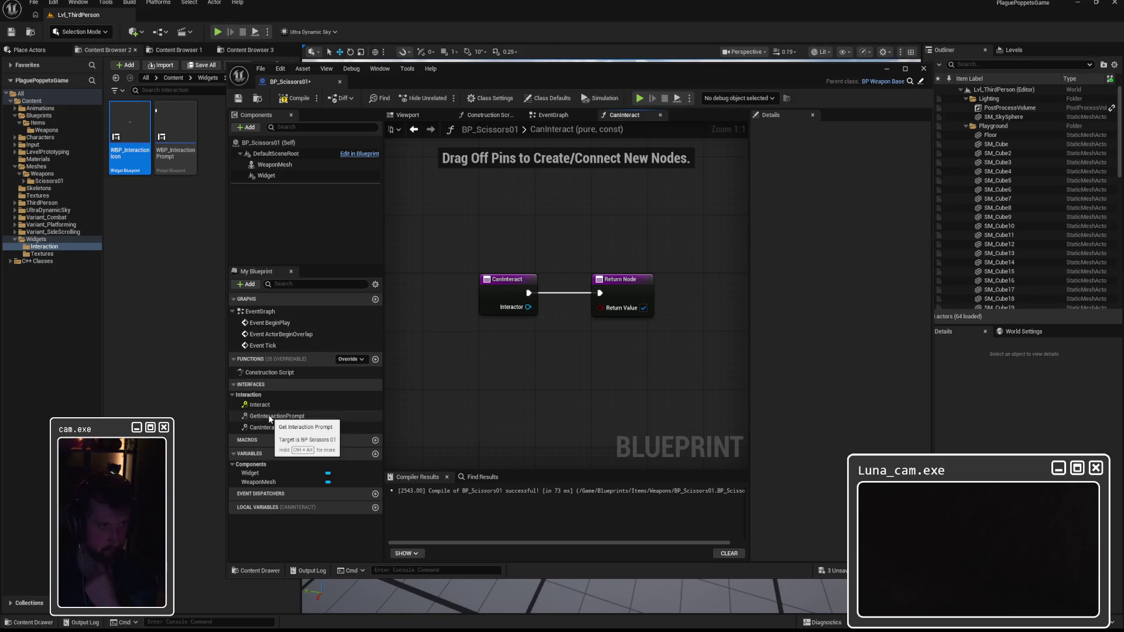
double_click(271, 416)
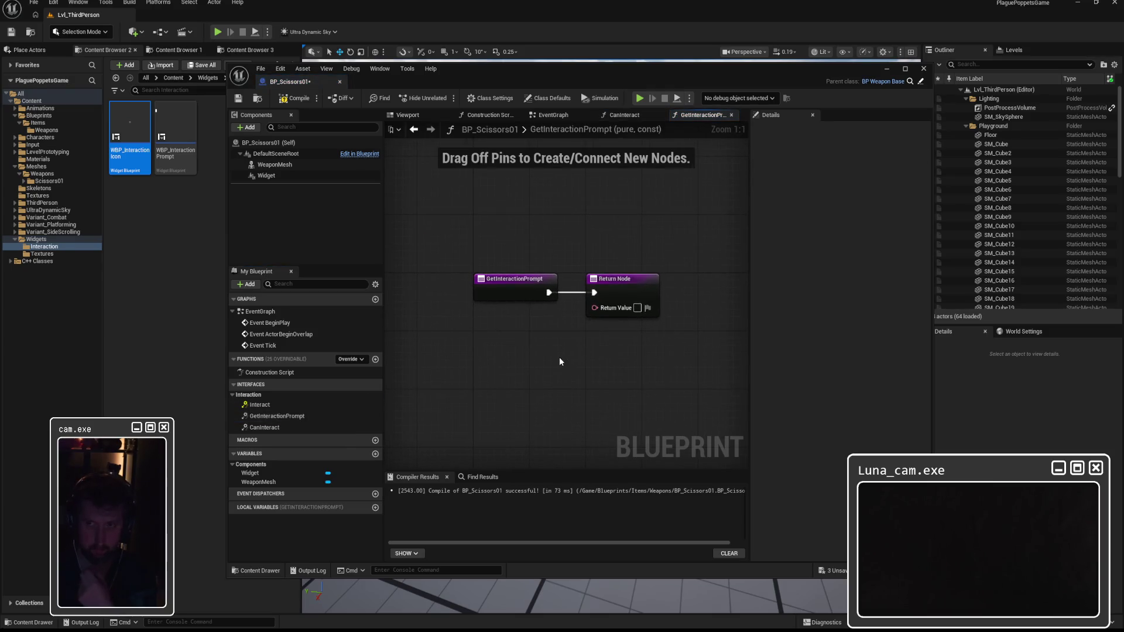
Try a To Text conversion node off the return value, then delete it
drag(595, 308, 532, 326)
text(text)
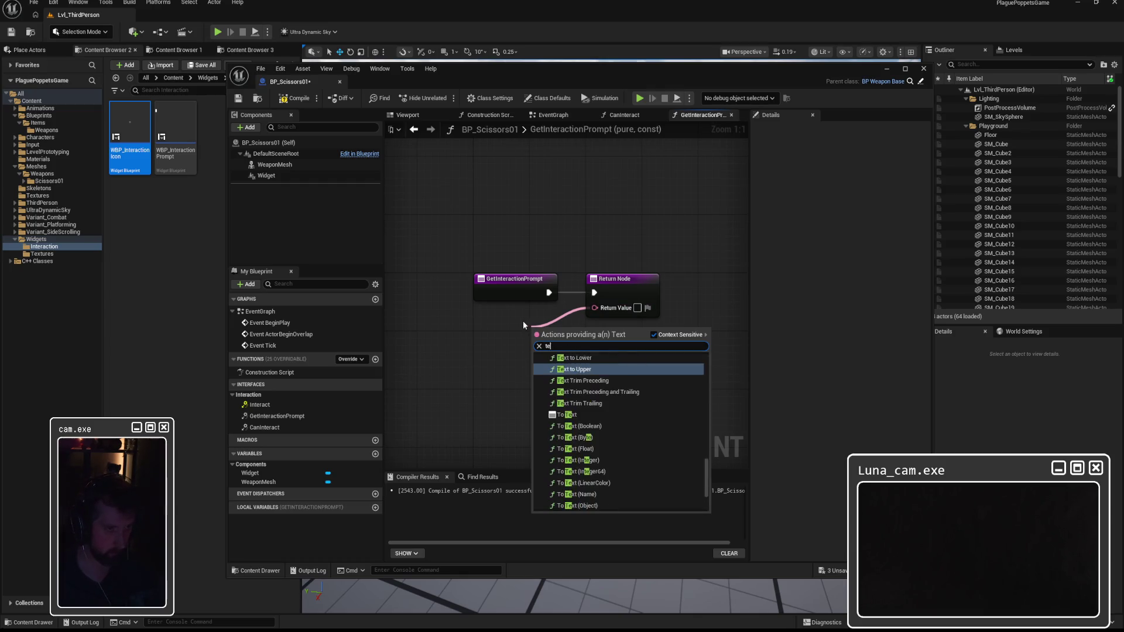
key(BackSpace)
key(BackSpace)
key(BackSpace)
text(fte)
key(BackSpace)
key(BackSpace)
key(BackSpace)
text(text)
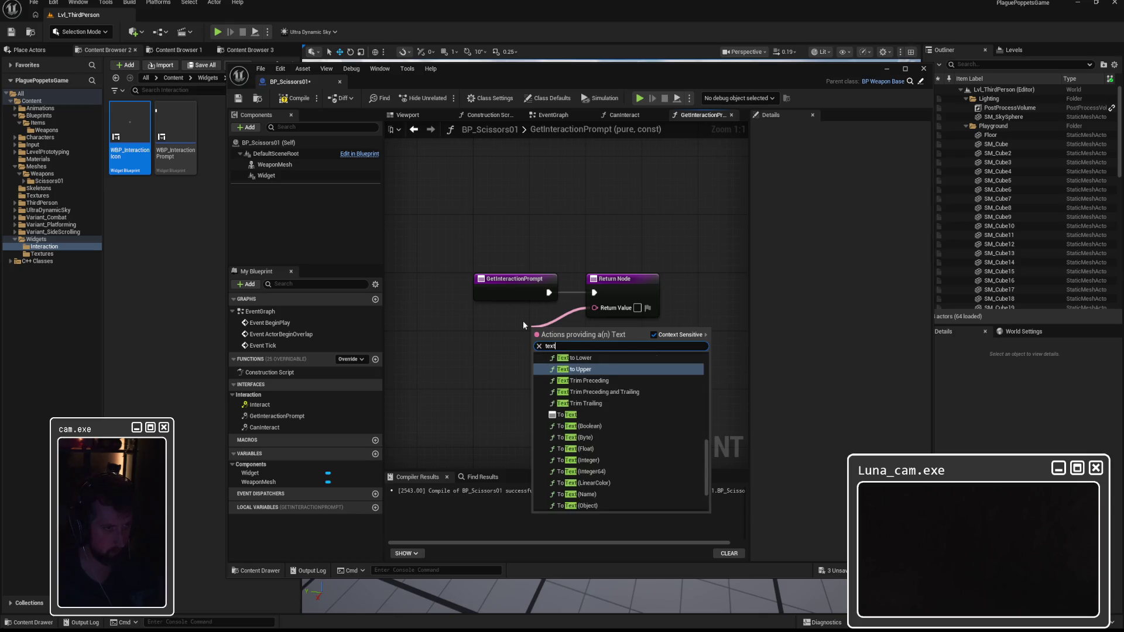
scroll(603, 387, up, 2)
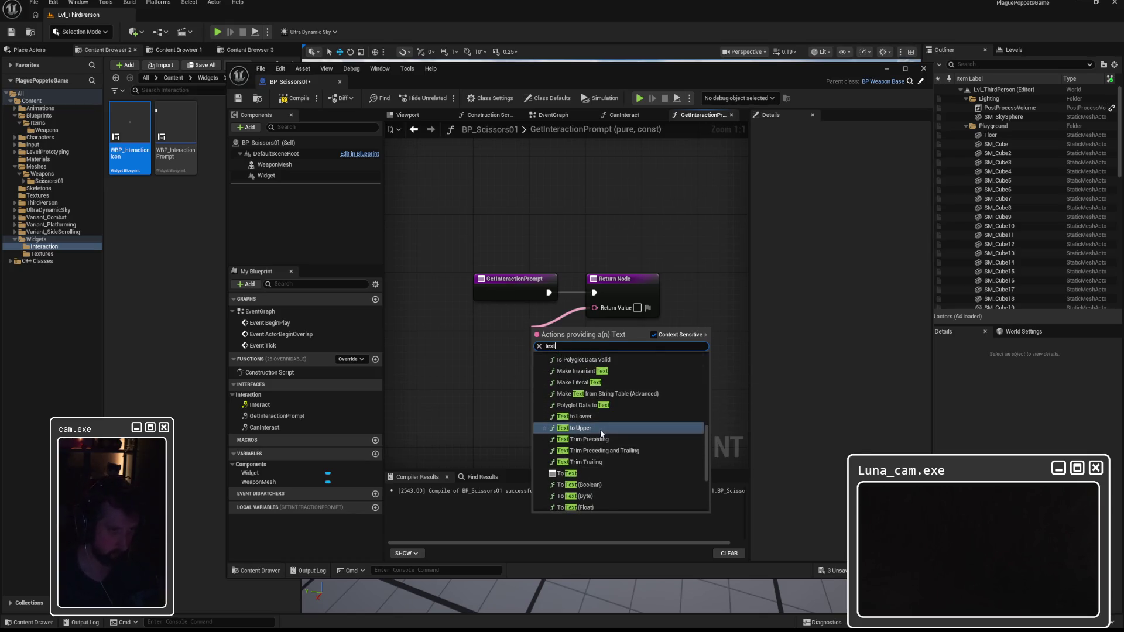
click(578, 458)
drag(596, 351, 514, 351)
key(Delete)
Search all actions for an 'ftext' node, then dismiss the search
right_click(483, 350)
text(ftext)
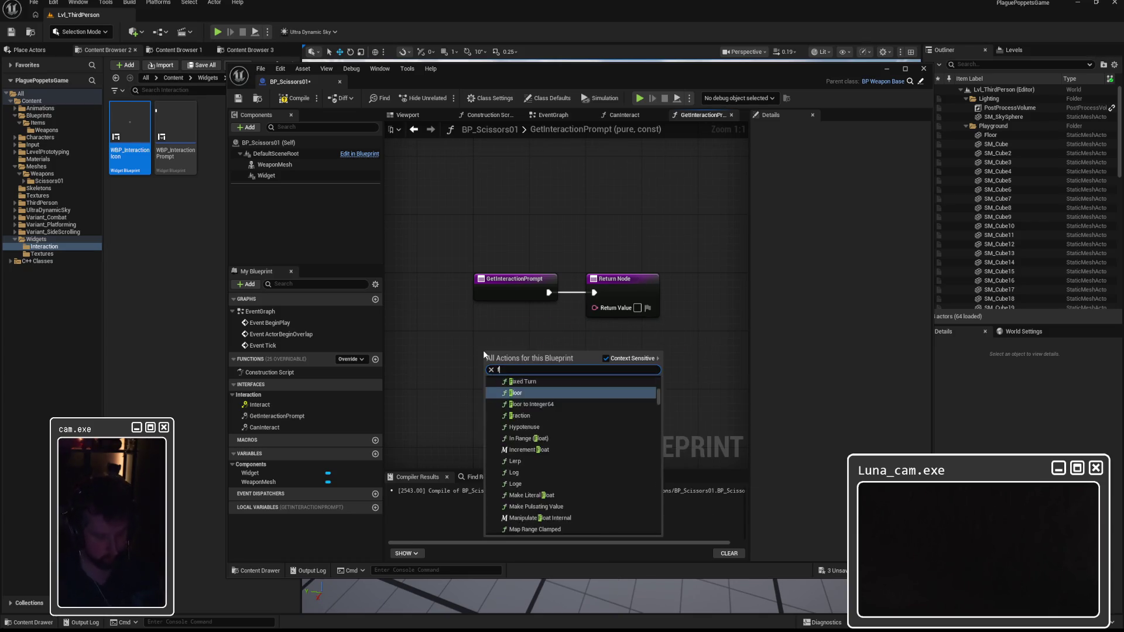
click(607, 359)
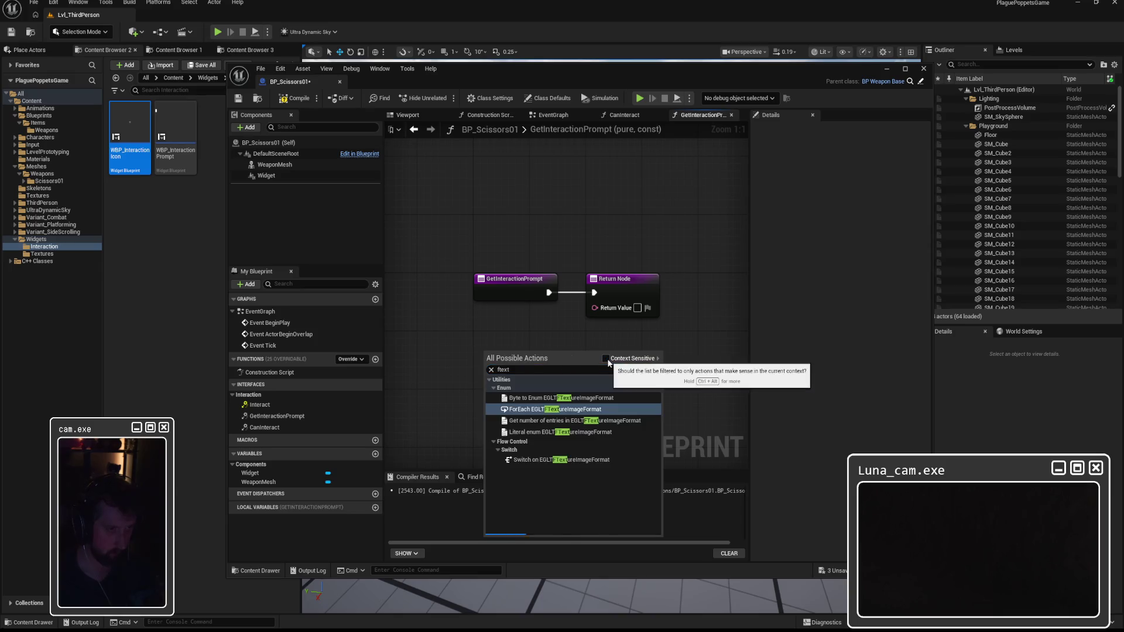
click(499, 340)
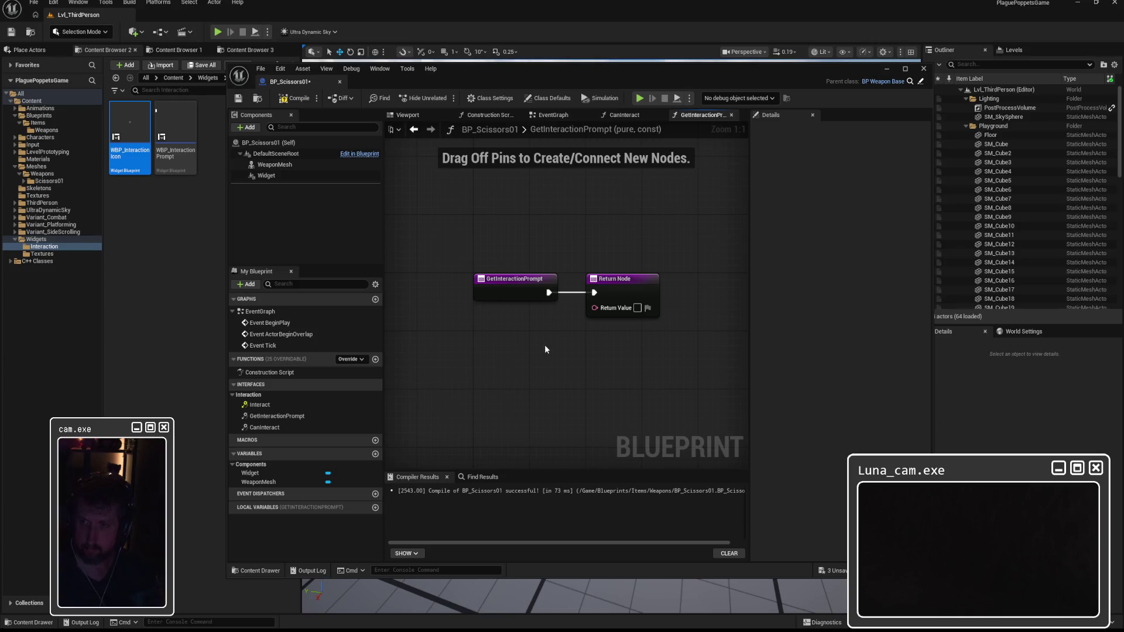
Try a Select Text node feeding the return value, then delete it
drag(594, 308, 517, 349)
text(text)
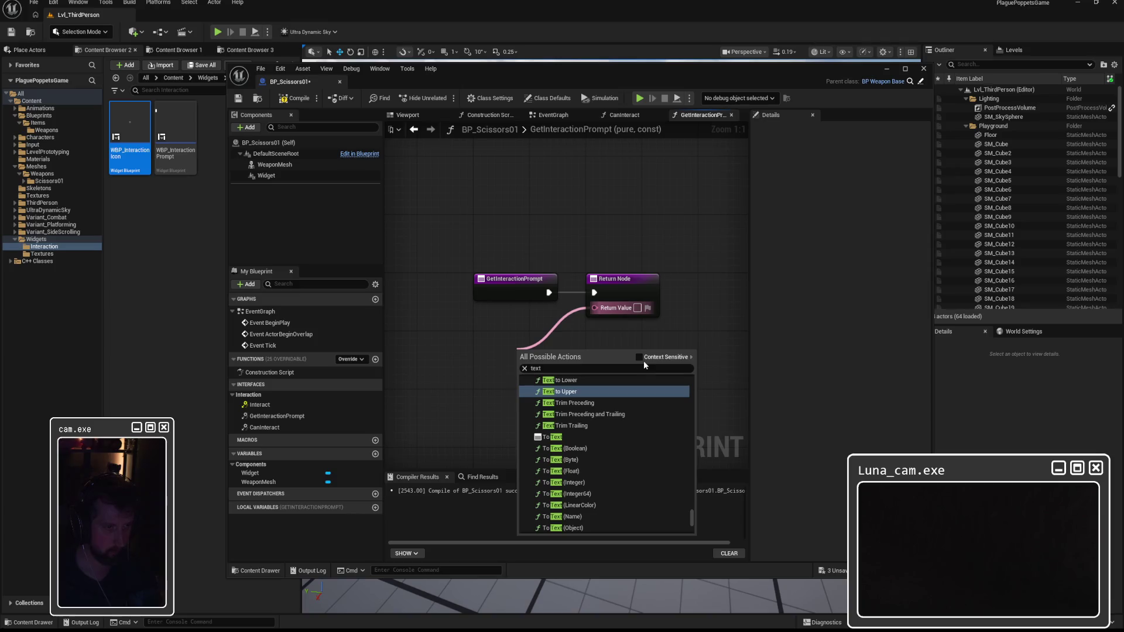
click(640, 356)
scroll(624, 430, down, 3)
scroll(624, 430, up, 3)
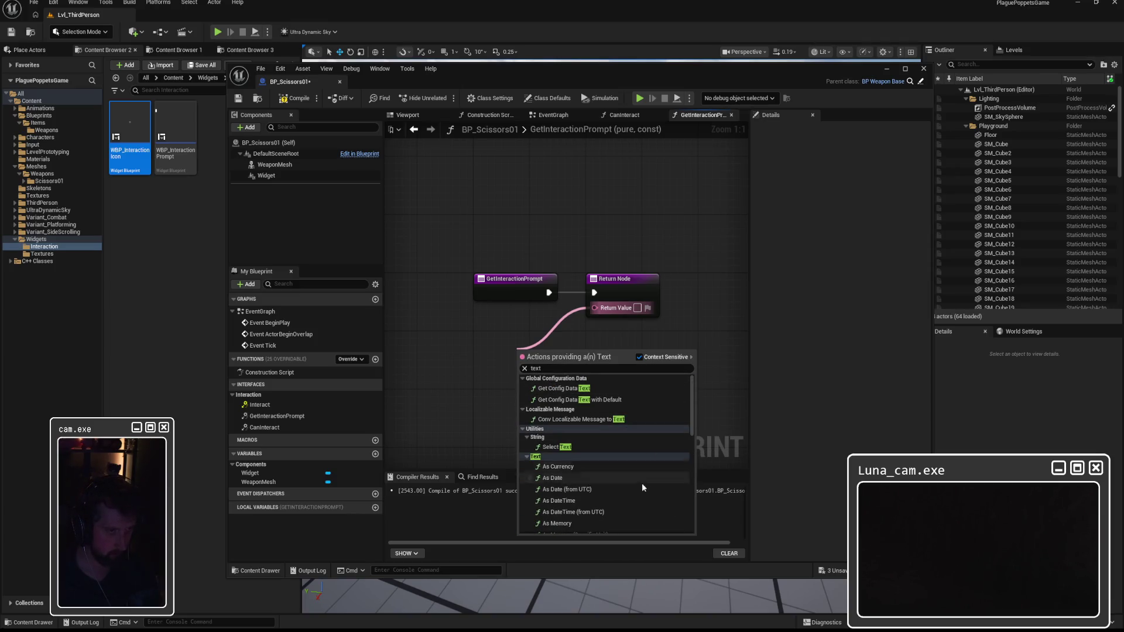
scroll(641, 485, down, 5)
scroll(643, 490, down, 5)
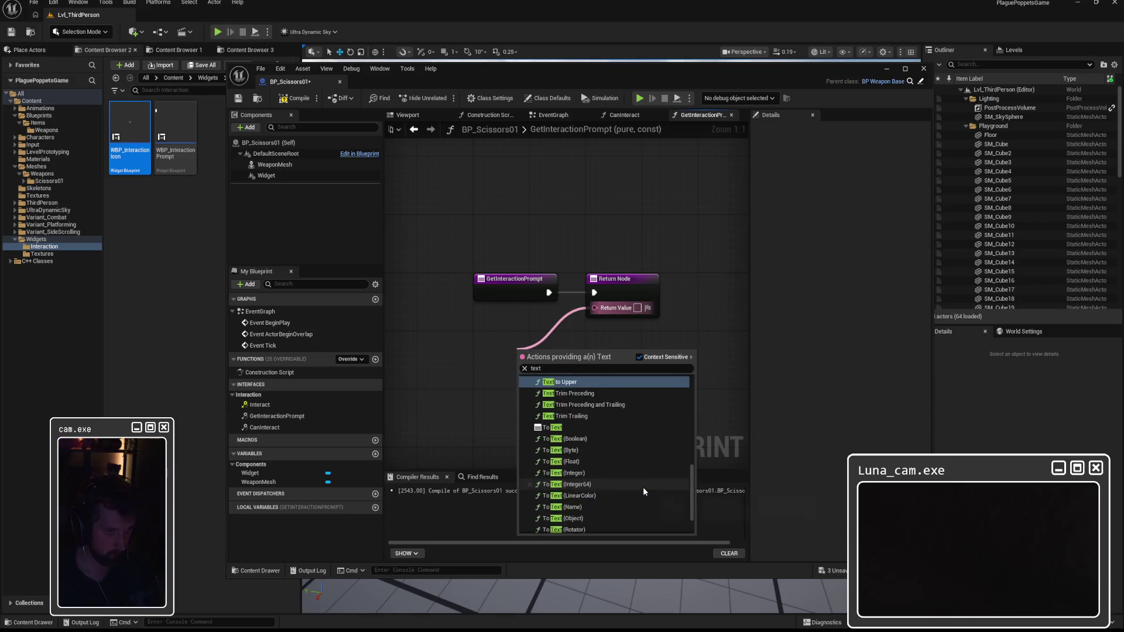
scroll(643, 487, up, 5)
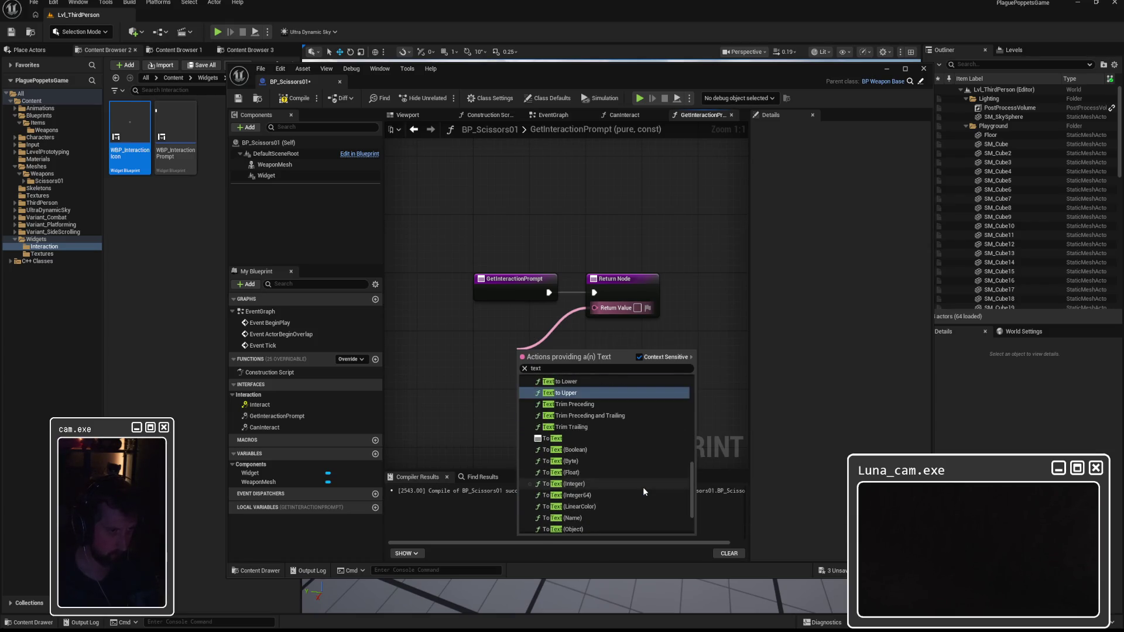
scroll(643, 486, down, 5)
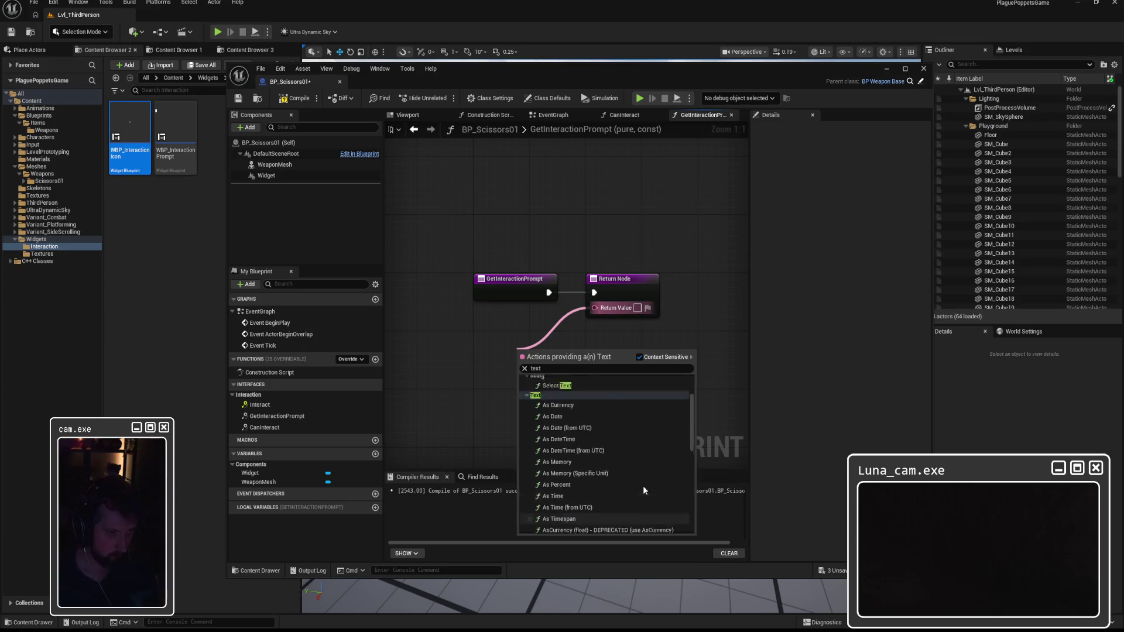
click(556, 450)
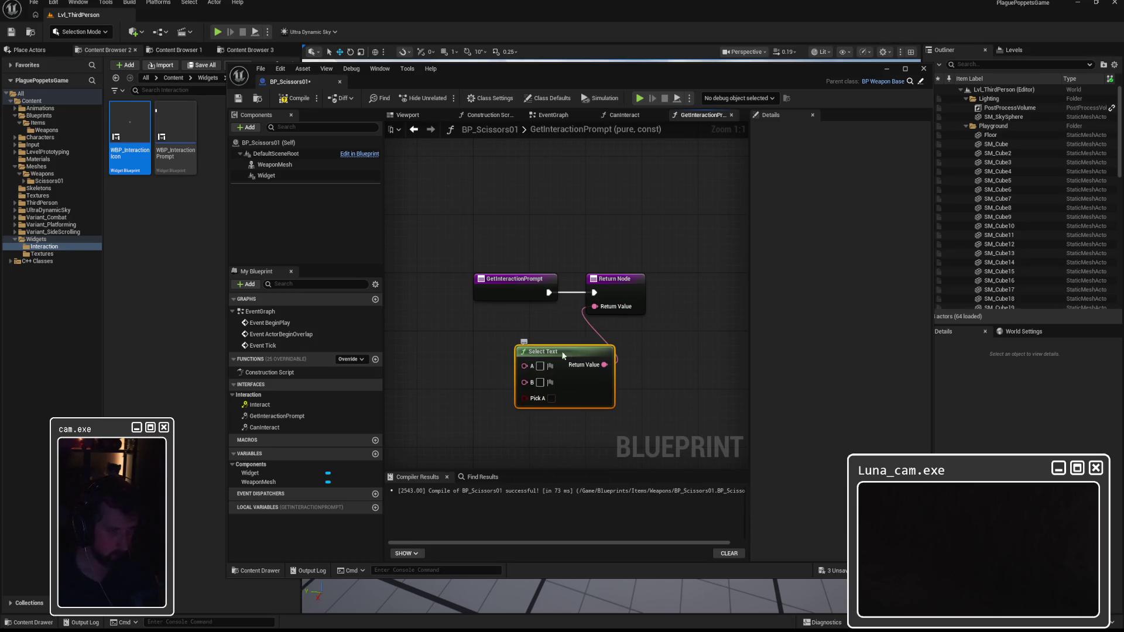
key(Delete)
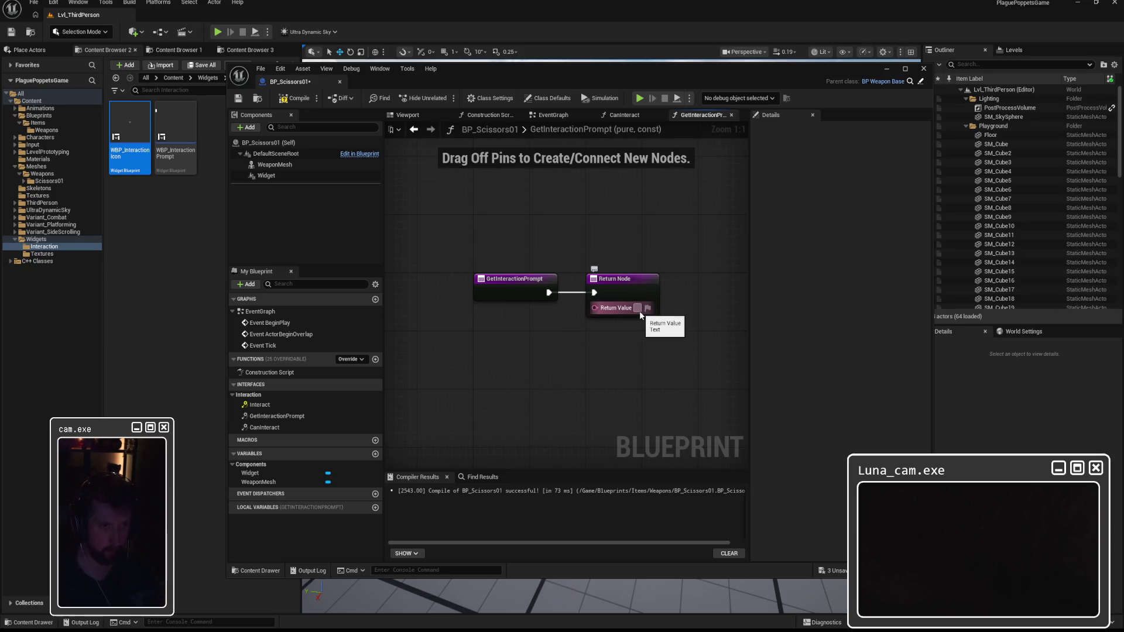
Enter 'Pick Up' as GetInteractionPrompt's Return Value and compile the blueprint
click(640, 311)
text(P)
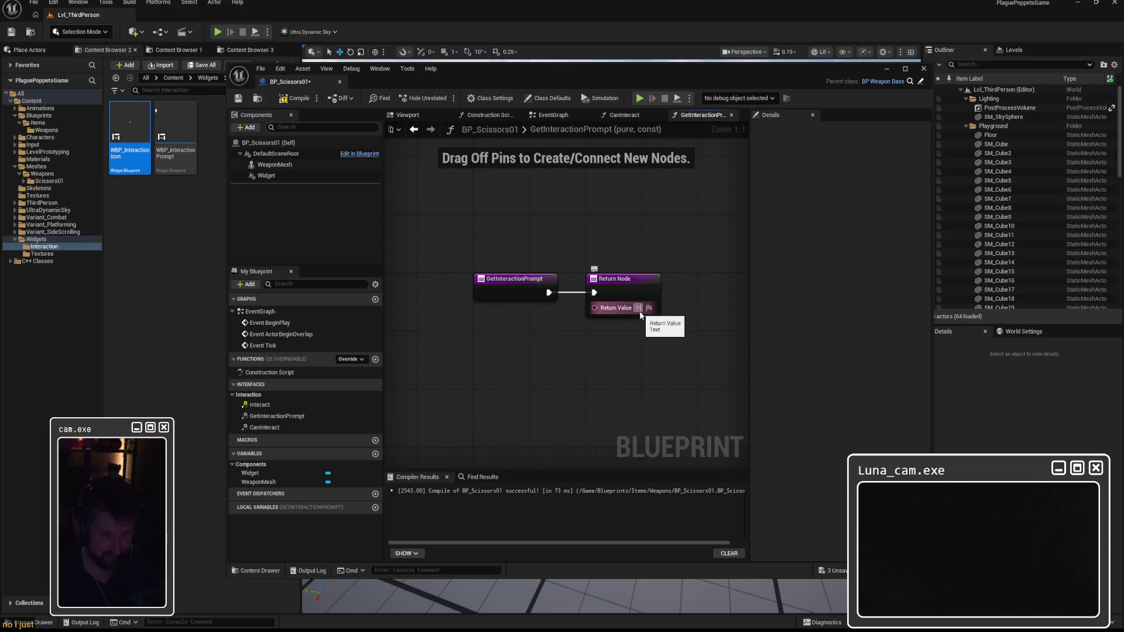
text(ick Up)
key(Return)
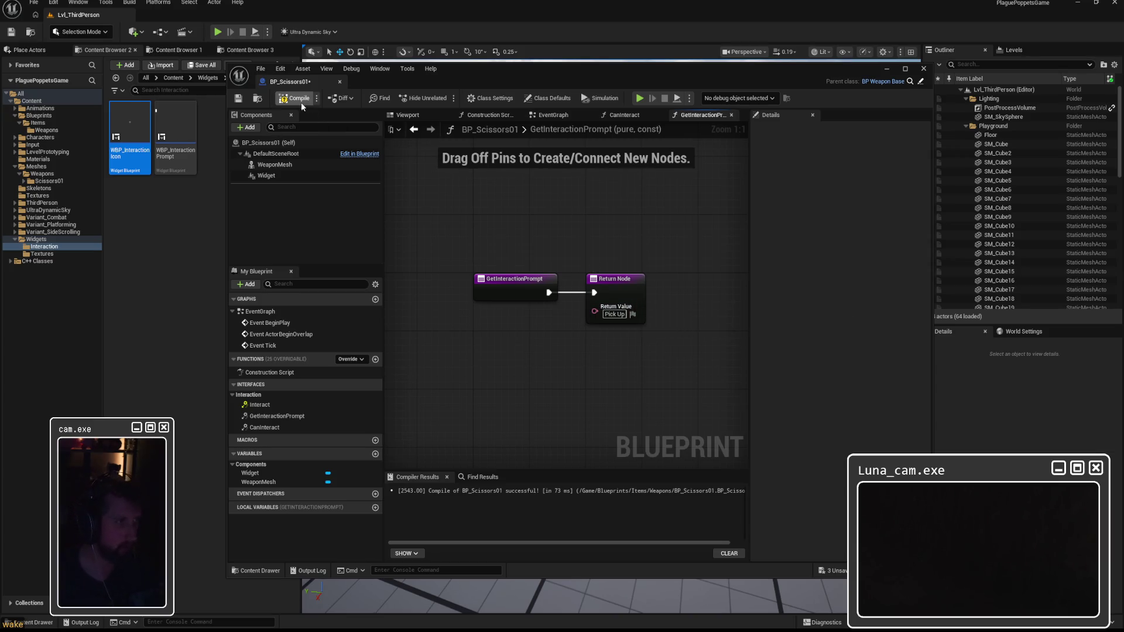
click(301, 103)
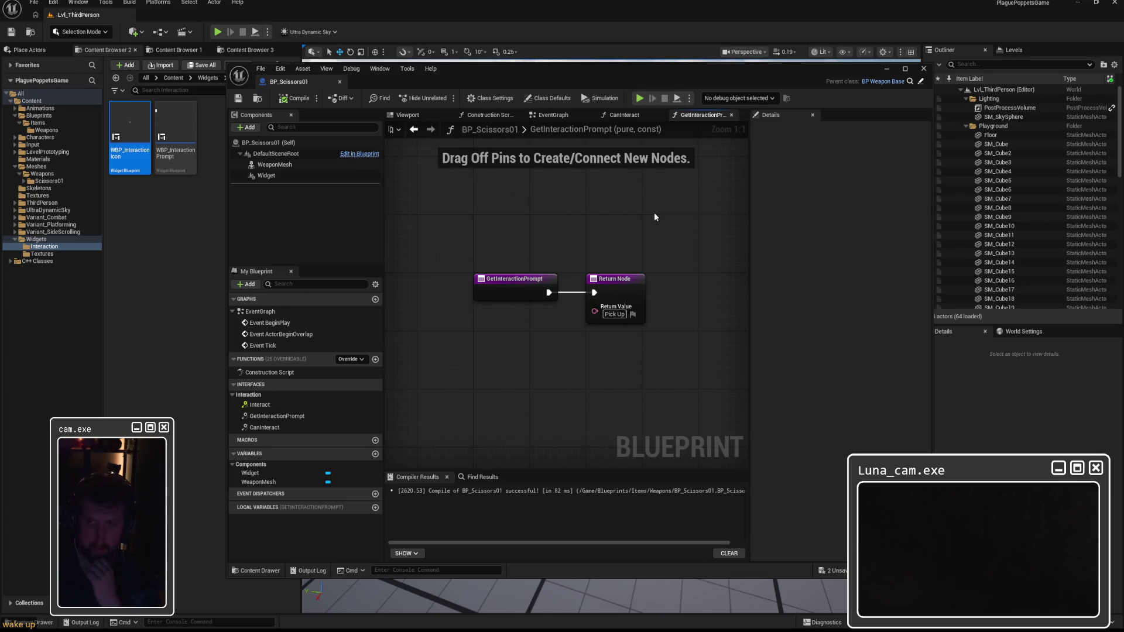
double_click(259, 404)
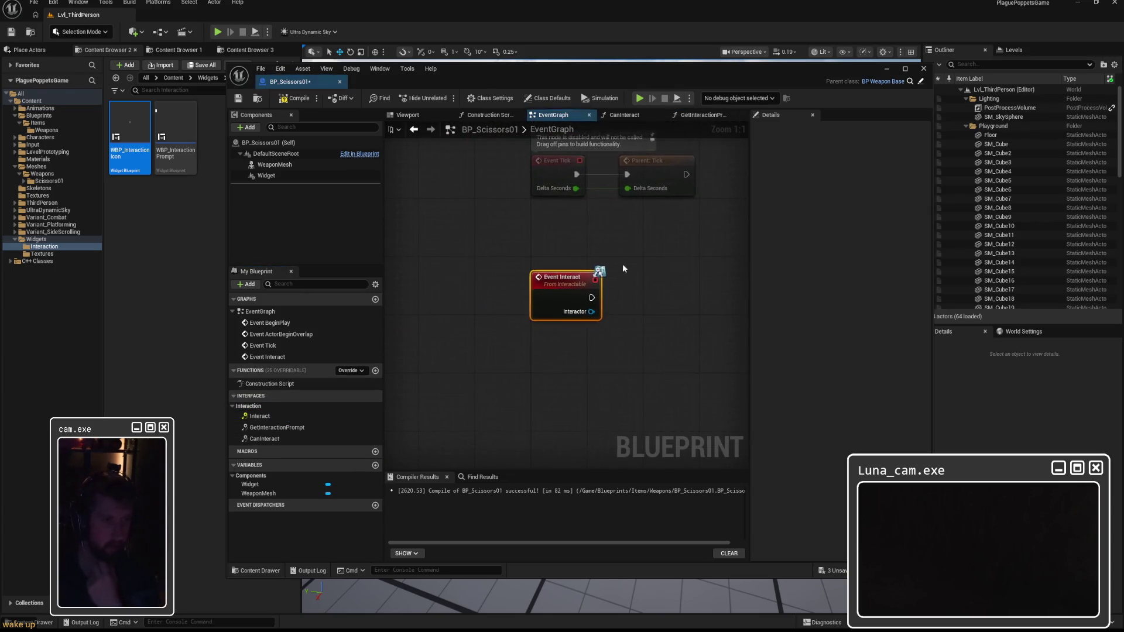
double_click(627, 88)
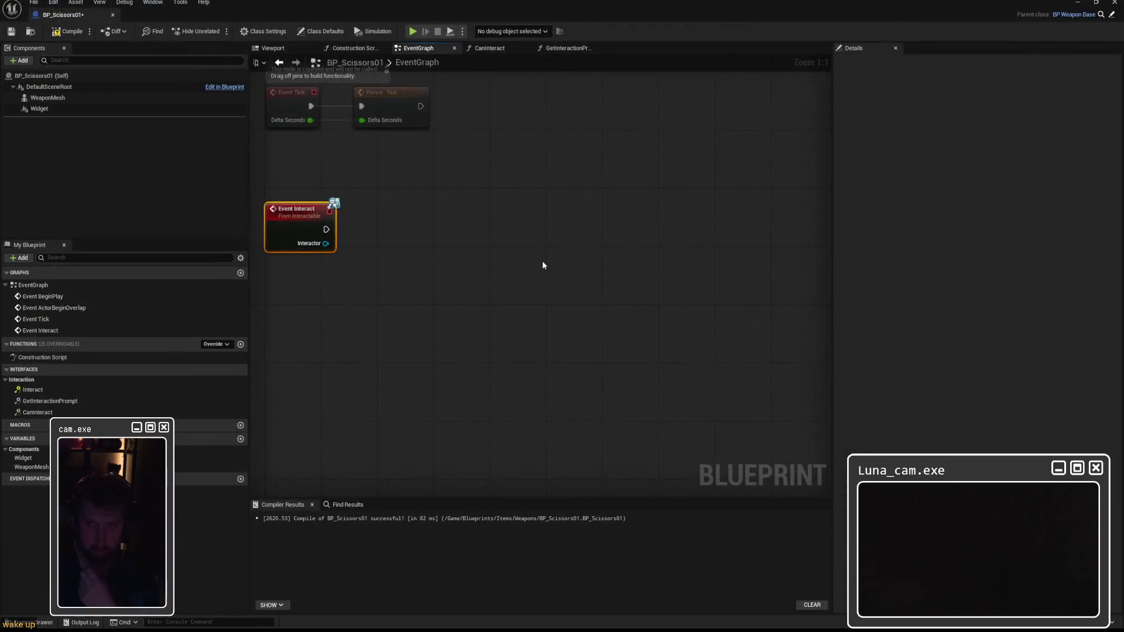
drag(420, 296, 511, 294)
text(cast to bp_popp)
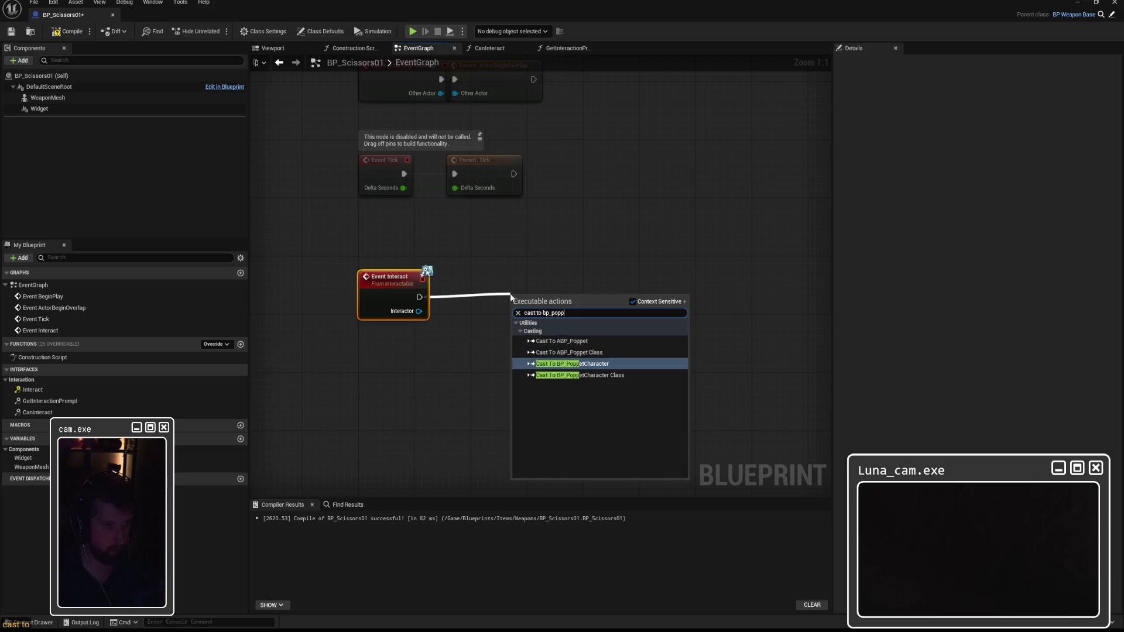
click(587, 367)
drag(551, 284, 580, 287)
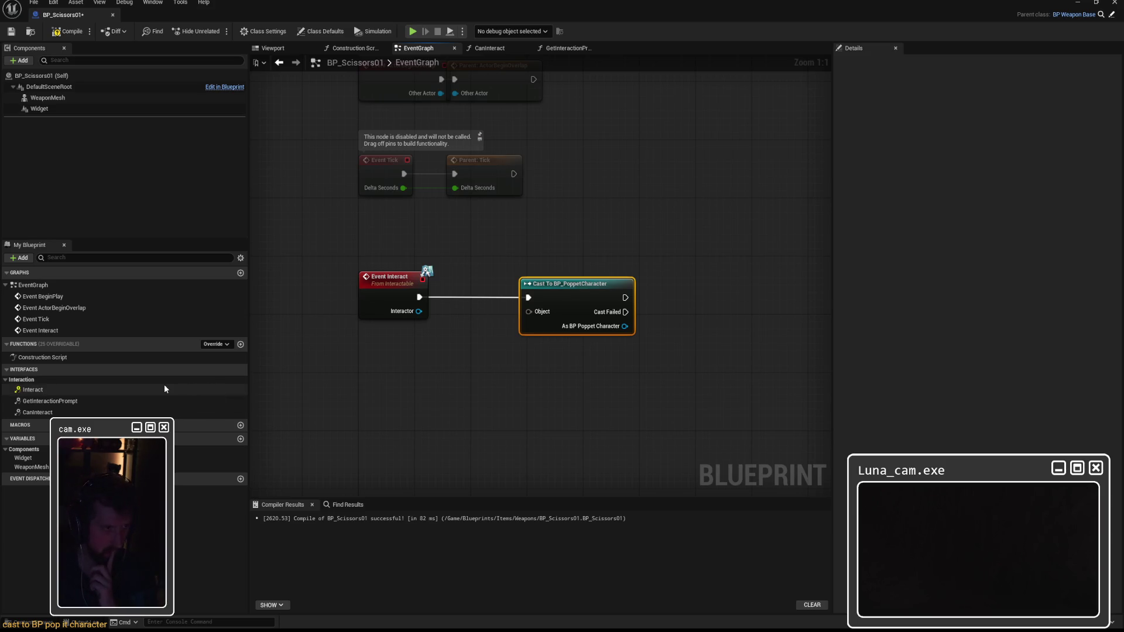
mouse_move(418, 311)
mouse_down()
mouse_move(529, 311)
mouse_move(534, 291)
mouse_up()
drag(658, 285, 540, 284)
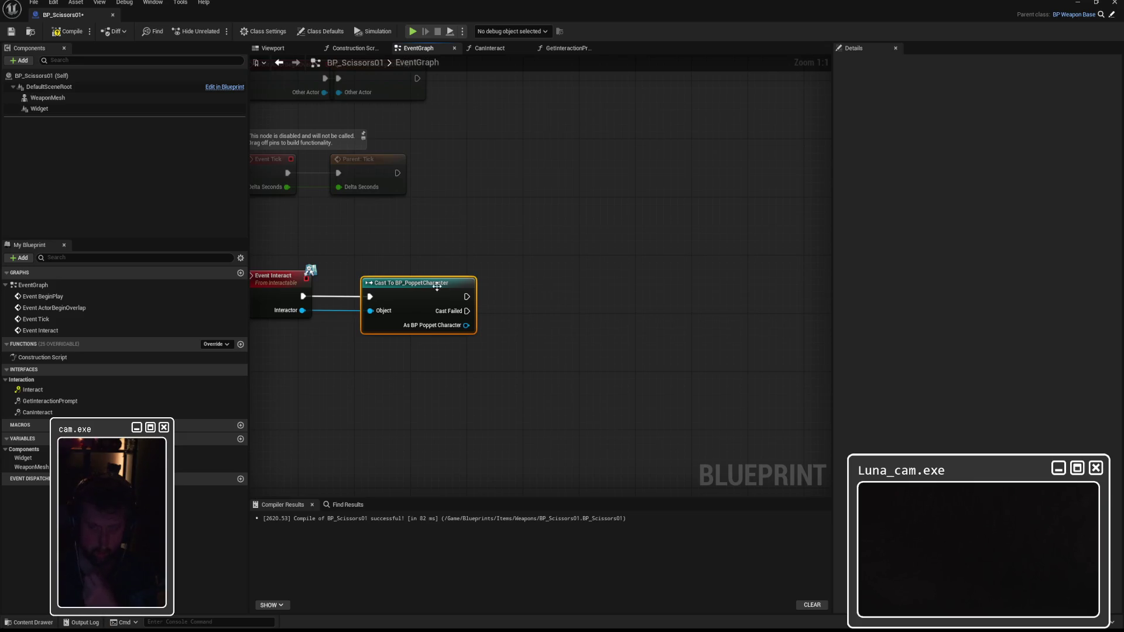
drag(467, 296, 565, 297)
text(call eq)
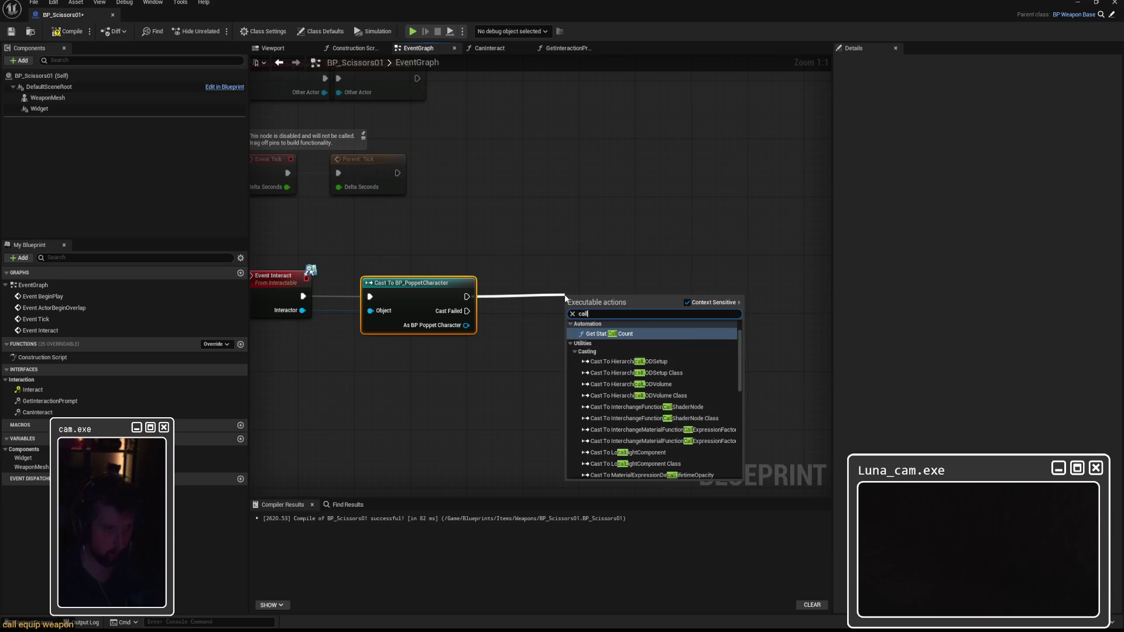
key(ctrl+a)
text(equip wea)
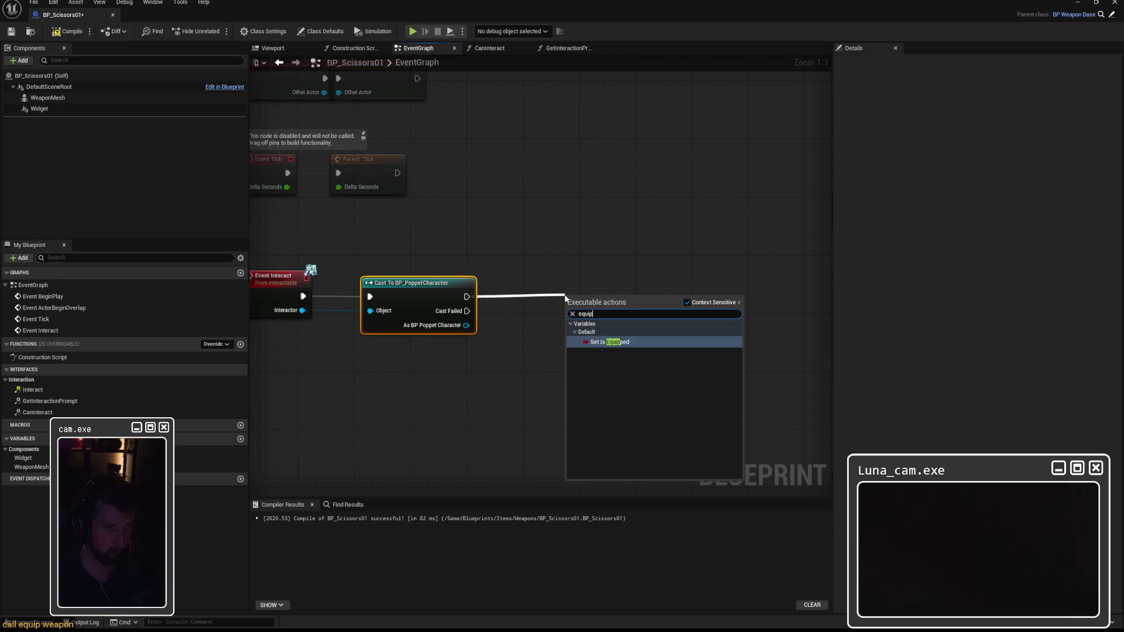
click(559, 246)
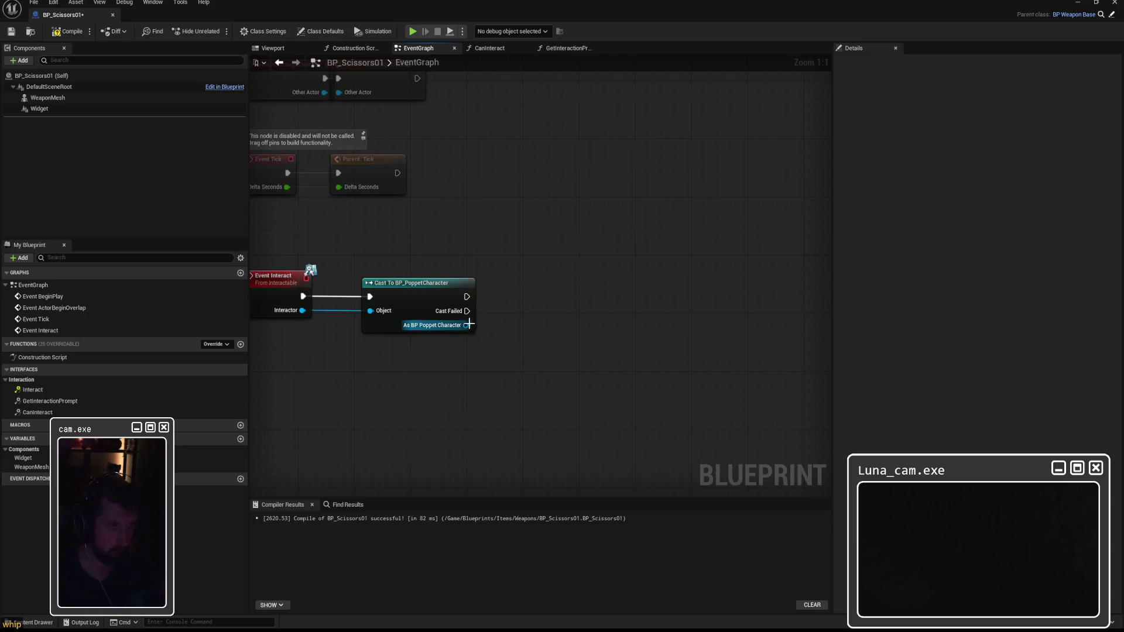
drag(467, 326, 544, 317)
text(equip we)
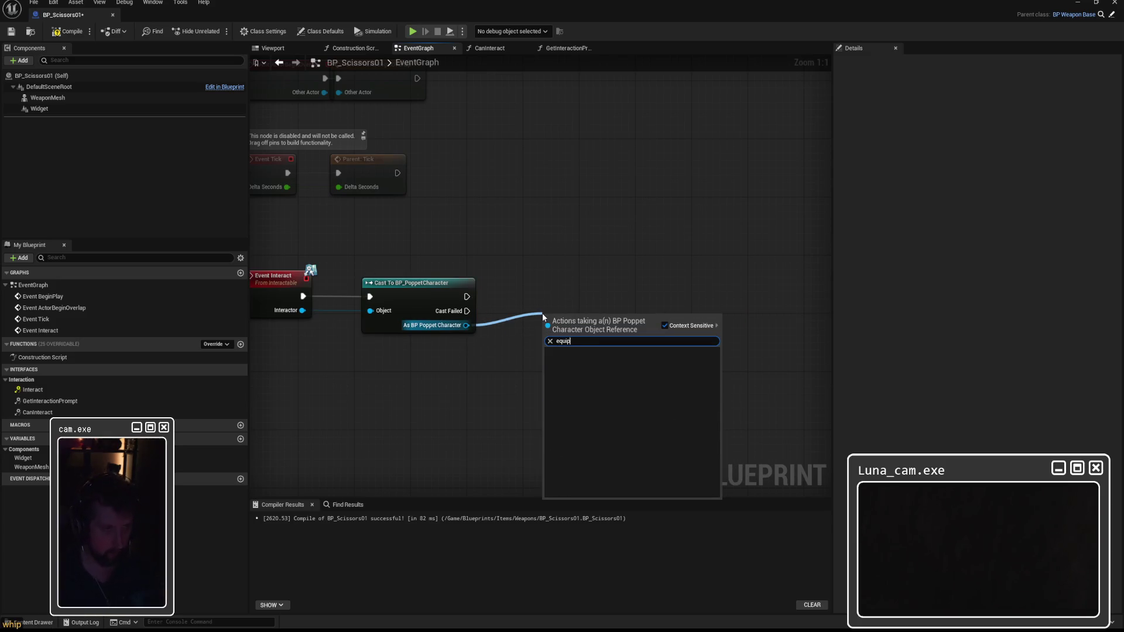
click(574, 230)
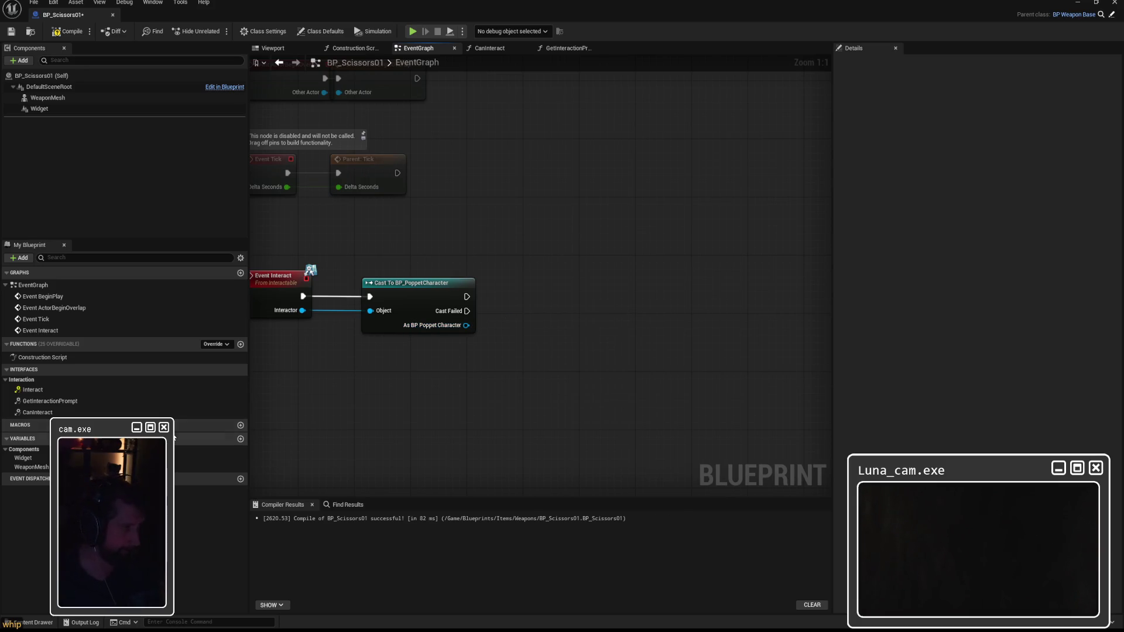
right_click(553, 285)
click(565, 254)
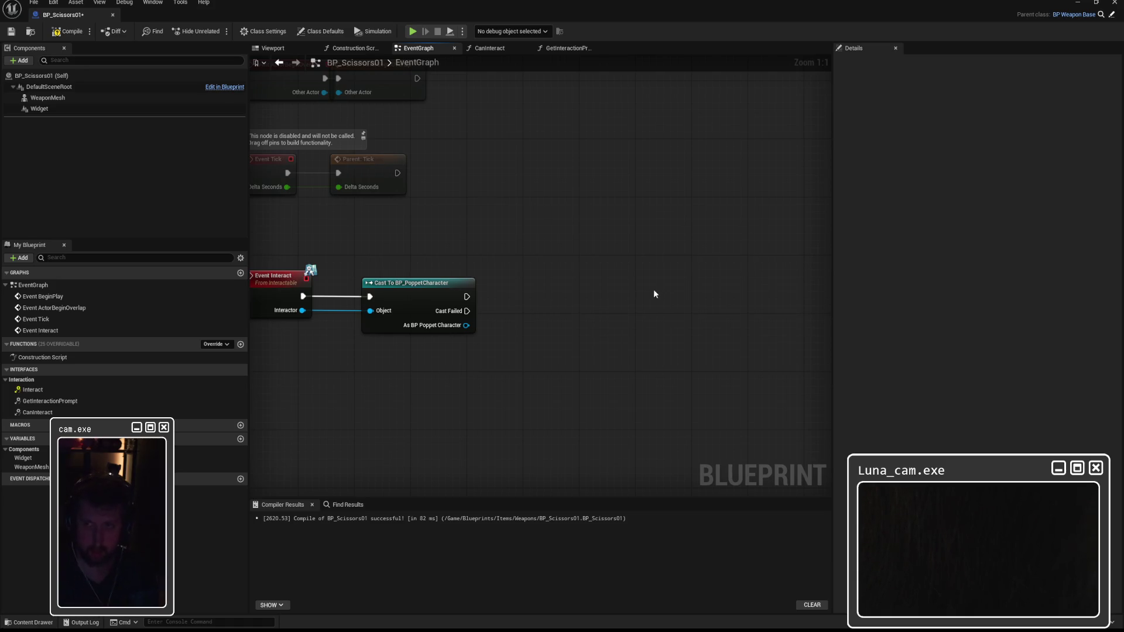
right_click(584, 289)
click(706, 298)
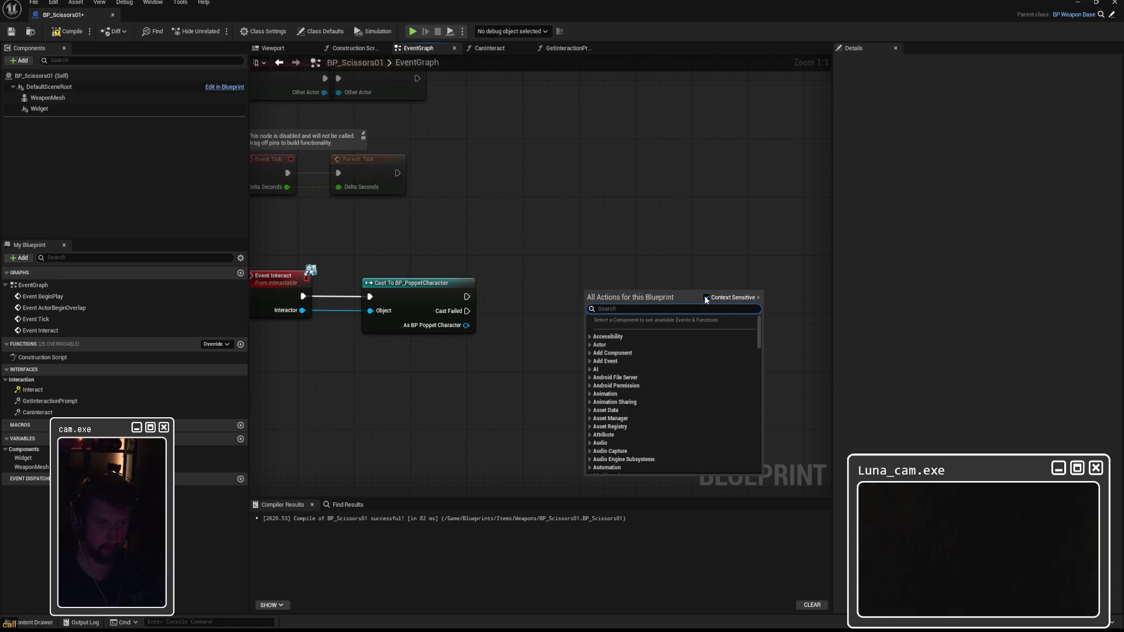
text(call equip)
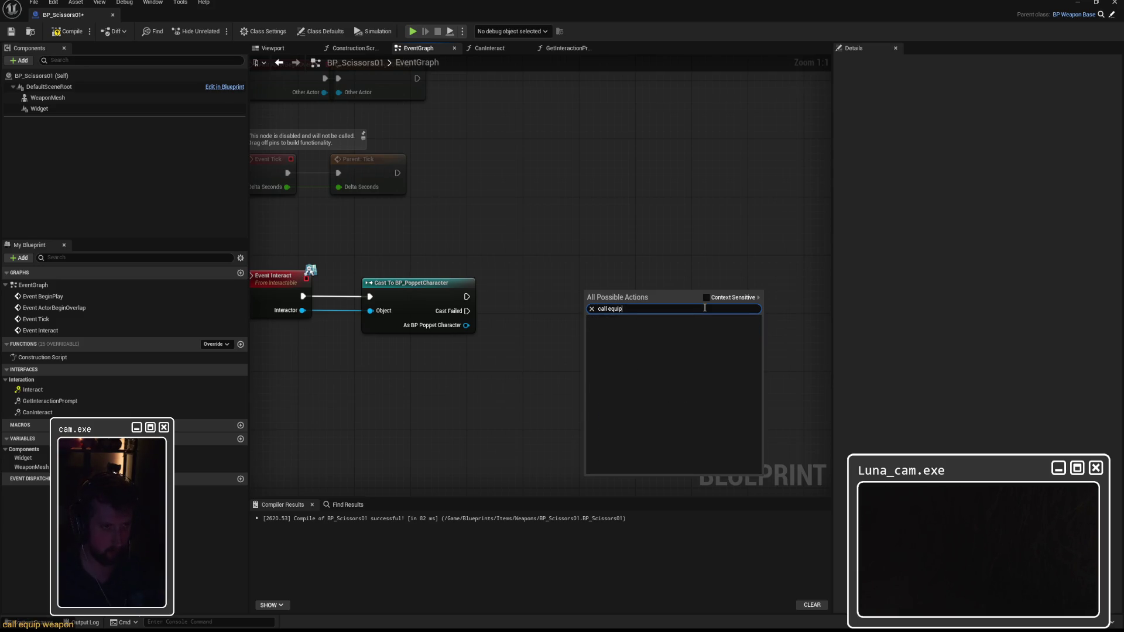
key(ctrl+a)
text(equip)
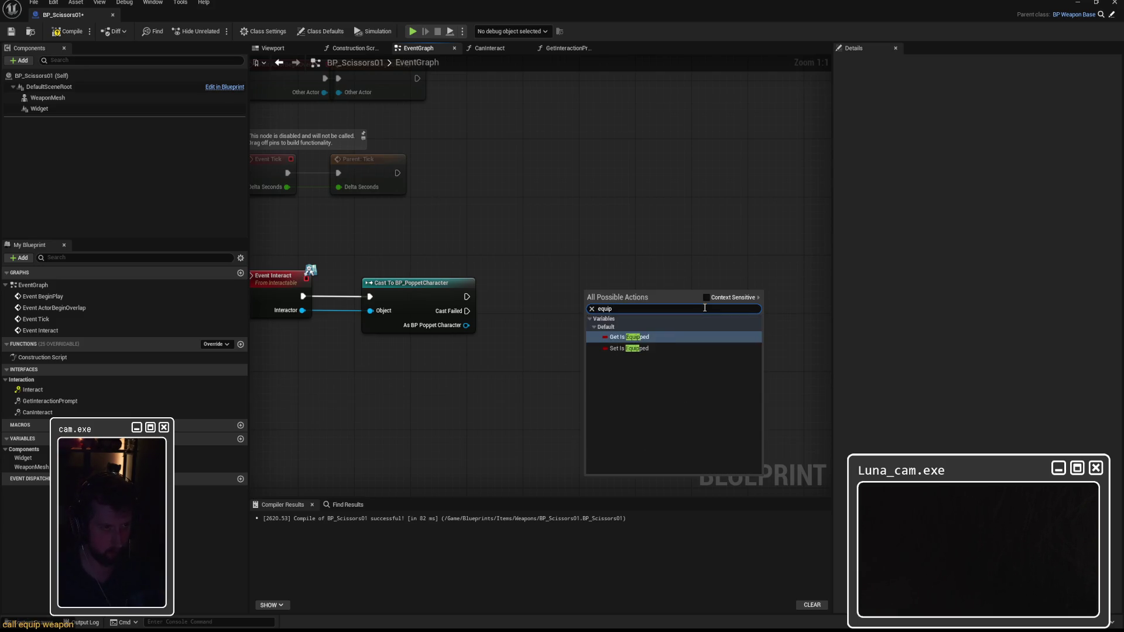
text( weap)
key(ctrl+a)
key(BackSpace)
click(646, 251)
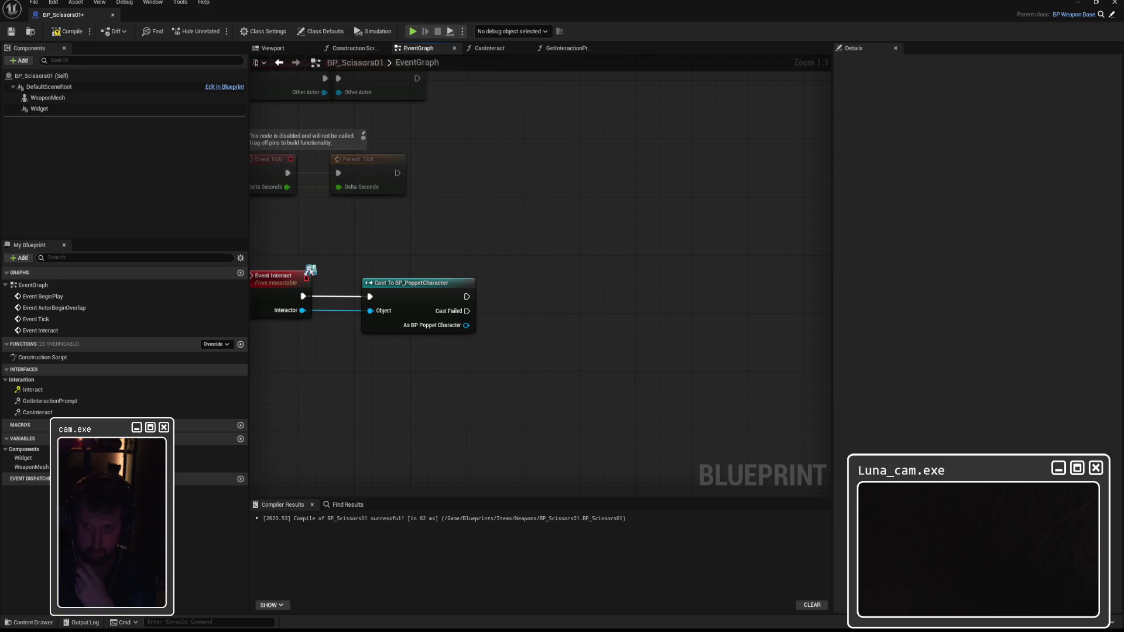
drag(466, 325, 601, 321)
Add a Get Component by Class node with its class set to Widget Component
text(get component by cla)
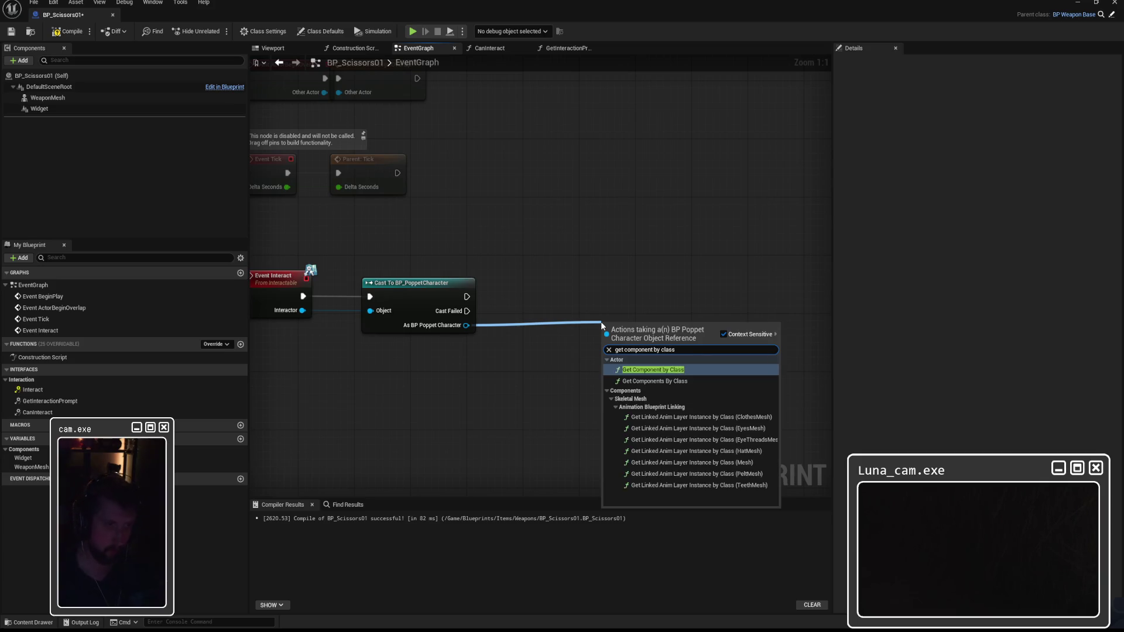
text(ss)
click(699, 373)
click(652, 335)
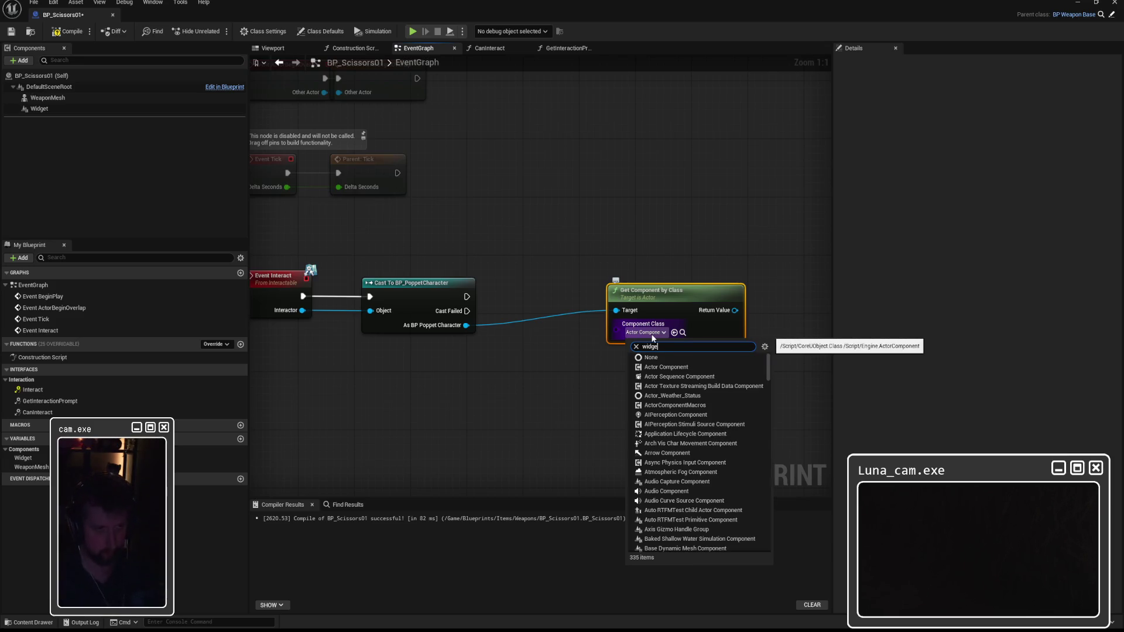
text(widget)
click(676, 367)
Add a Set Hidden in Game node with New Hidden ticked and arrange the nodes
mouse_move(757, 291)
mouse_down()
mouse_move(567, 307)
mouse_move(631, 299)
mouse_up()
text(set hidden)
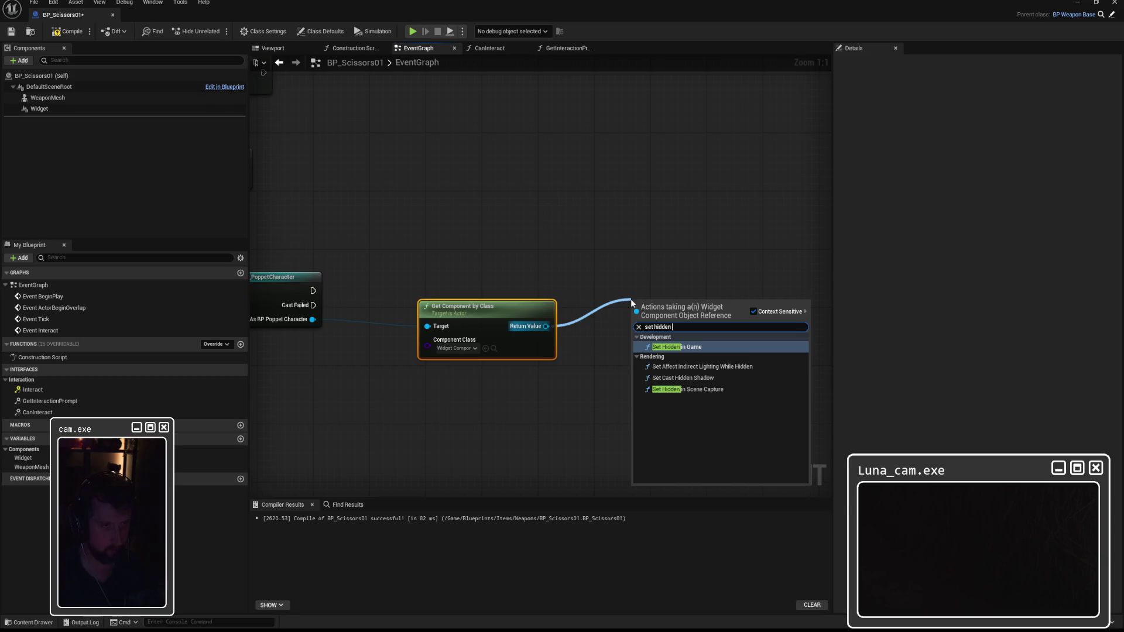
click(683, 349)
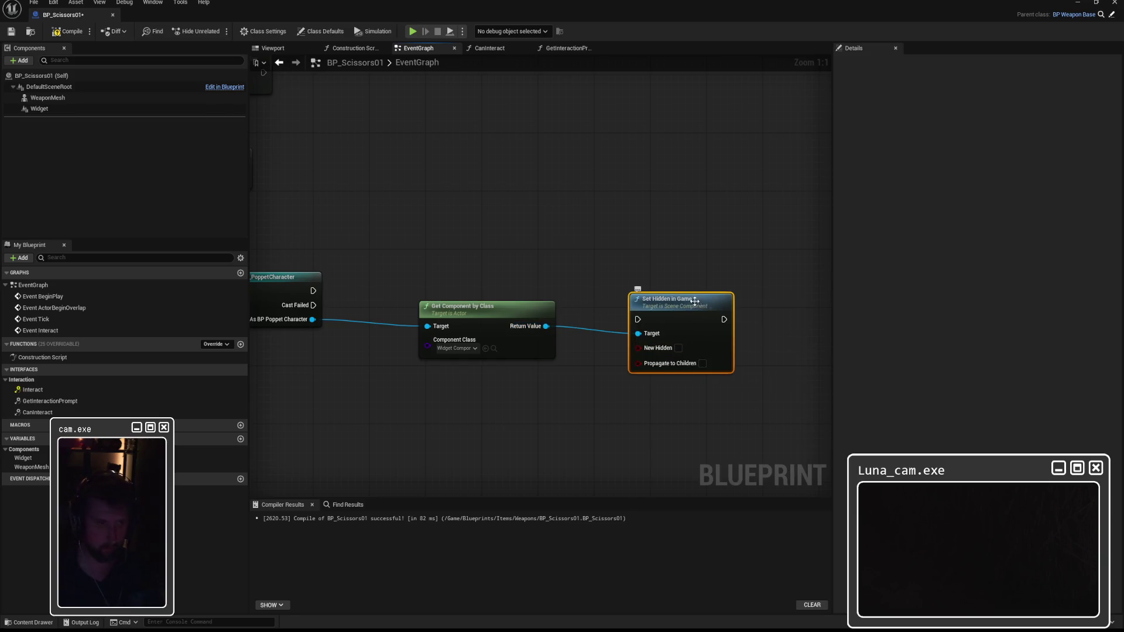
drag(674, 299, 668, 271)
click(671, 319)
drag(507, 304, 493, 334)
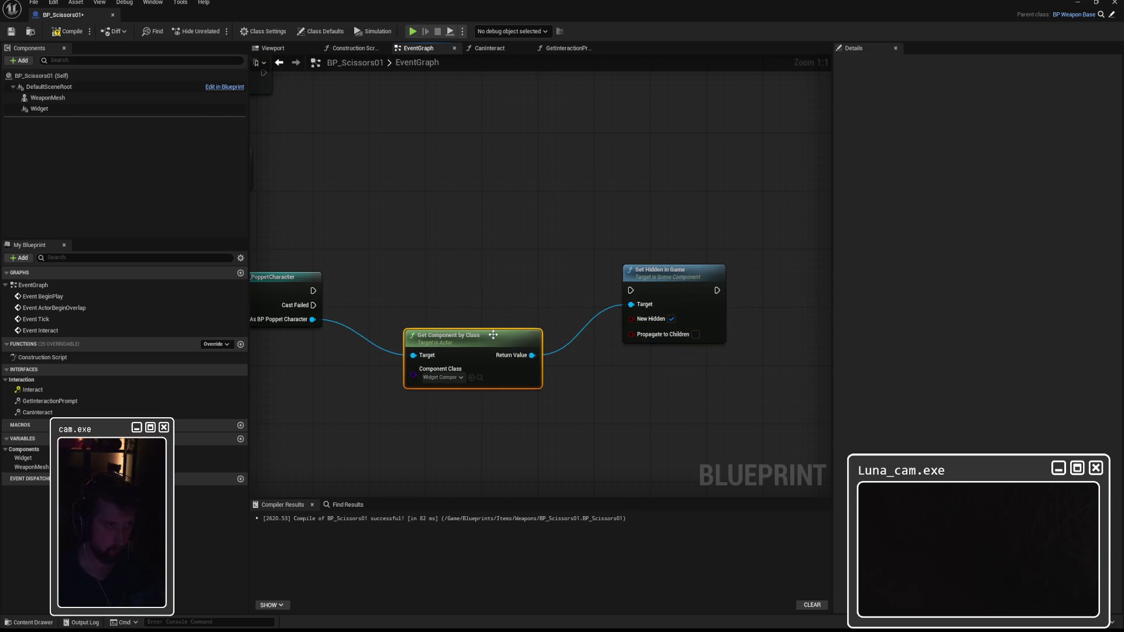
drag(635, 273, 642, 281)
drag(499, 294, 660, 273)
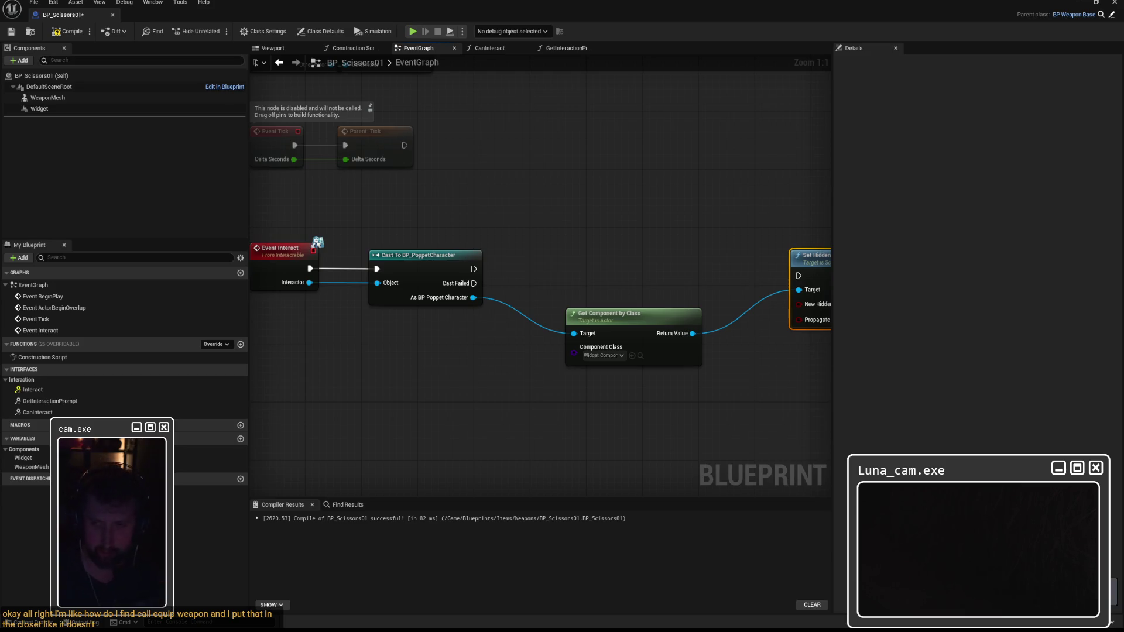
drag(705, 230, 556, 250)
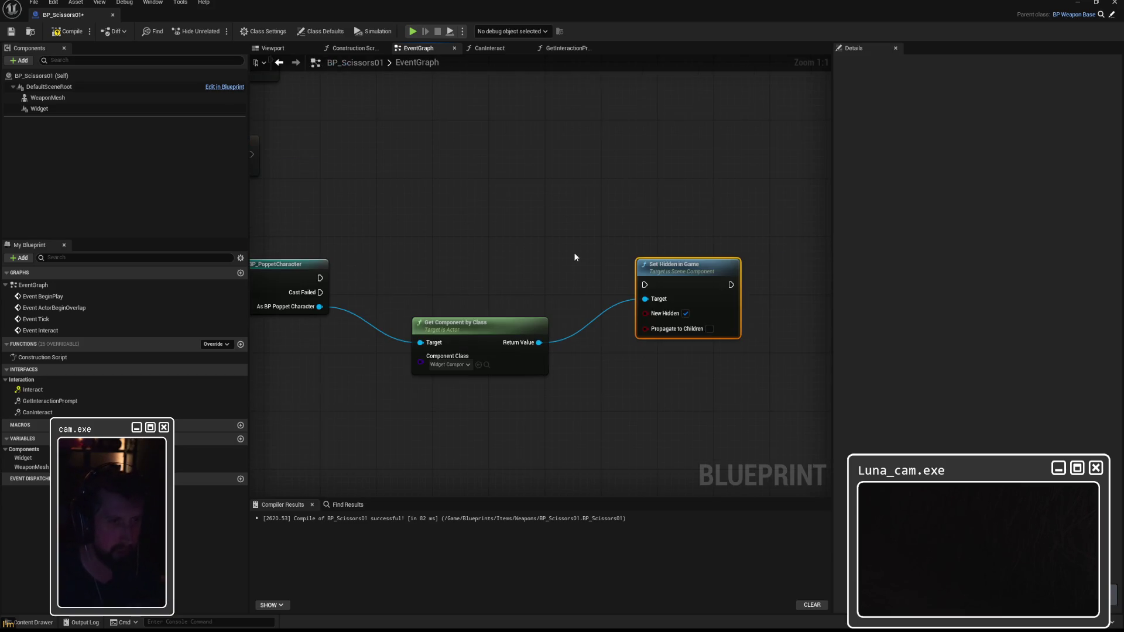
drag(661, 264, 667, 250)
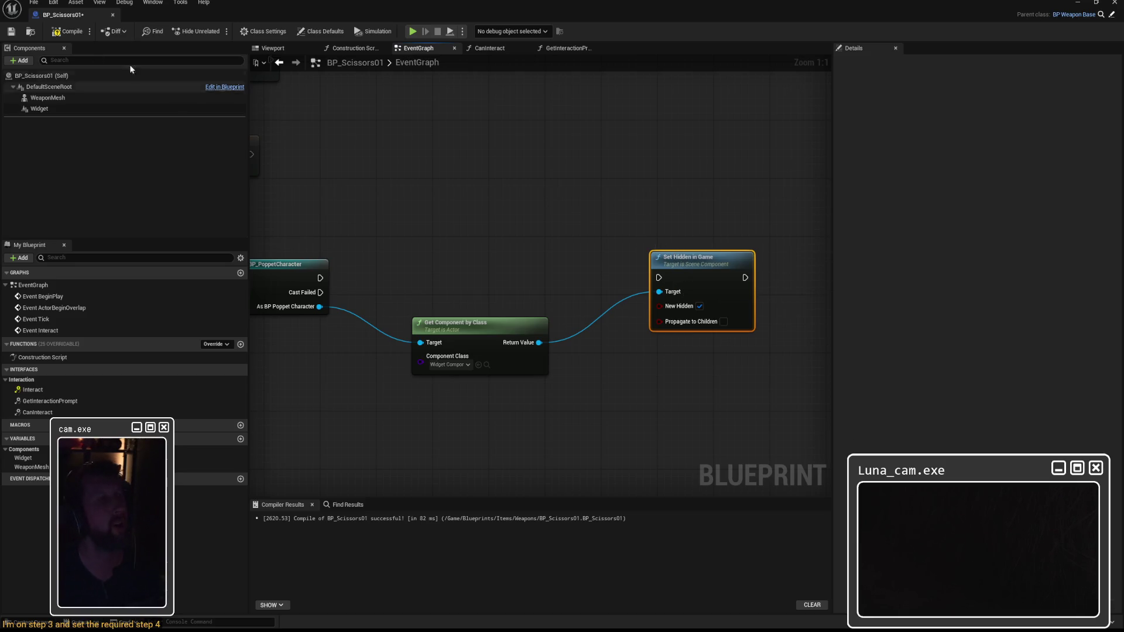
Wire the cast's execution into Set Hidden in Game and recompile BP_Scissors01
click(72, 31)
drag(321, 278, 659, 278)
click(73, 31)
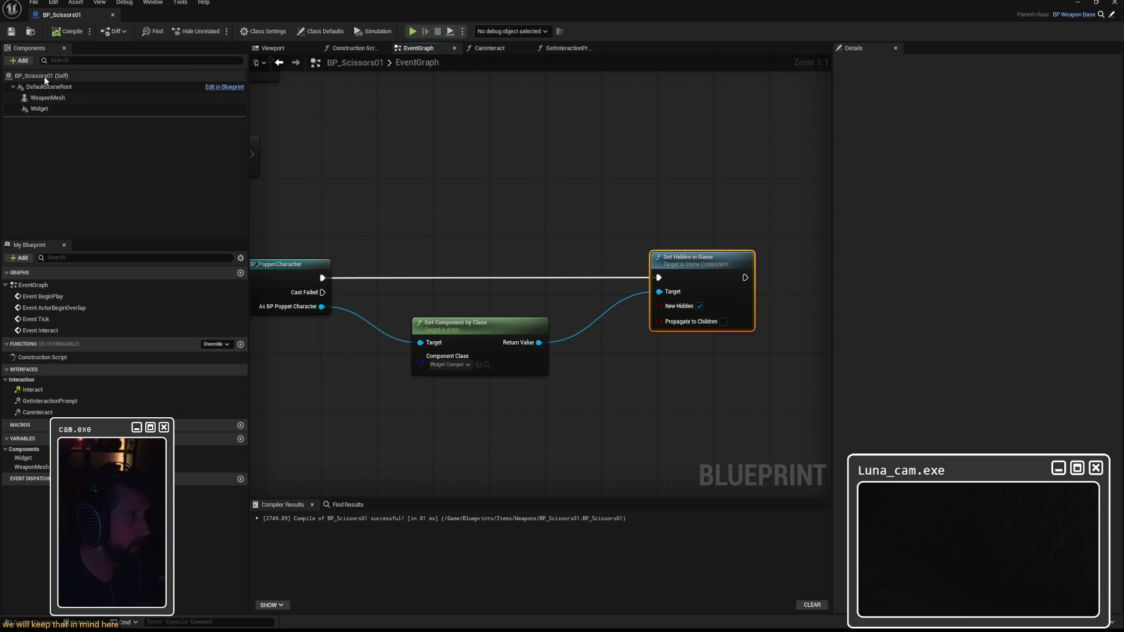
double_click(337, 3)
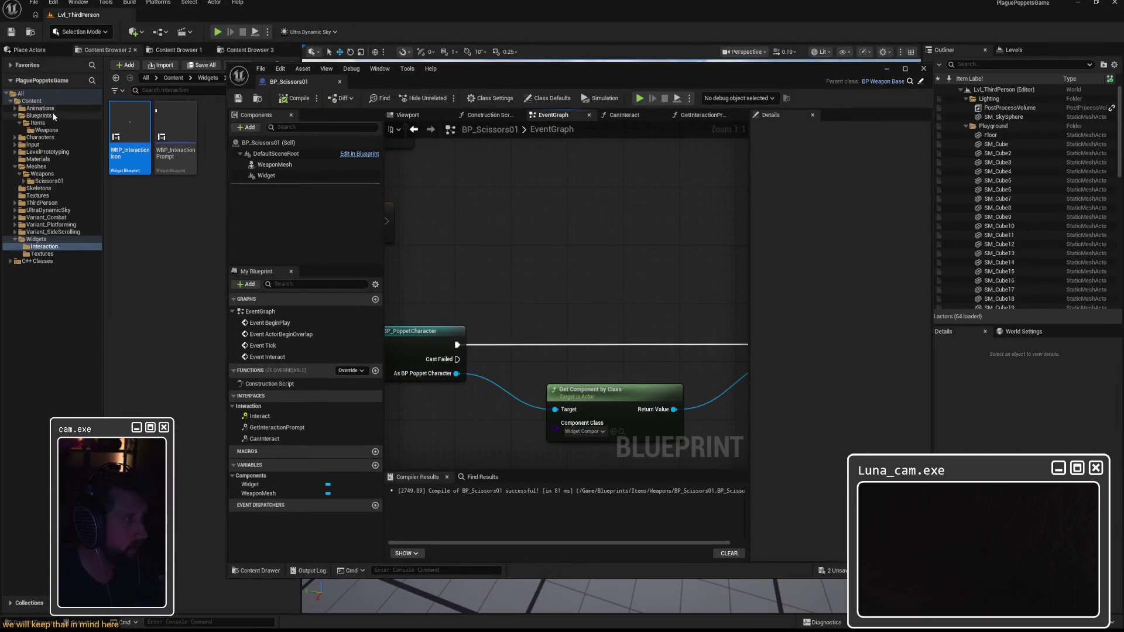
Open BP_PoppetCharacter and add a new variable named CurrentWeapon
click(174, 131)
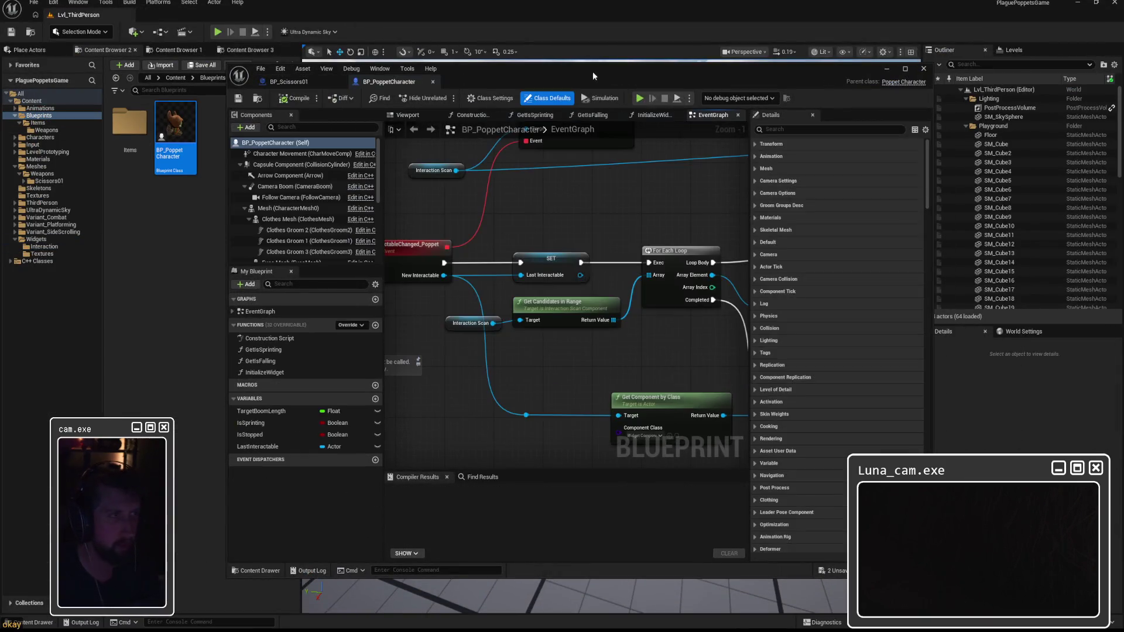
double_click(581, 72)
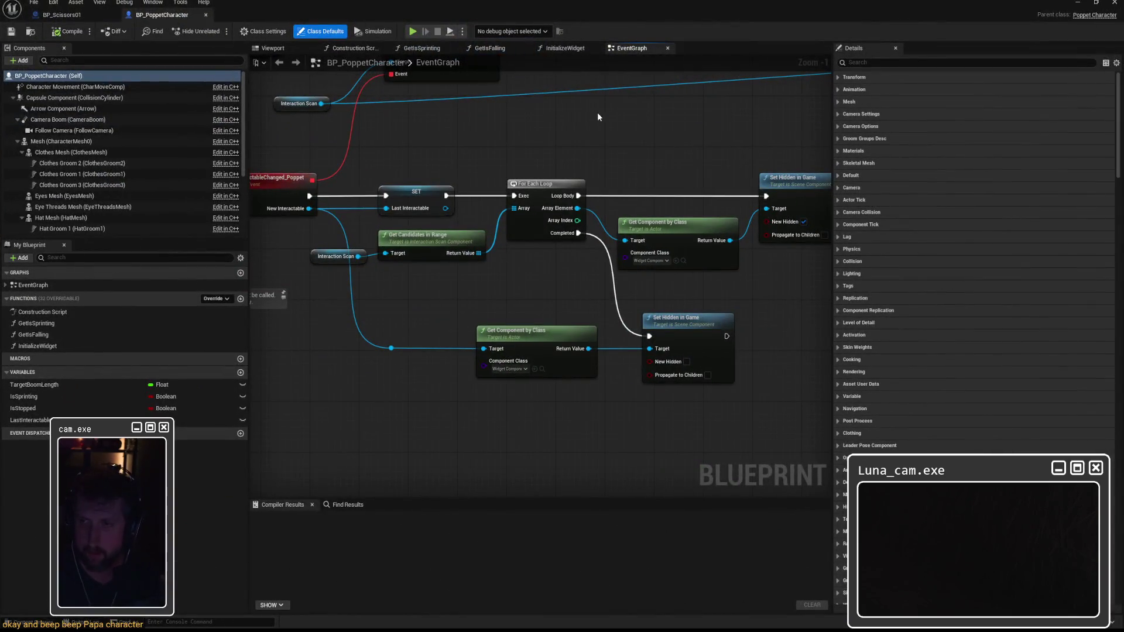
click(240, 373)
text(Currentwe)
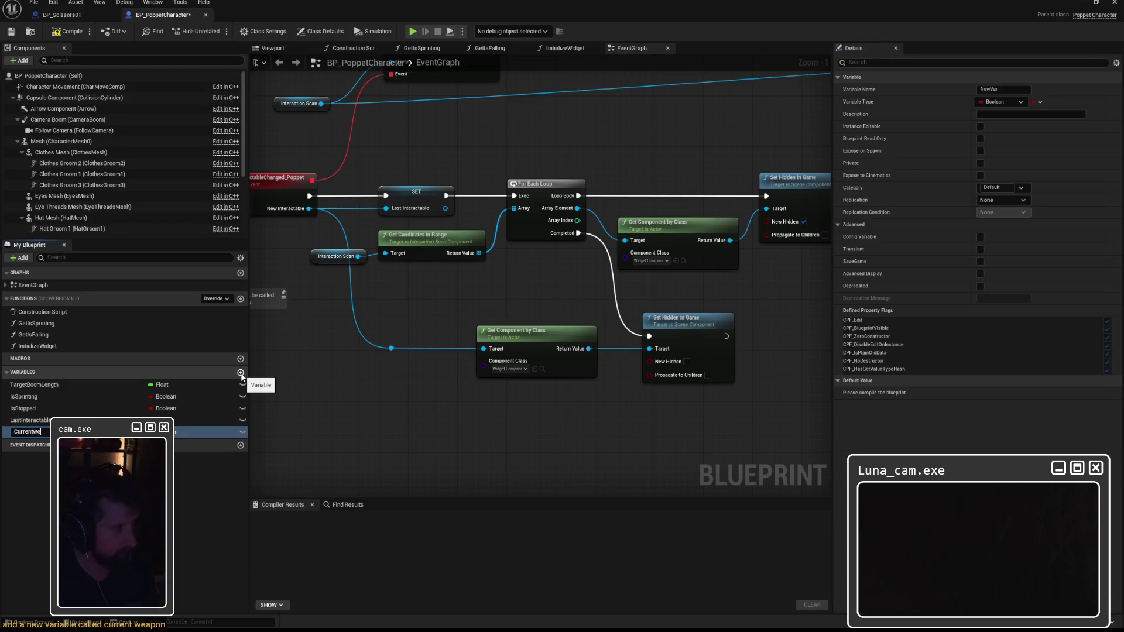
text(on)
key(Return)
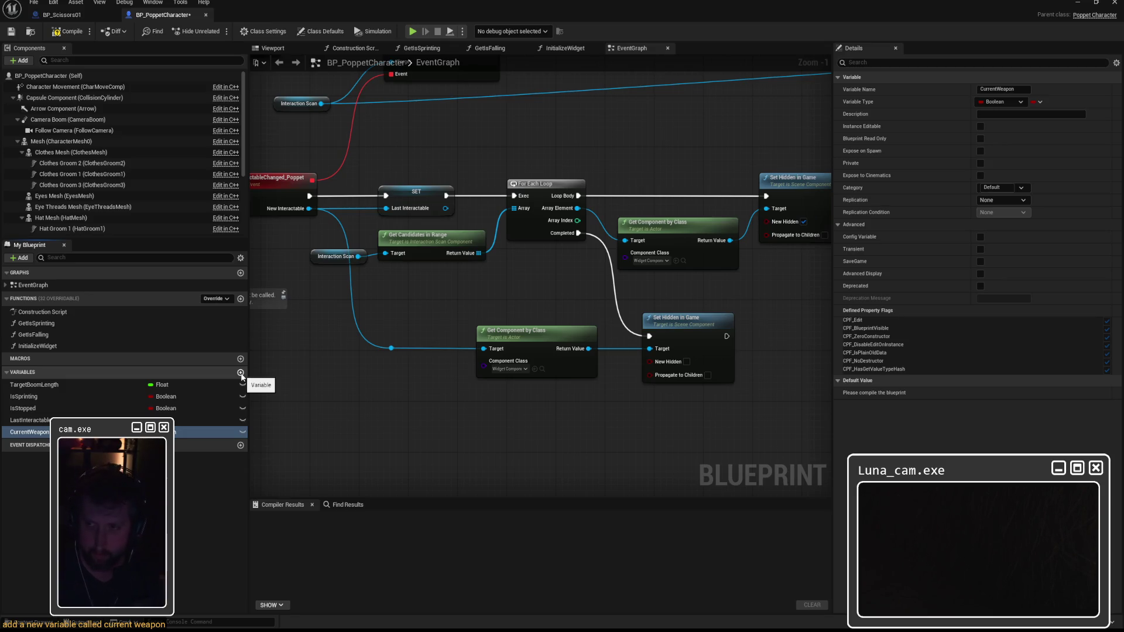
Set CurrentWeapon's type to a BP Weapon Base object reference
click(179, 432)
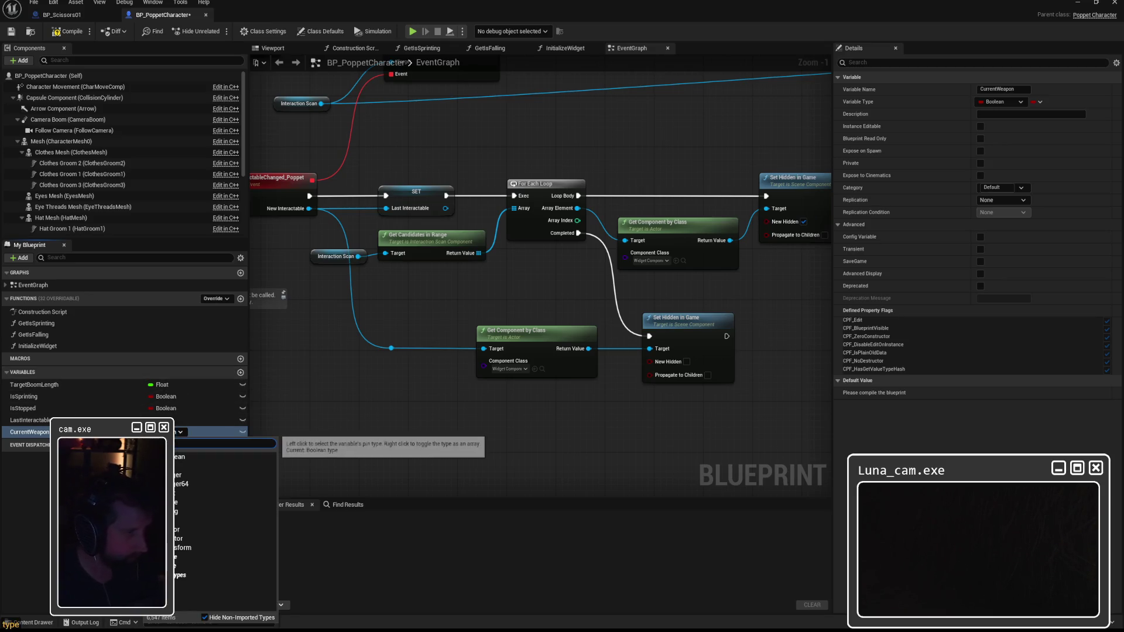
text(bp)
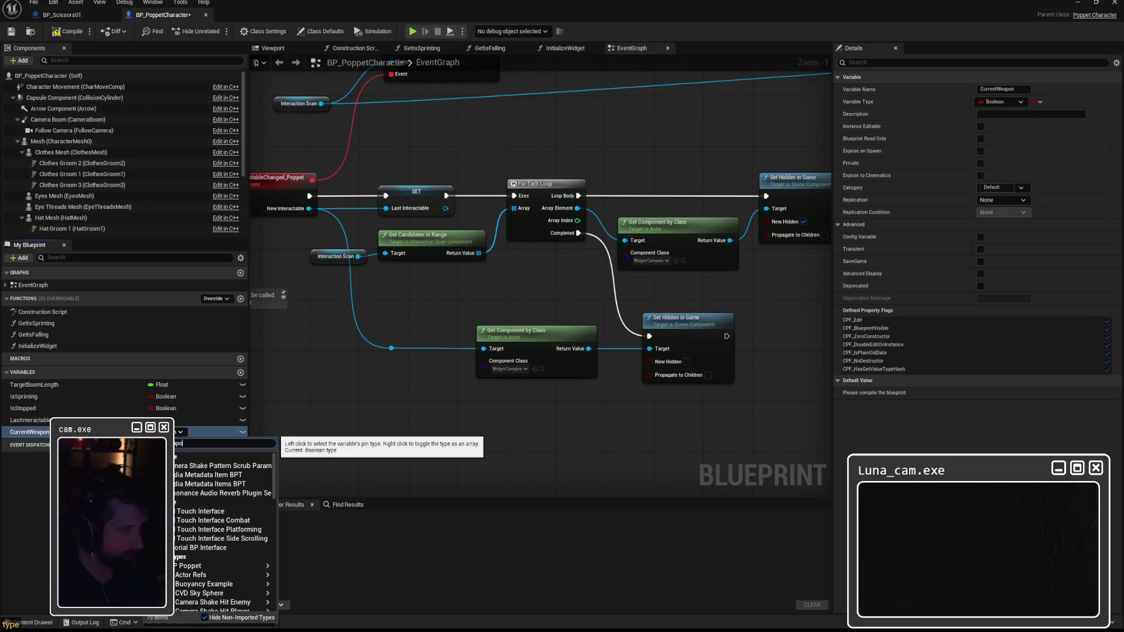
text(n)
click(223, 468)
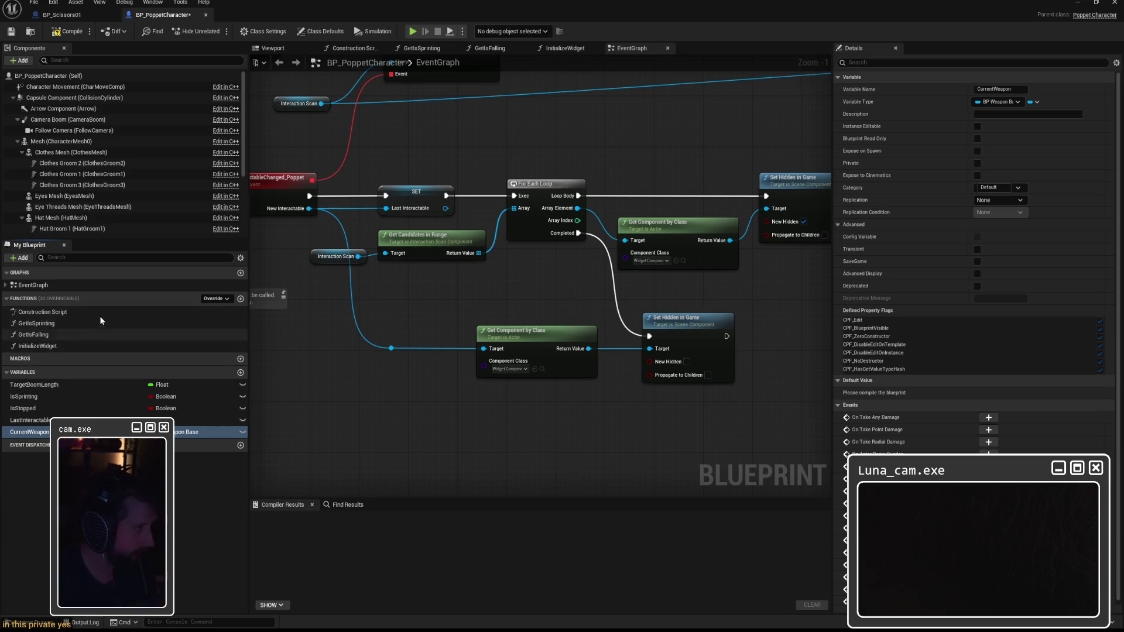
click(240, 299)
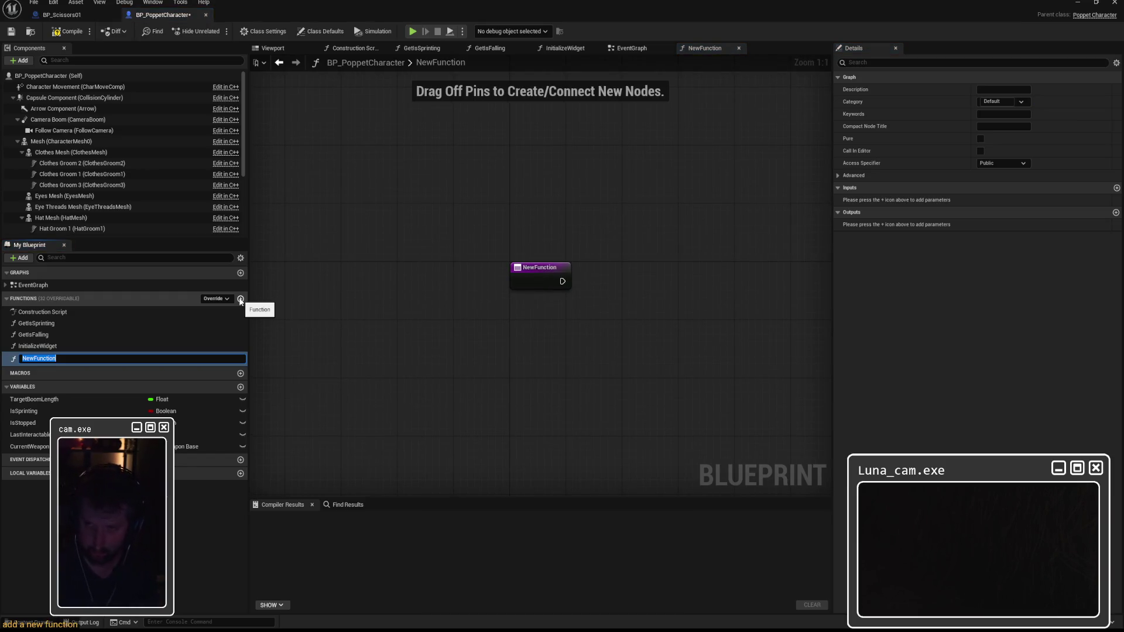
Name the new function EquipWeapon and add an output named WeaponToEquip
text(EquipWeapon)
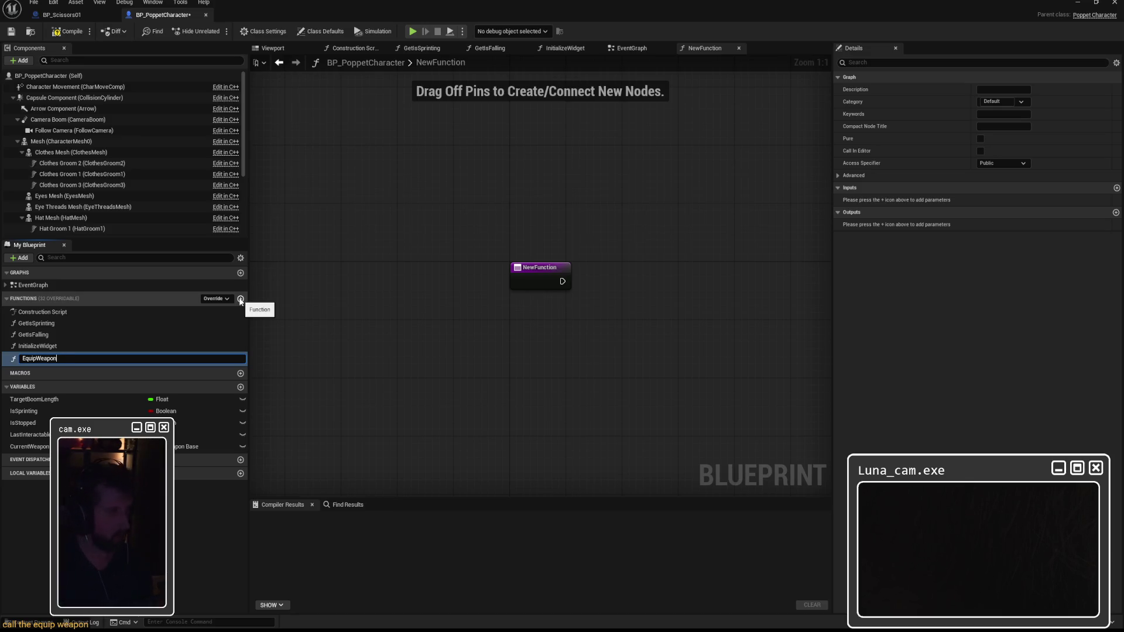
key(Return)
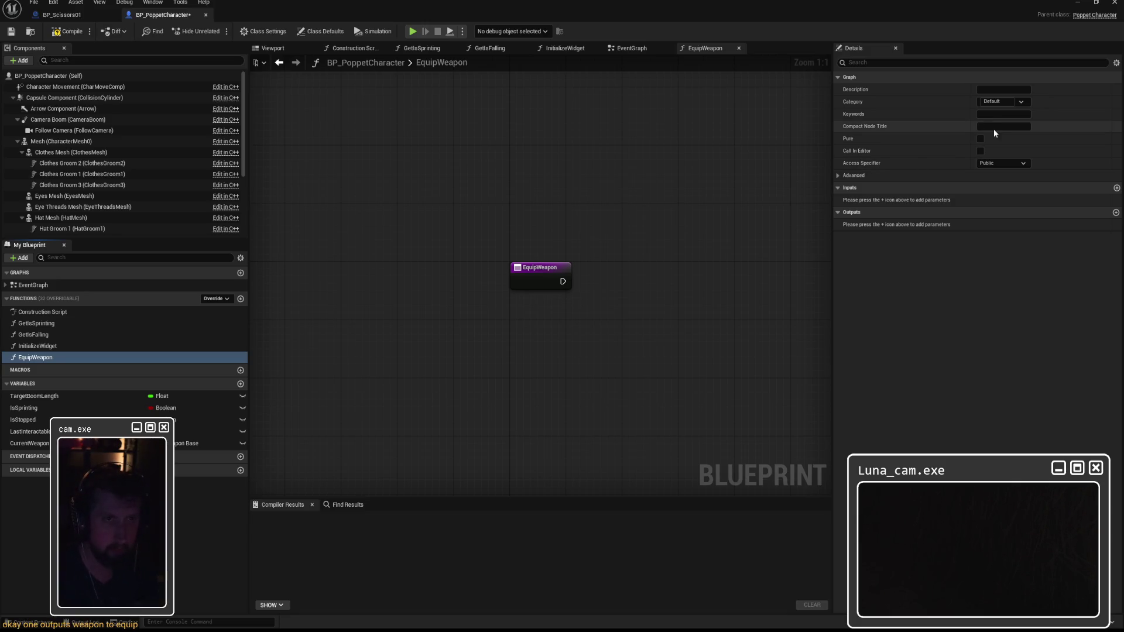
click(1116, 213)
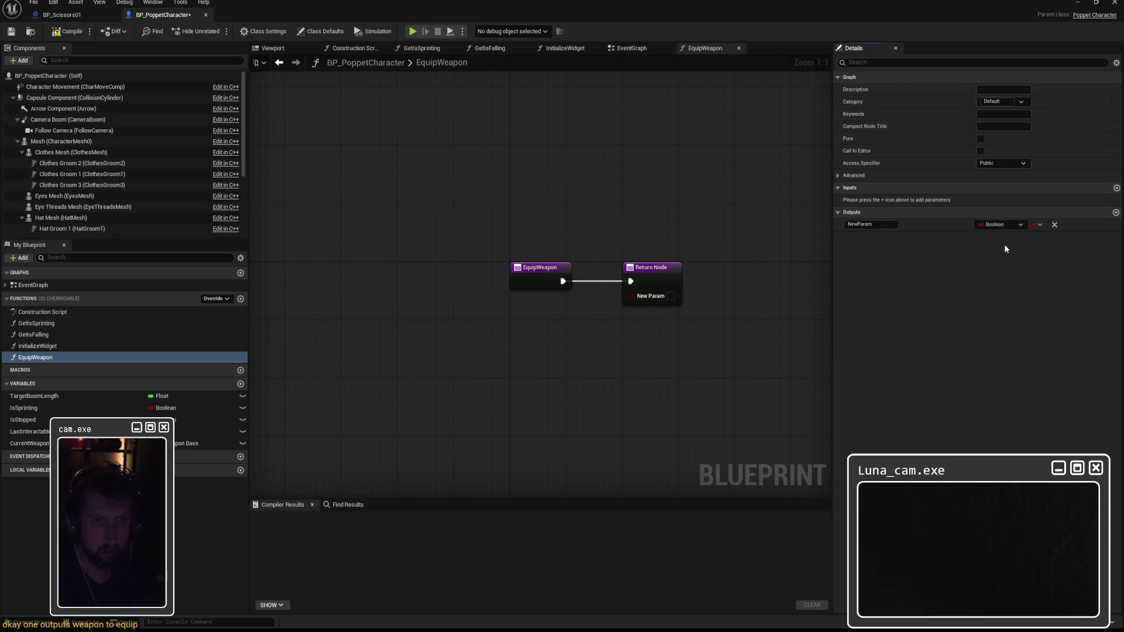
click(877, 225)
text(Weapo)
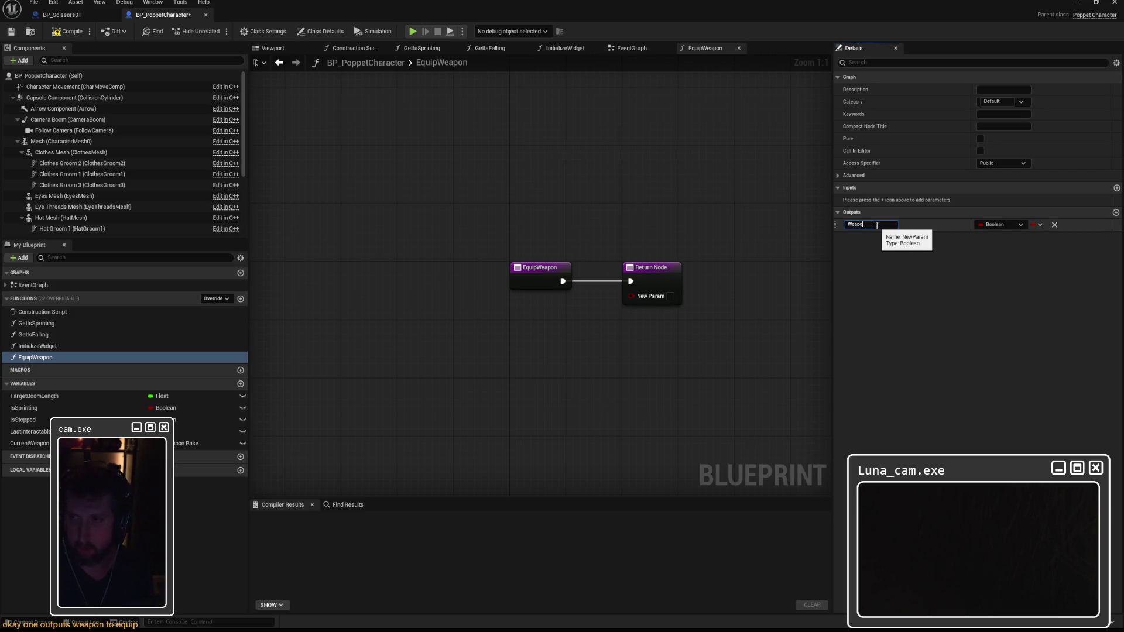
text(nToEquip)
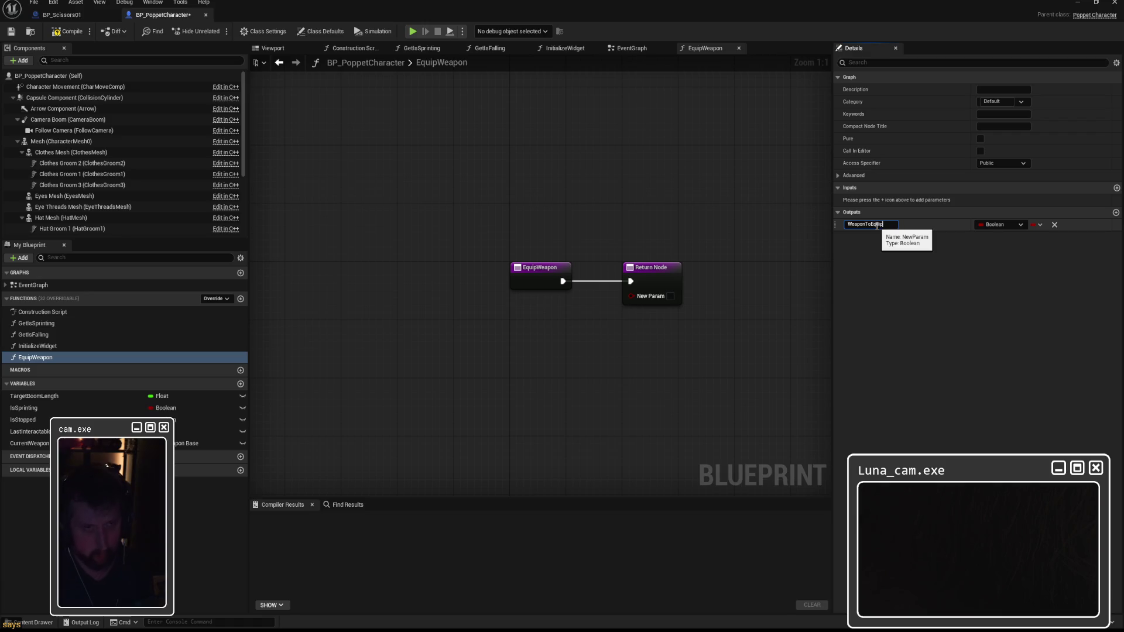
key(Return)
Set WeaponToEquip's type to BP Weapon Base object reference
click(1007, 223)
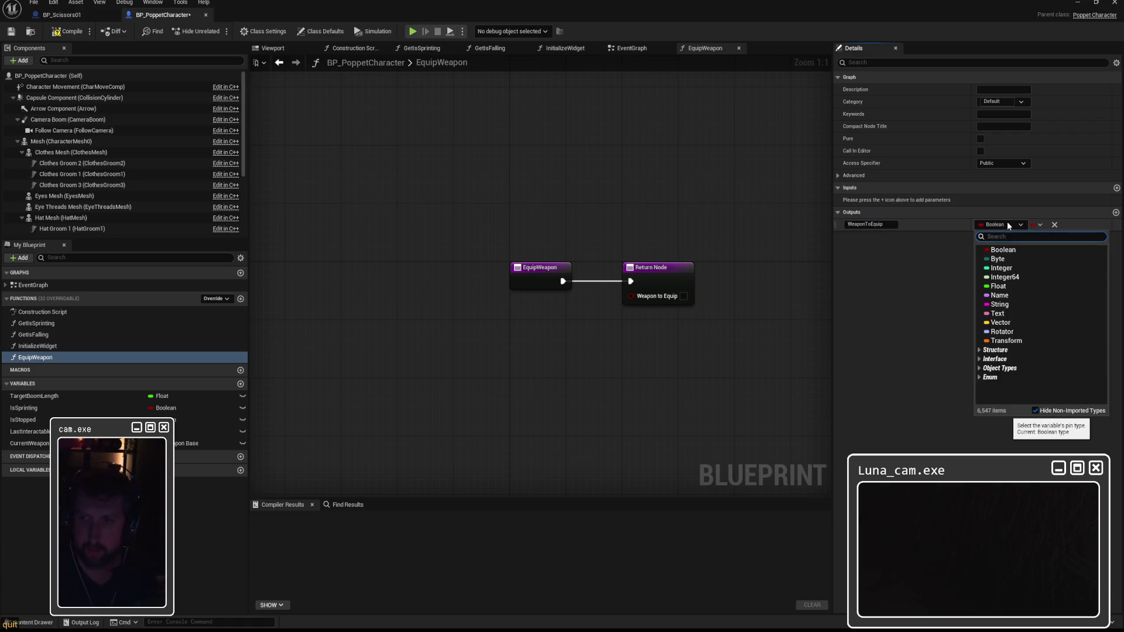
text(BP_W)
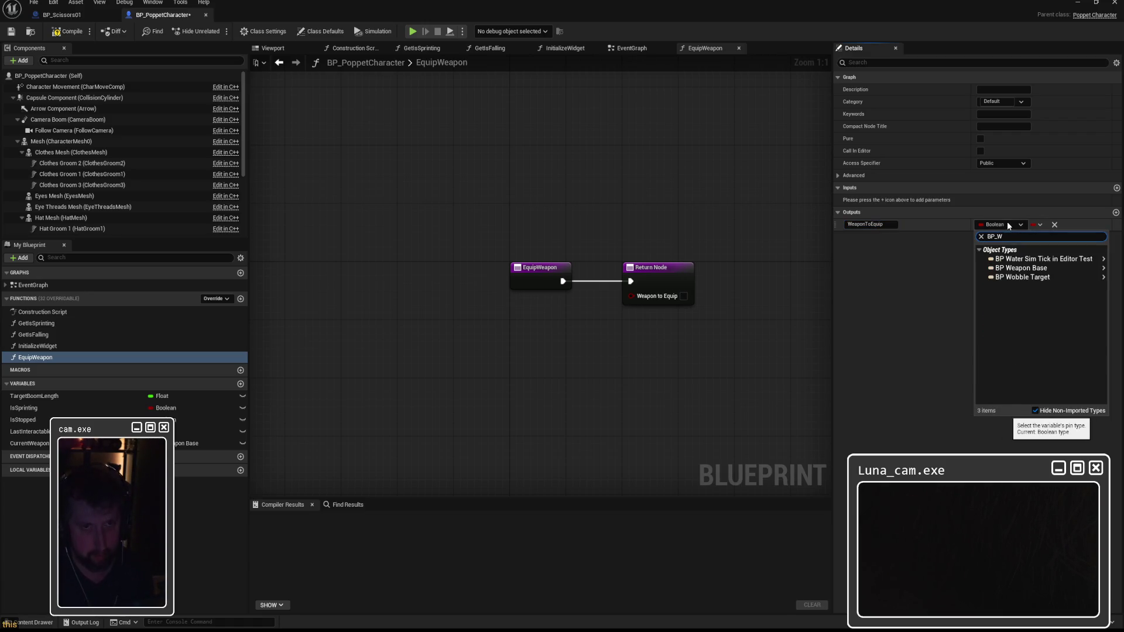
text(eapon)
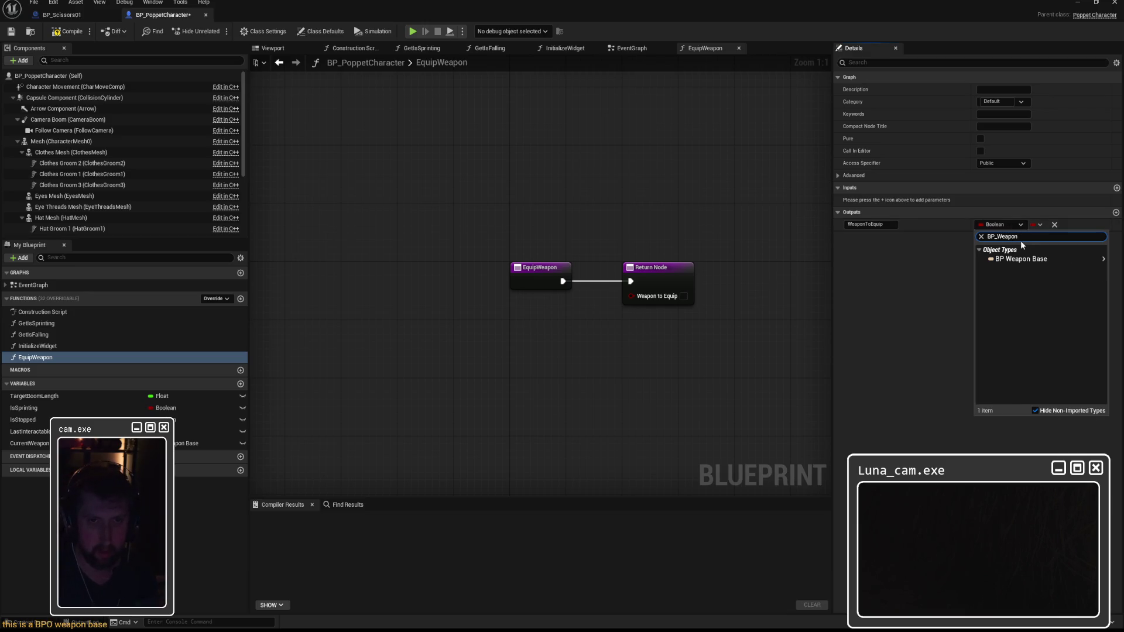
mouse_move(1018, 260)
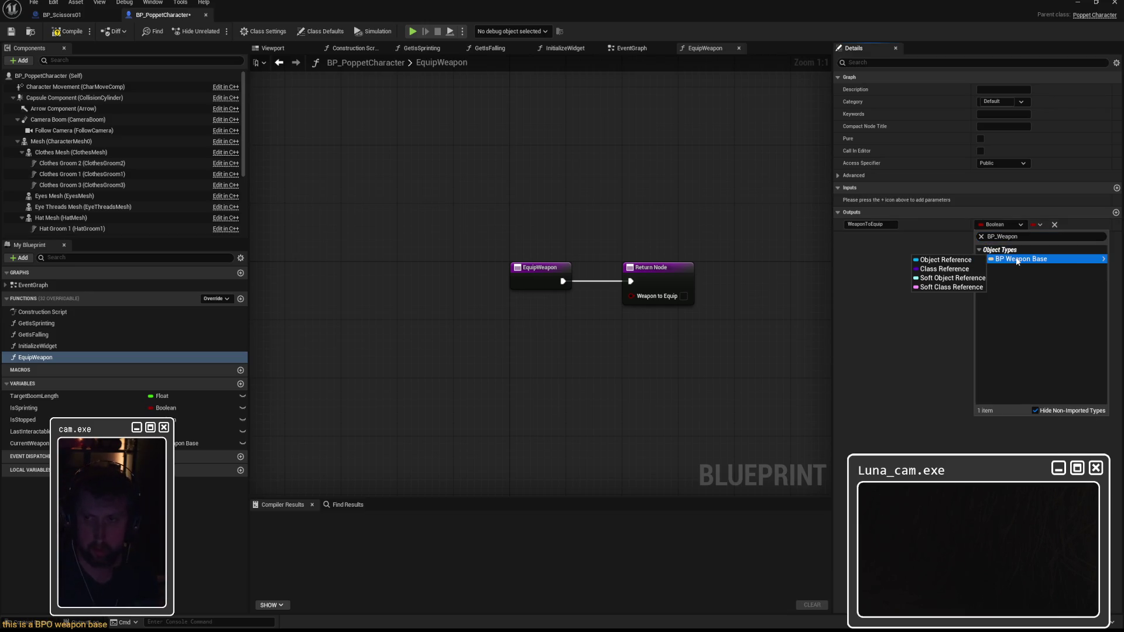
click(945, 260)
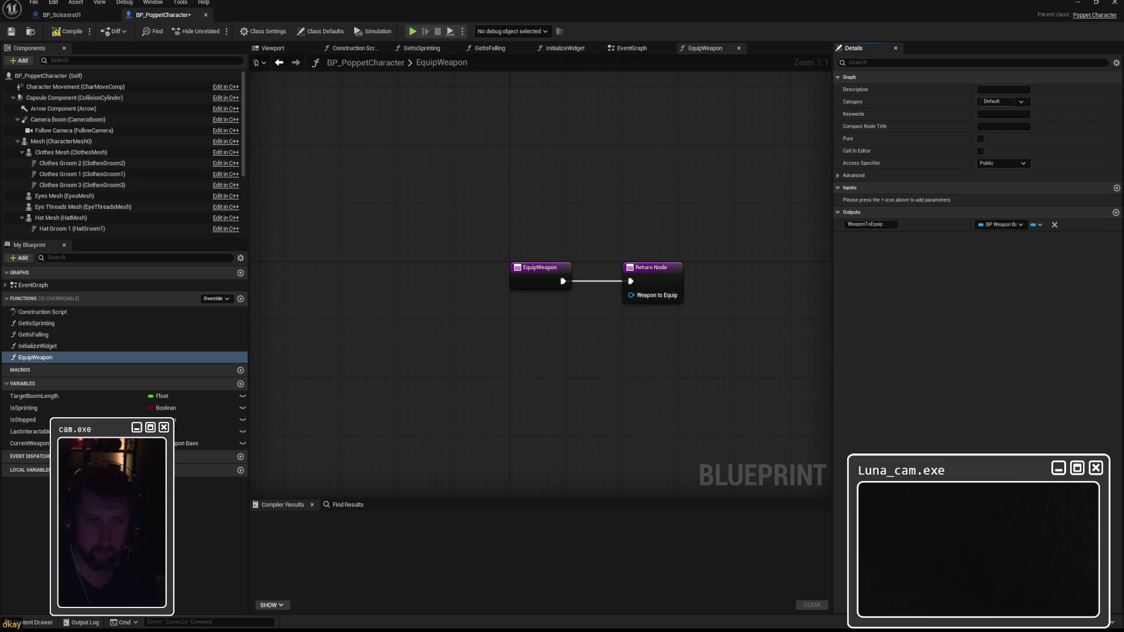
drag(514, 270, 275, 267)
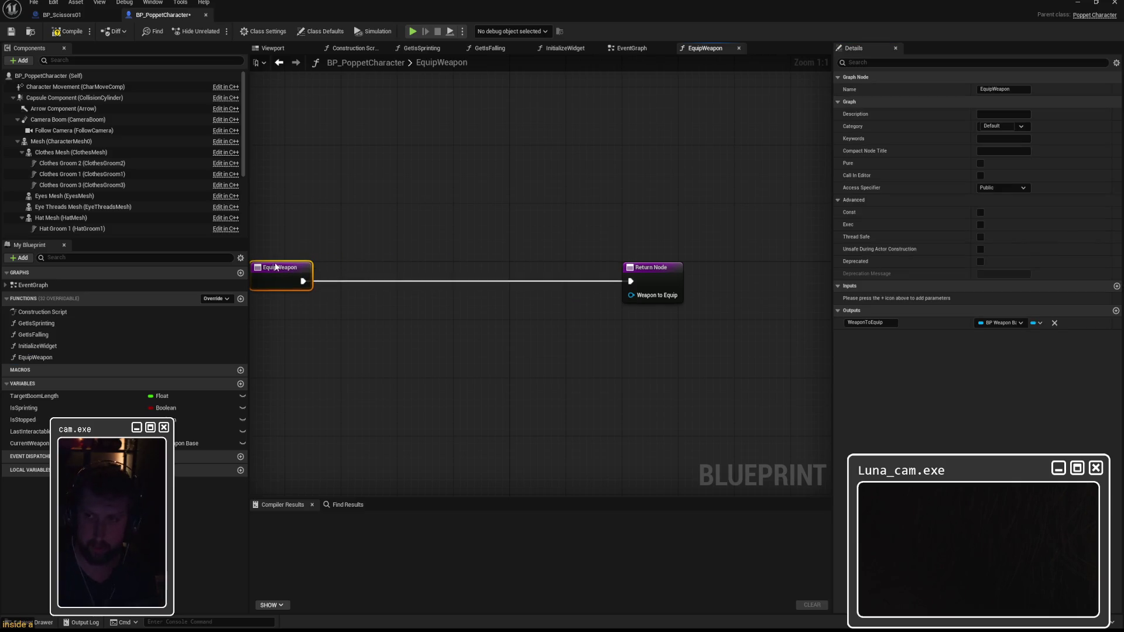
Spread the entry and Return nodes apart, and add then delete a plain Is Valid node
drag(649, 263, 781, 264)
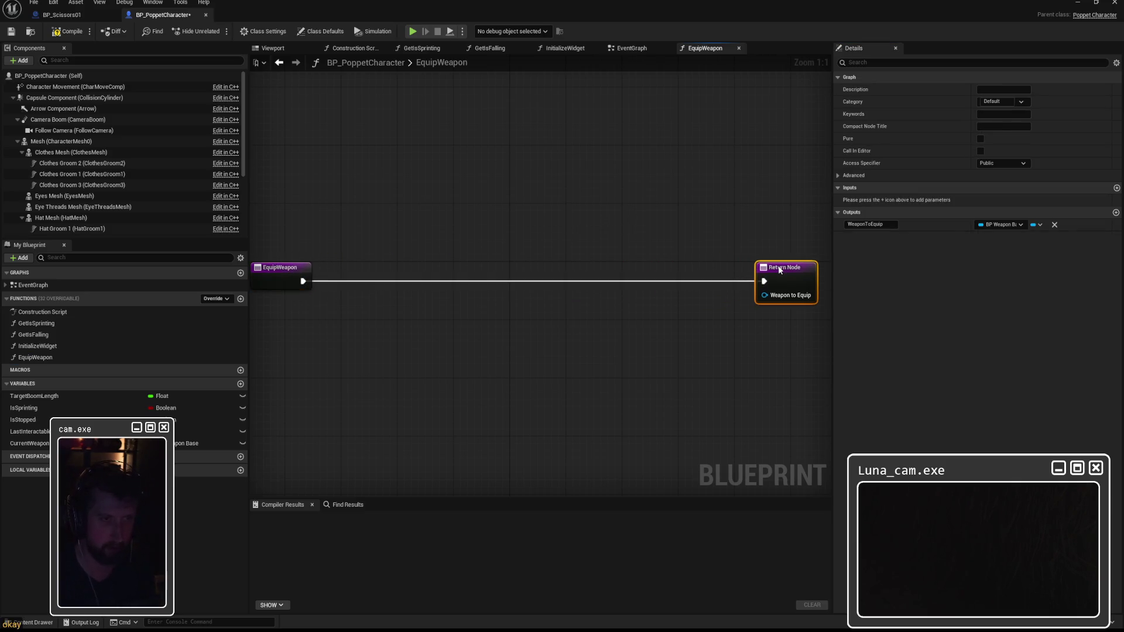
drag(583, 233, 671, 224)
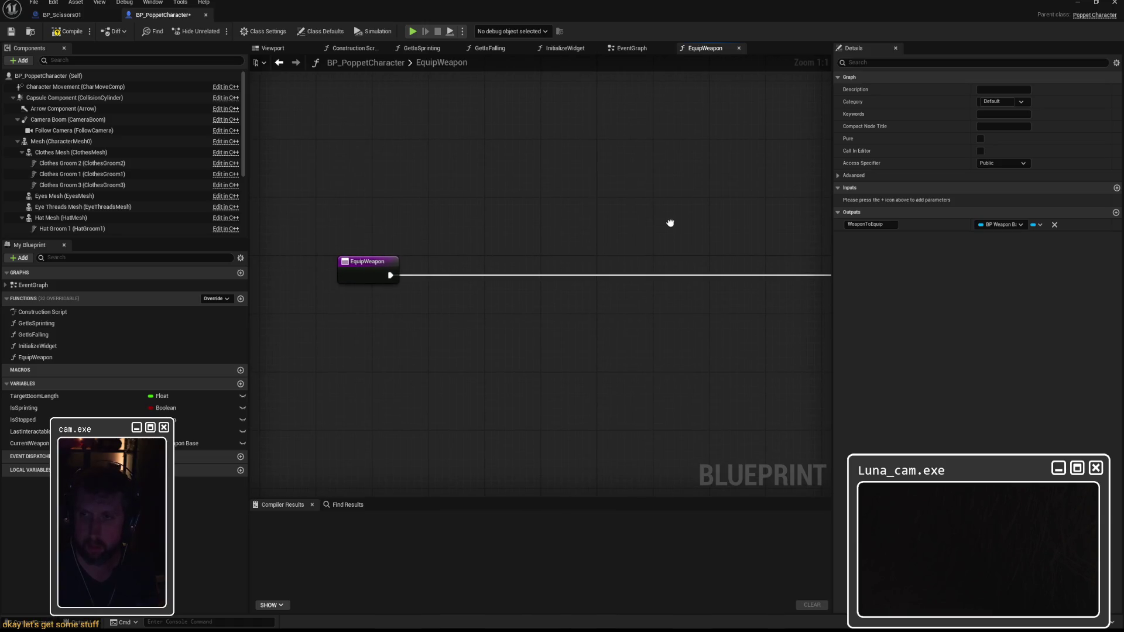
click(405, 279)
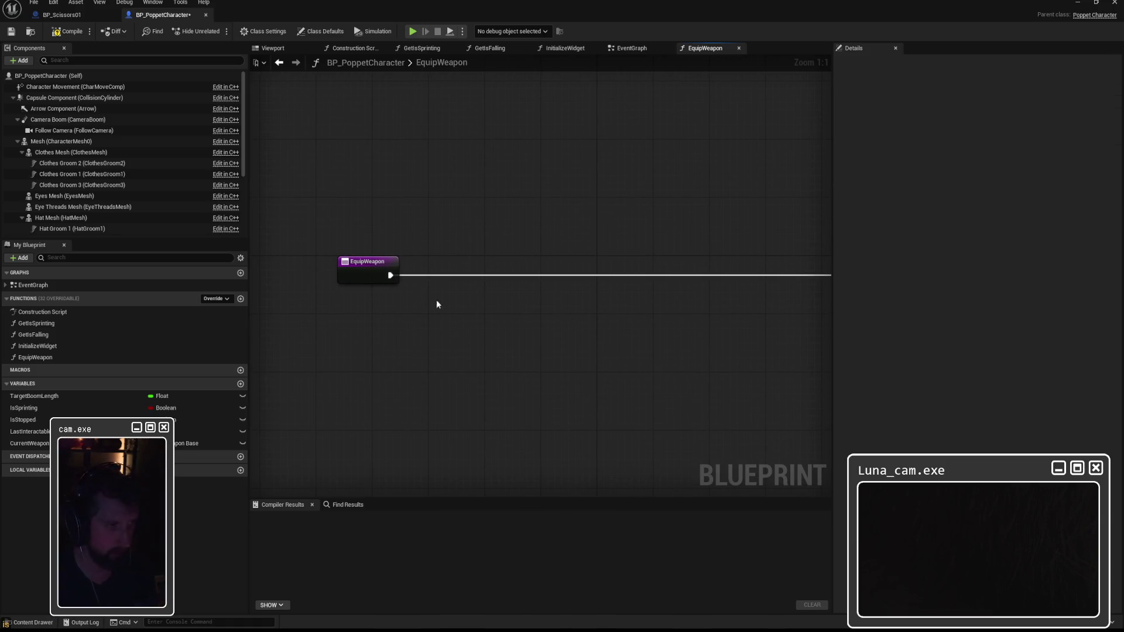
right_click(471, 301)
text(is valid)
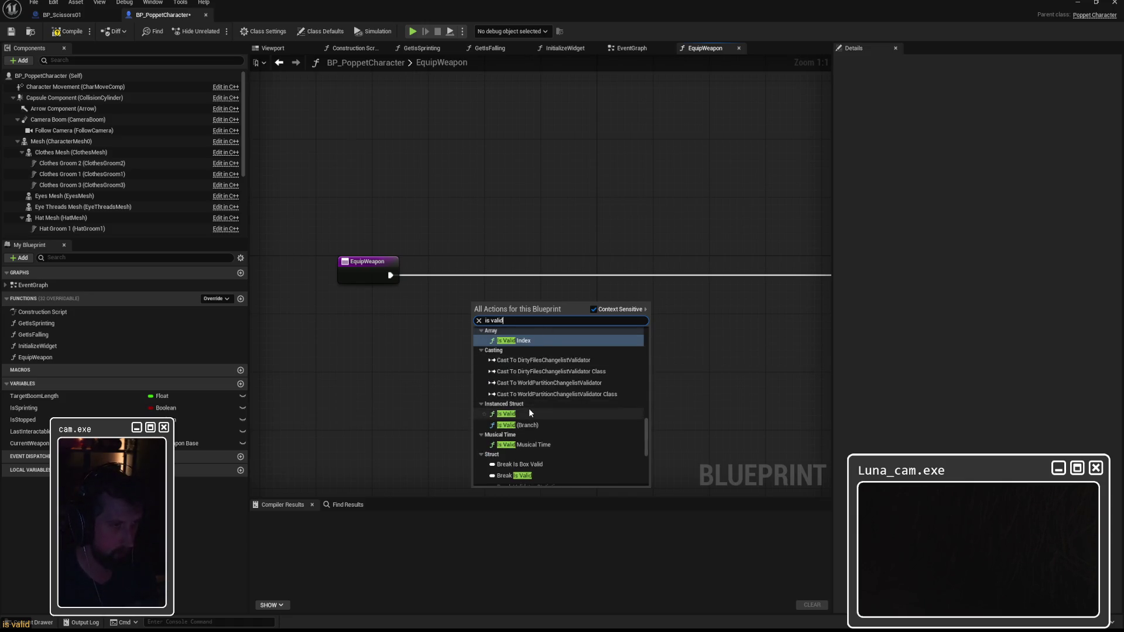
click(529, 412)
key(Delete)
right_click(517, 347)
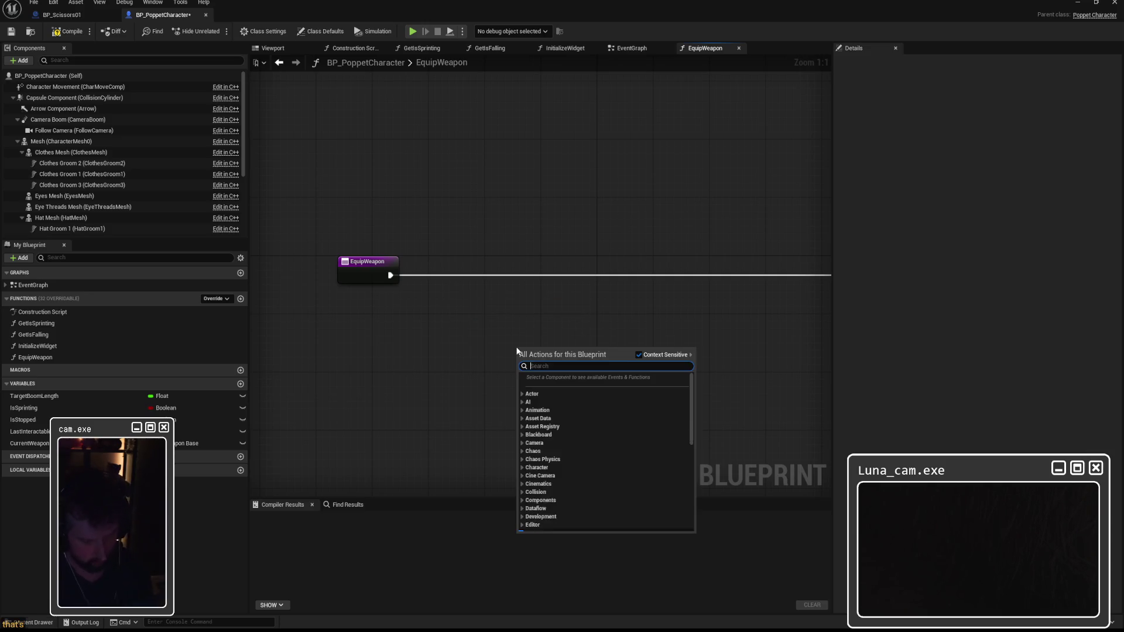
key(Escape)
Add an Is Valid (Branch) node wired from EquipWeapon's execution output
drag(388, 275, 479, 290)
text(is valid)
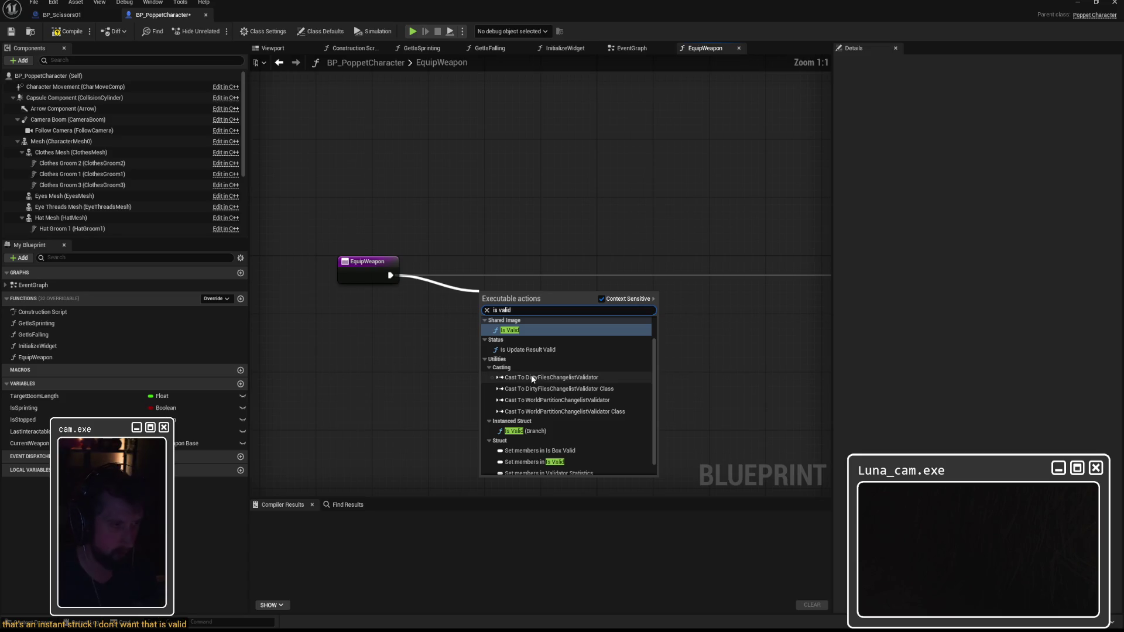
click(526, 432)
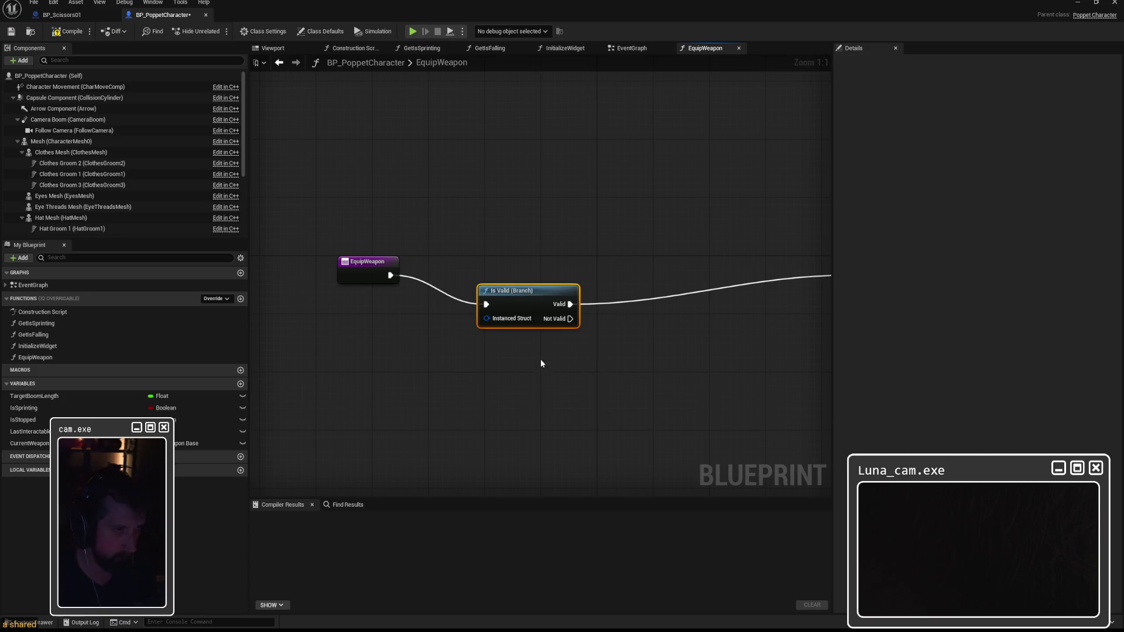
drag(514, 289, 490, 262)
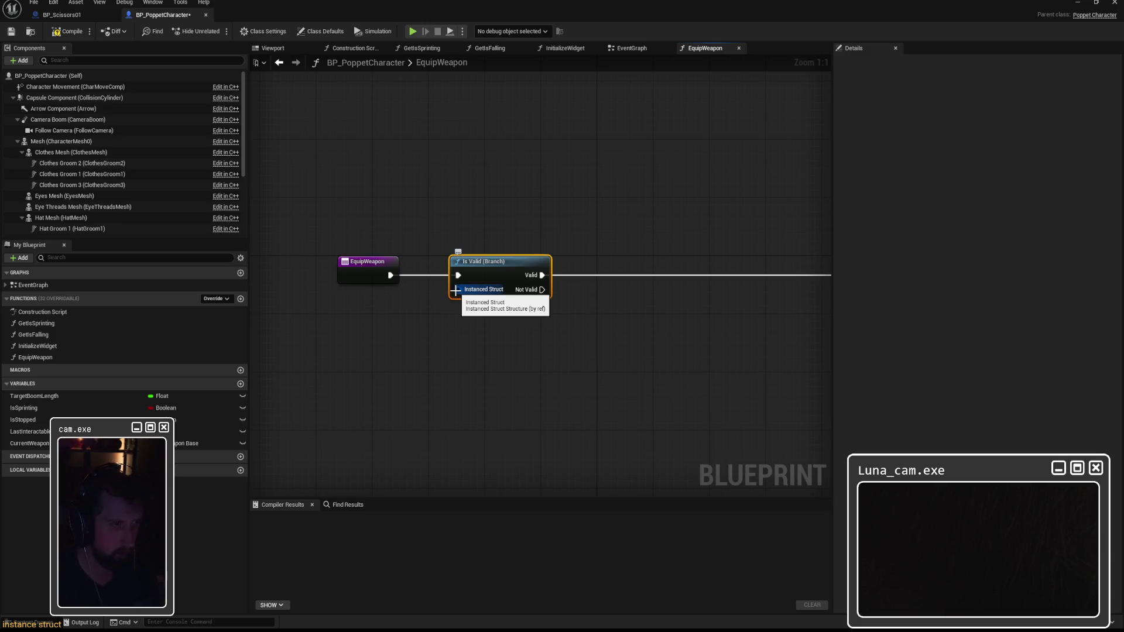
Search 'is valid' from the Instanced Struct input, then dismiss without adding anything
drag(456, 290, 486, 339)
text(is valid)
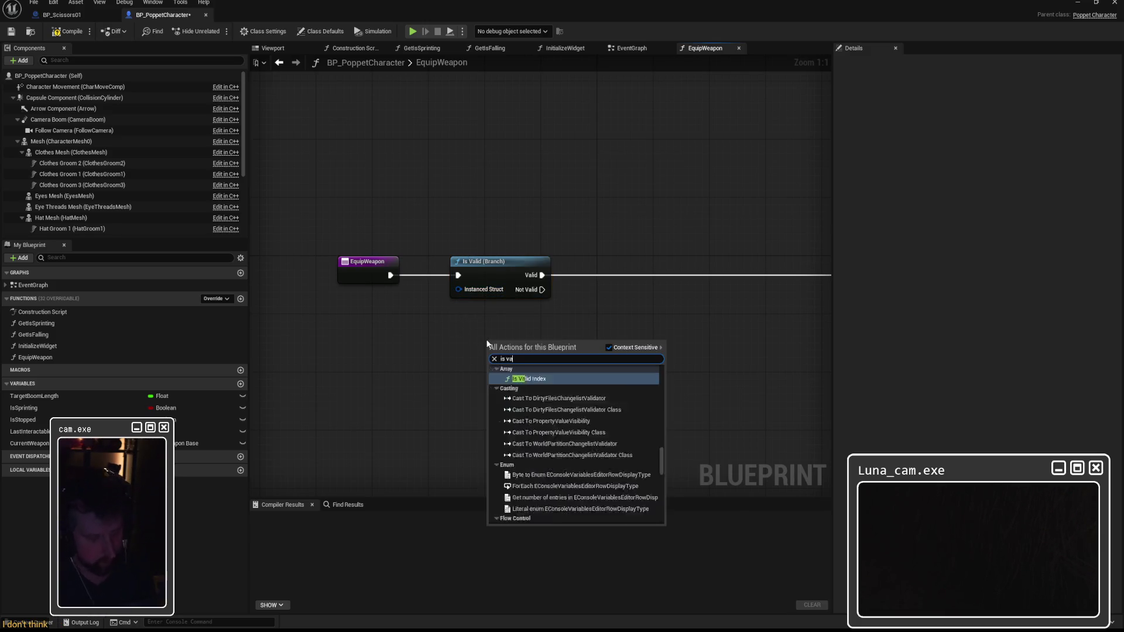
scroll(550, 455, down, 2)
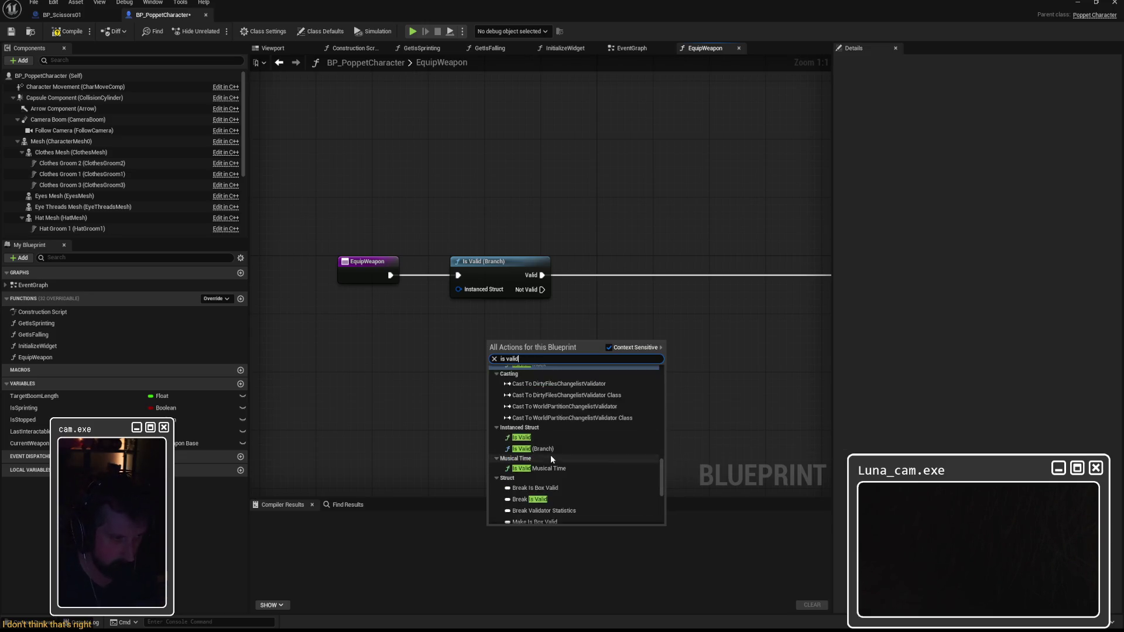
scroll(565, 461, down, 4)
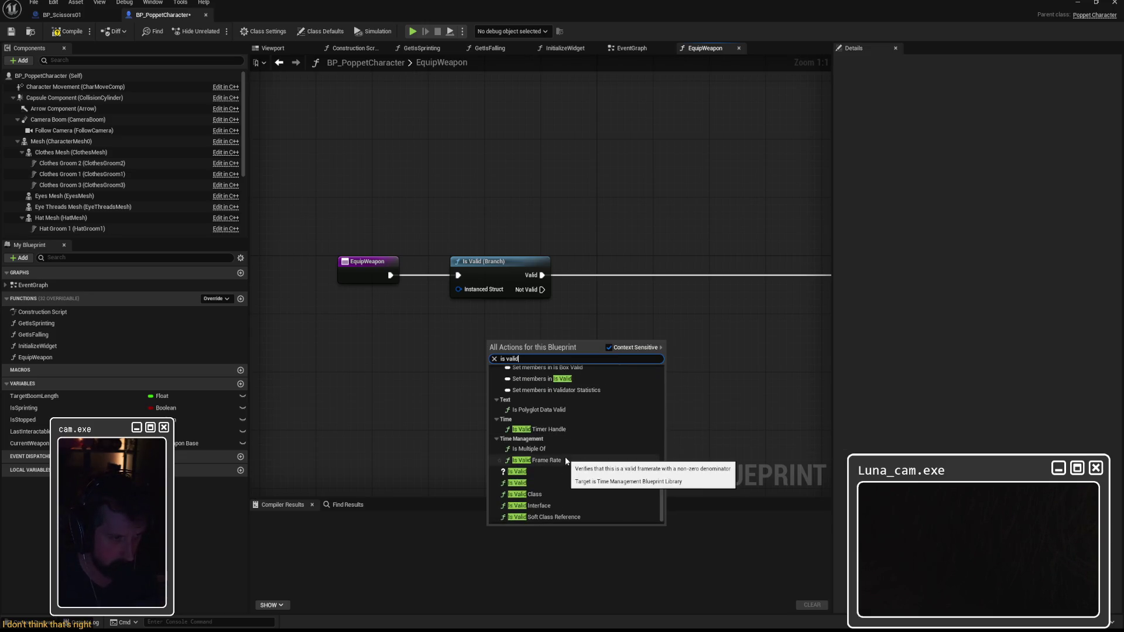
scroll(565, 460, down, 1)
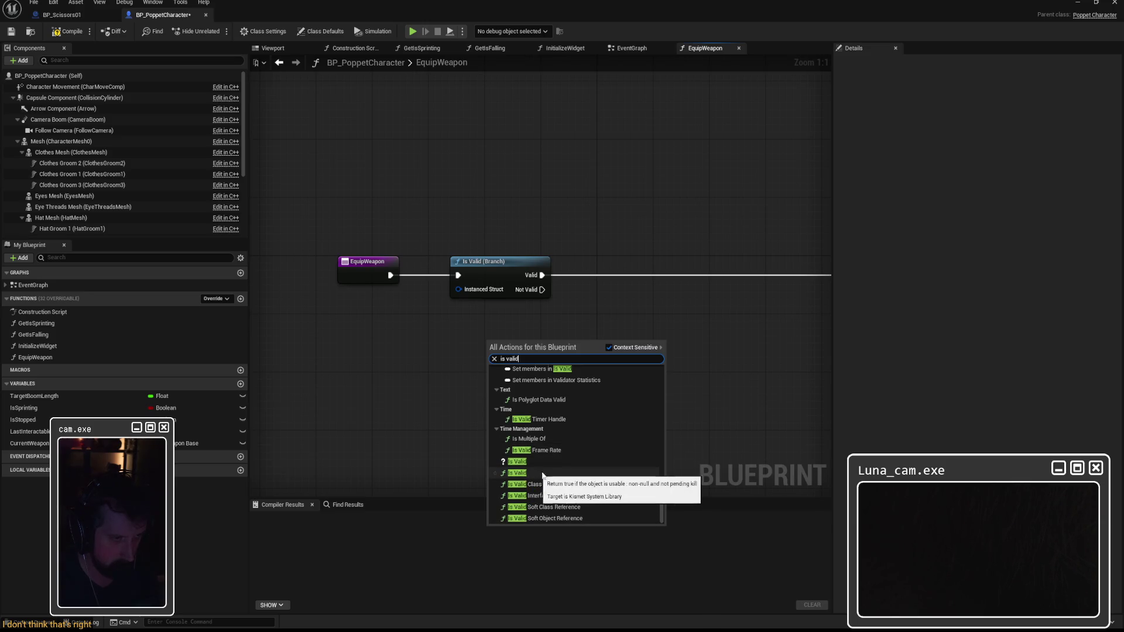
scroll(592, 480, up, 5)
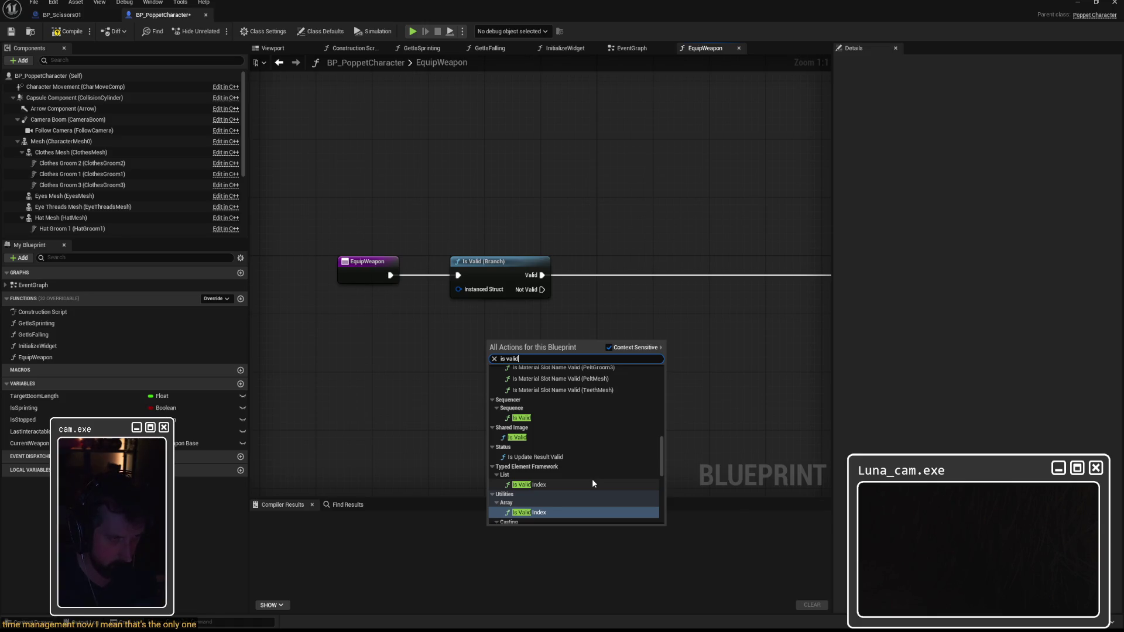
scroll(592, 480, up, 5)
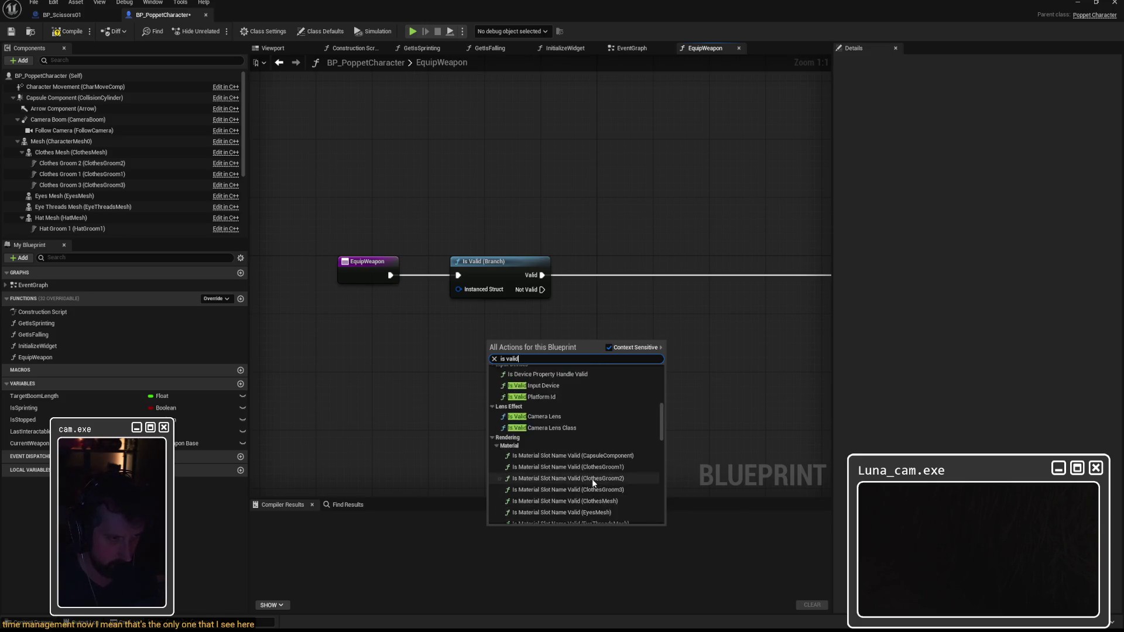
scroll(592, 479, up, 5)
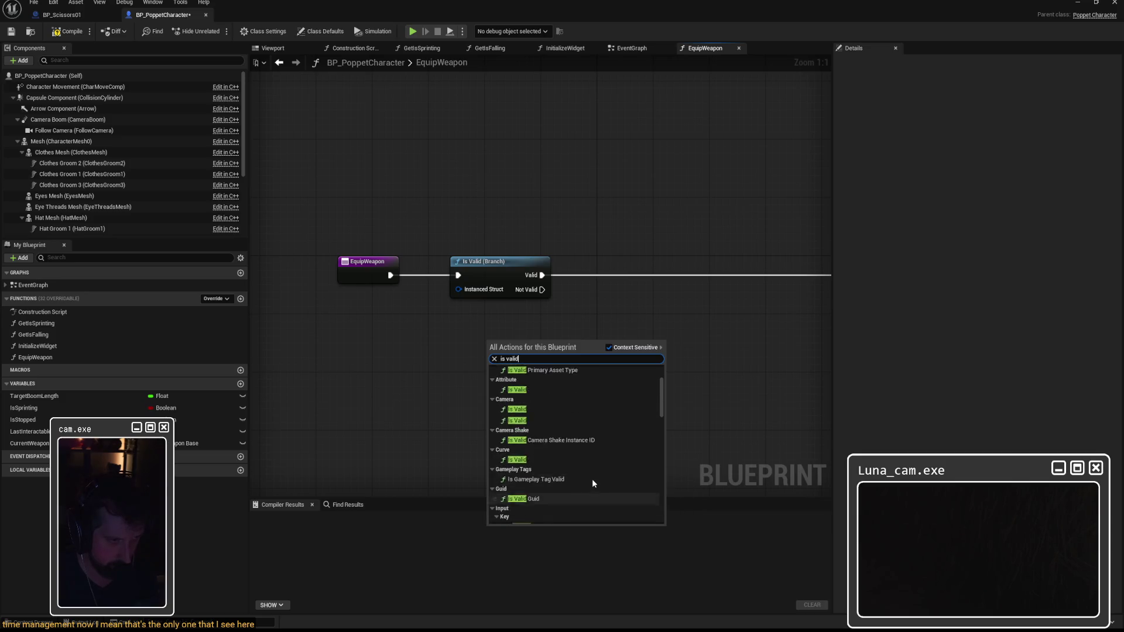
scroll(593, 484, up, 2)
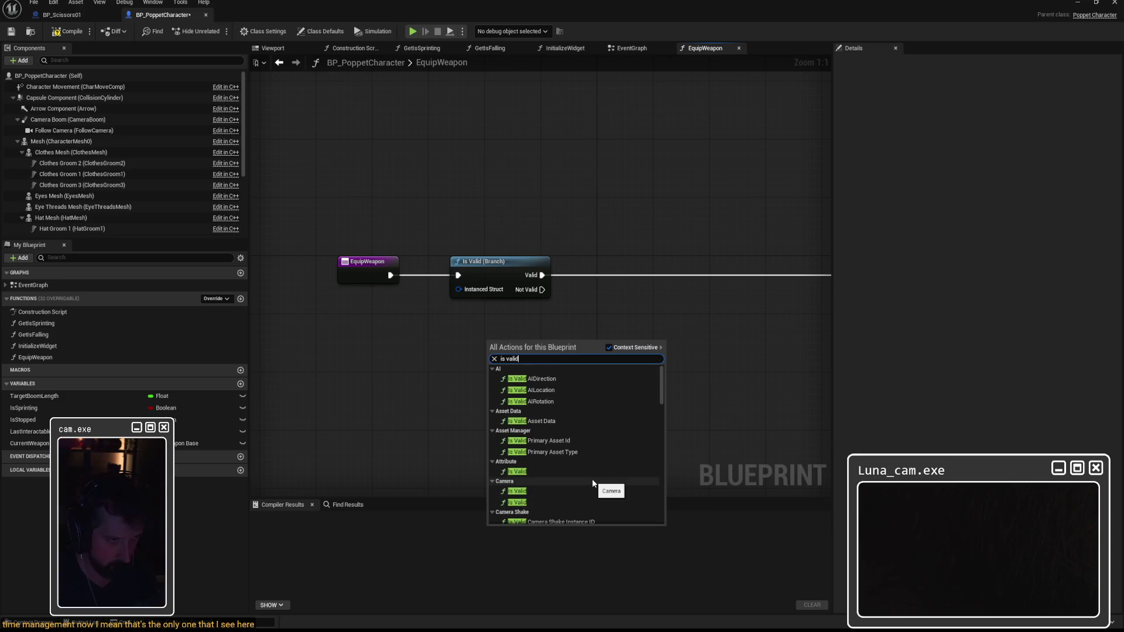
click(430, 430)
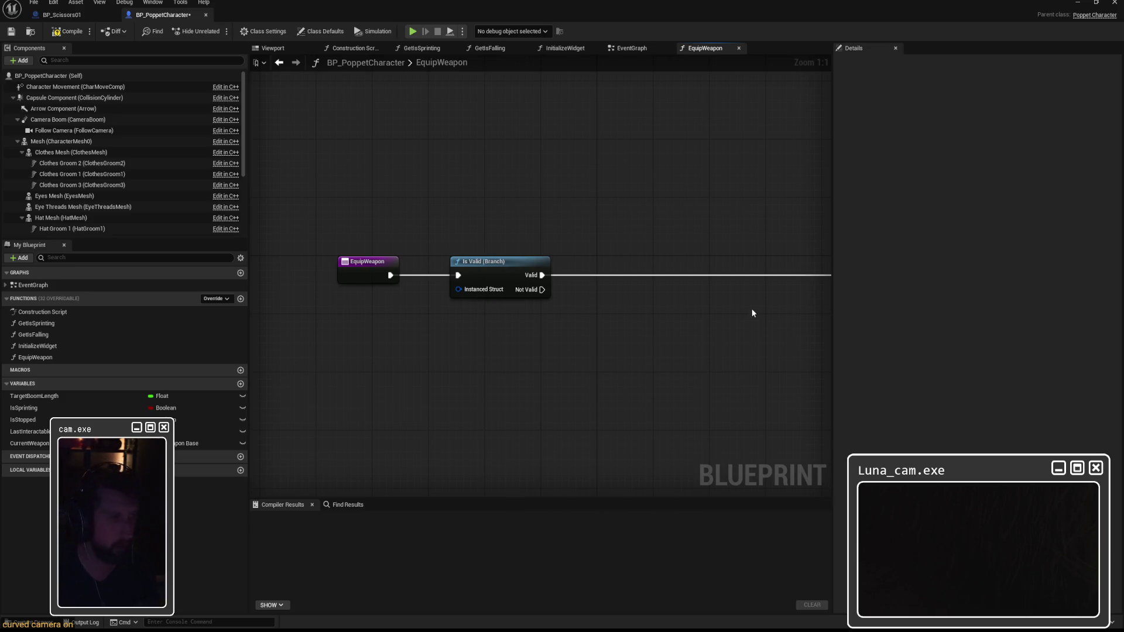
Add a Current Weapon getter, delete Is Valid (Branch), and feed Current Weapon into Is Valid
drag(29, 443, 391, 361)
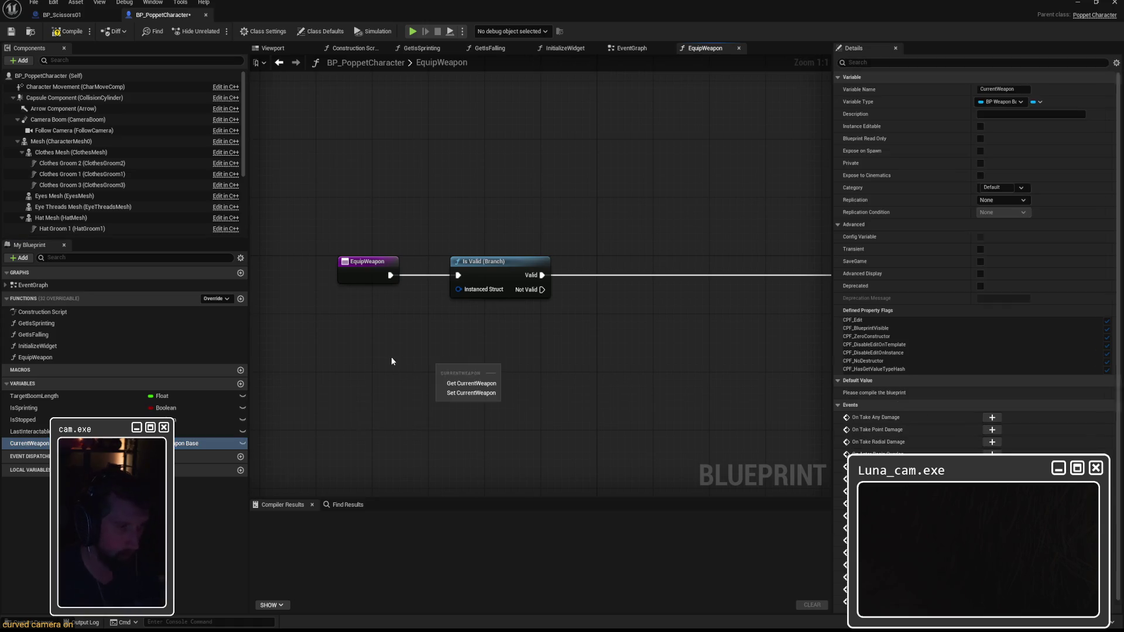
click(471, 383)
click(503, 282)
key(Delete)
mouse_move(487, 366)
mouse_down()
mouse_move(566, 289)
mouse_move(560, 357)
mouse_up()
text(is valid)
key(Return)
mouse_move(427, 345)
mouse_down()
mouse_move(595, 388)
mouse_move(449, 356)
mouse_move(457, 340)
mouse_up()
click(449, 355)
click(462, 306)
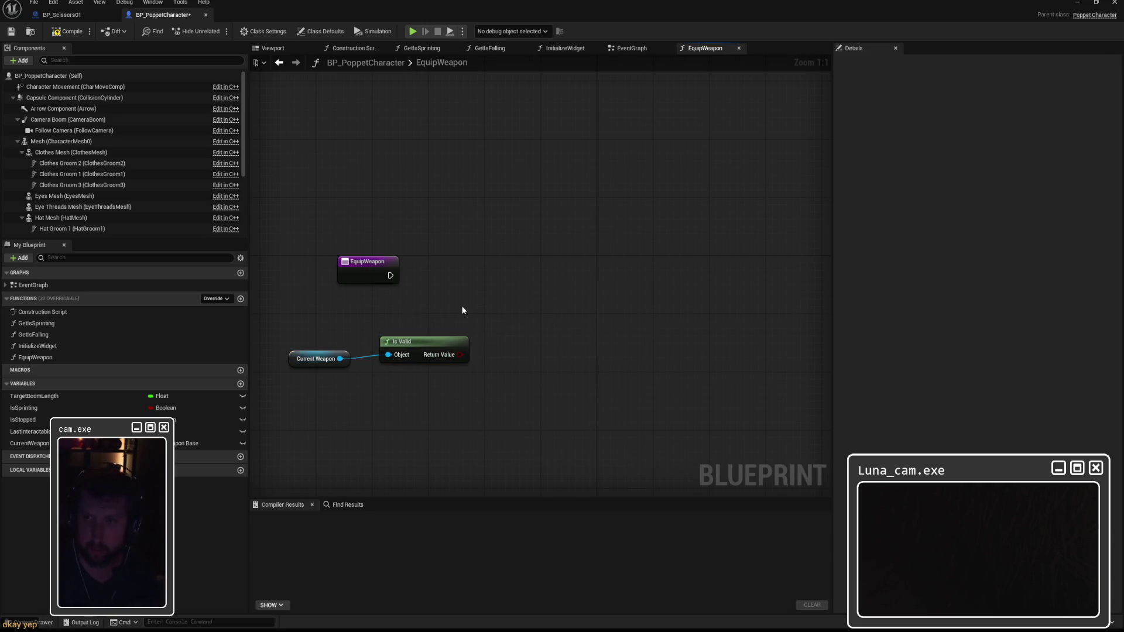
Add a Branch driven by Is Valid's result and wired from EquipWeapon's execution
right_click(501, 286)
text(branch)
key(Return)
drag(460, 354, 507, 318)
click(543, 363)
mouse_move(391, 276)
mouse_down()
mouse_move(508, 304)
mouse_move(492, 273)
mouse_up()
drag(404, 342, 377, 320)
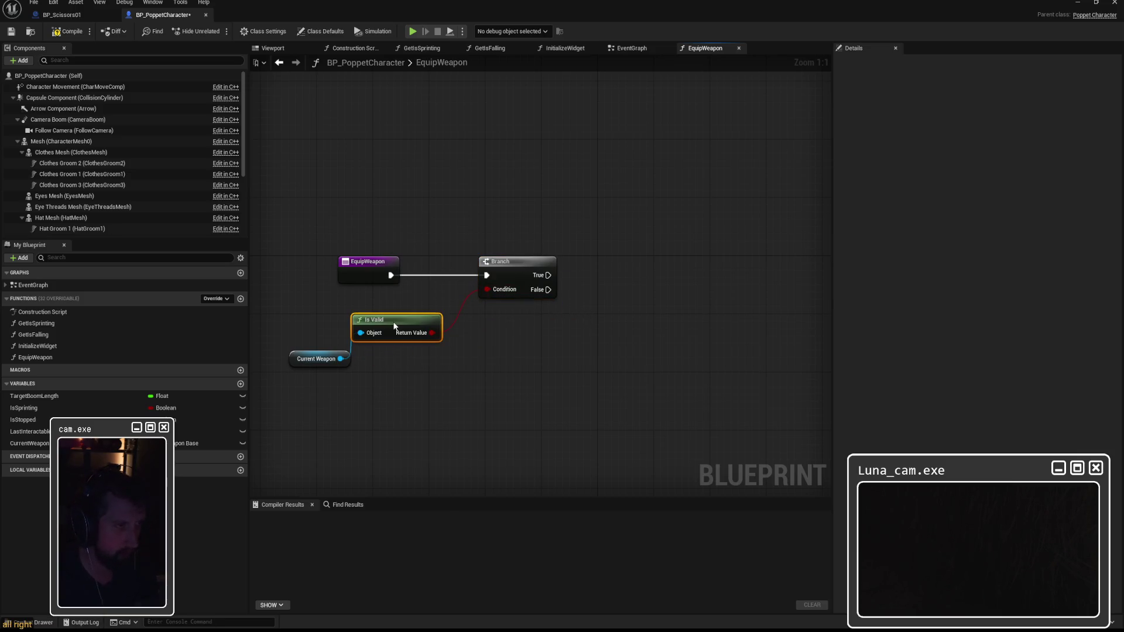
mouse_move(320, 359)
mouse_down()
mouse_move(313, 323)
mouse_move(391, 307)
mouse_up()
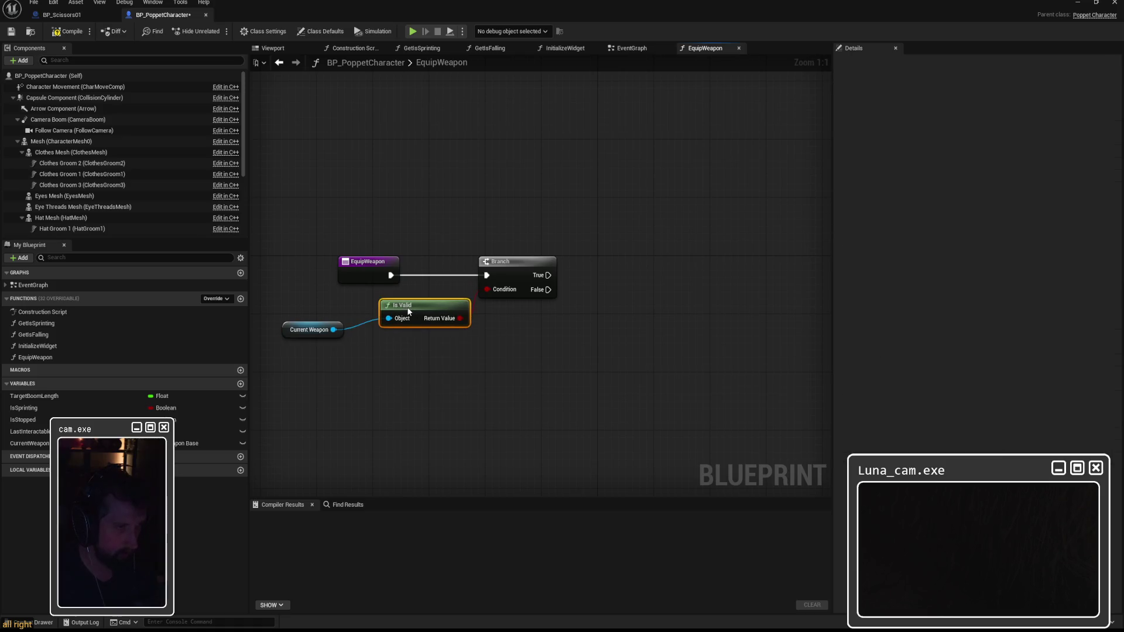
drag(311, 330, 339, 322)
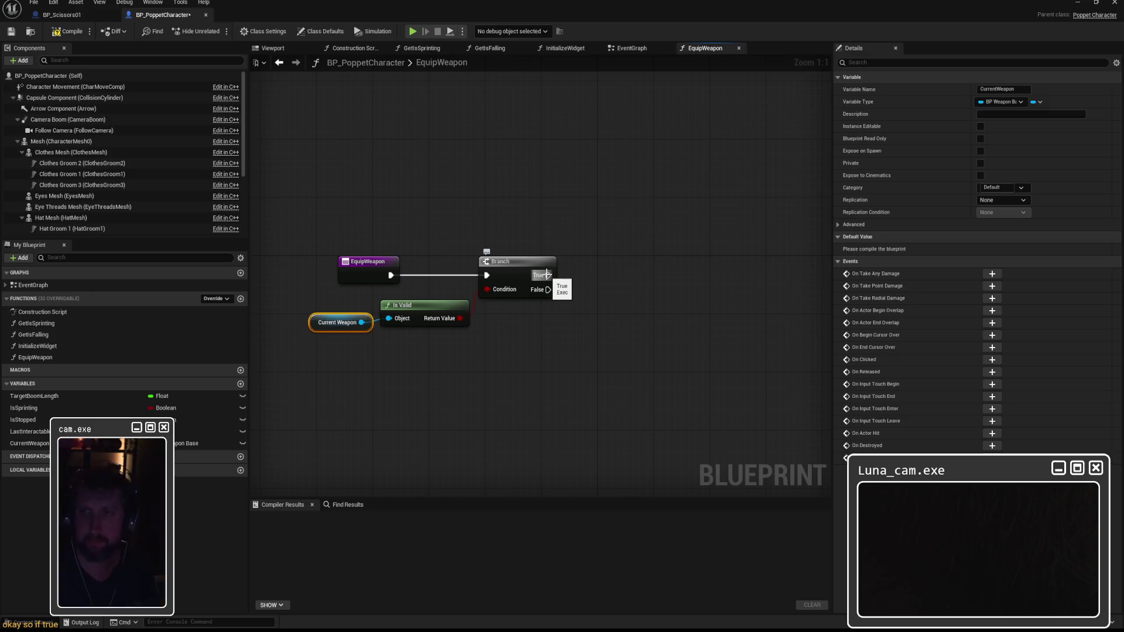
Replace the old Detach From Actor with one on Branch's True path, targeting Current Weapon
drag(546, 274, 603, 271)
text(detach from ac)
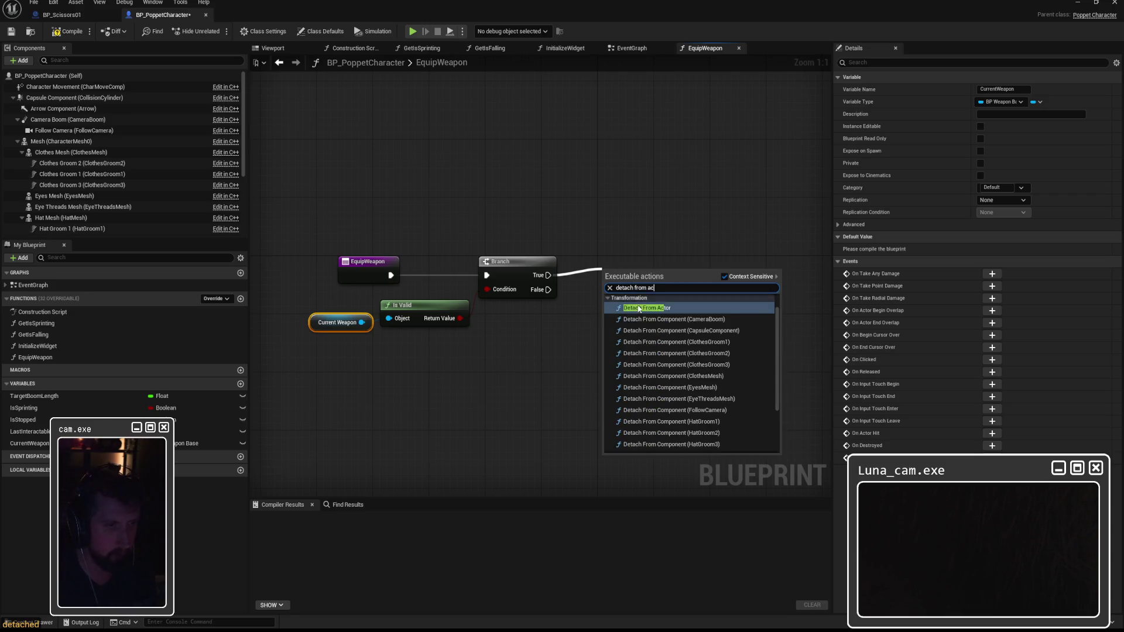
click(647, 327)
drag(647, 274, 690, 259)
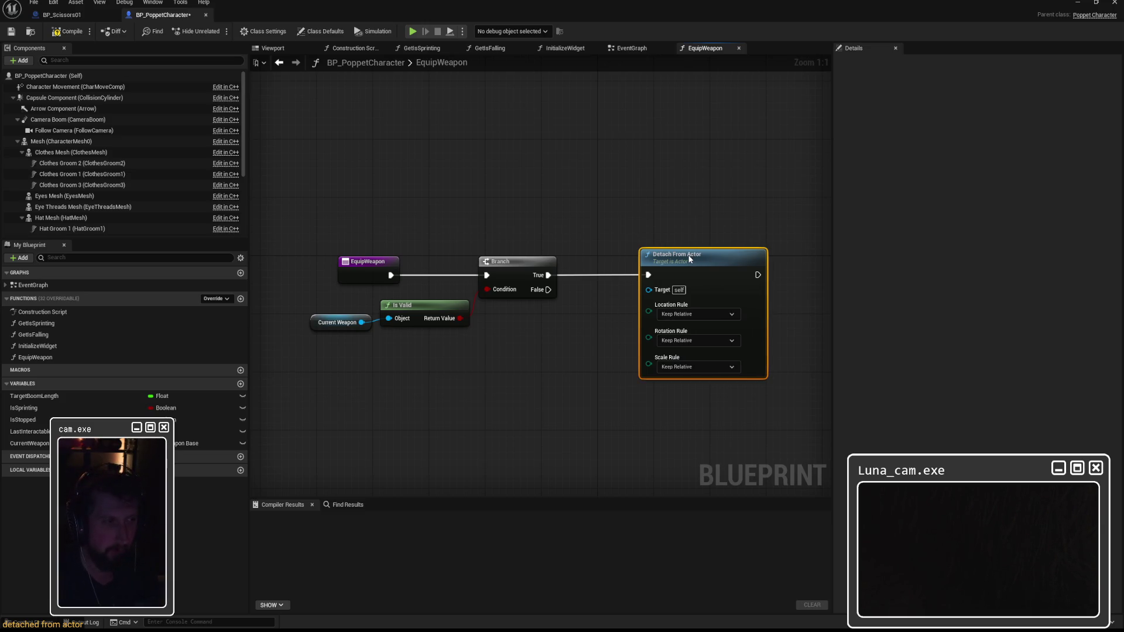
key(Delete)
mouse_move(349, 323)
mouse_down()
mouse_move(334, 324)
mouse_move(551, 341)
mouse_move(607, 269)
mouse_move(592, 289)
mouse_move(613, 289)
mouse_up()
text(detach f)
key(Return)
Add two reroute points on the Target wire and level Detach From Actor with the Branch
double_click(509, 305)
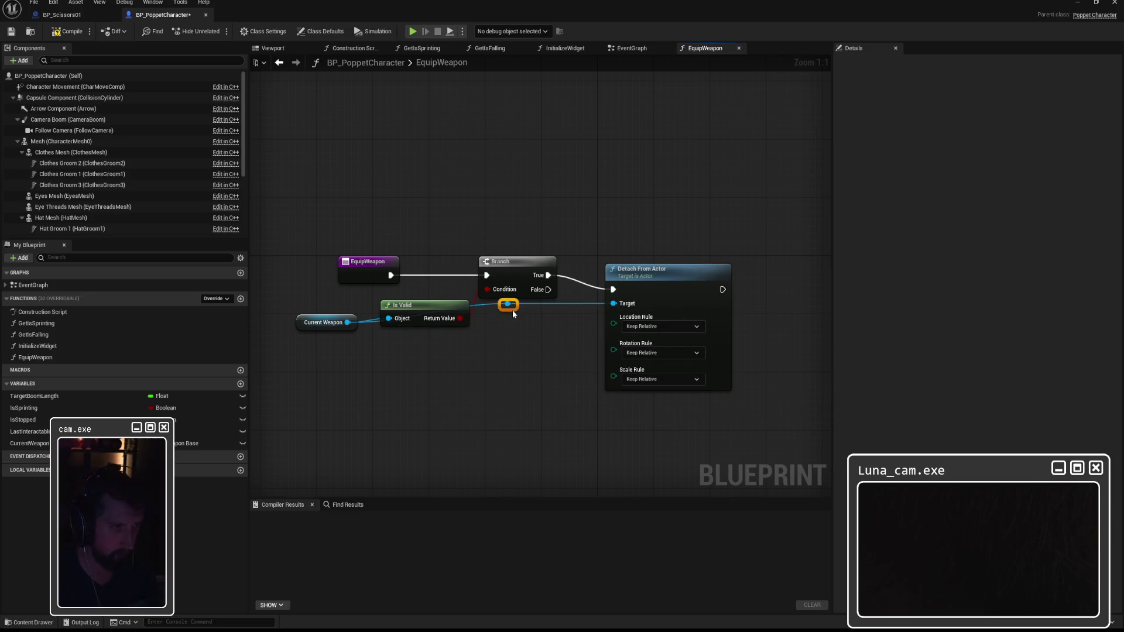
mouse_move(513, 310)
mouse_down()
mouse_move(492, 332)
mouse_move(379, 345)
mouse_up()
double_click(529, 304)
drag(537, 318, 541, 349)
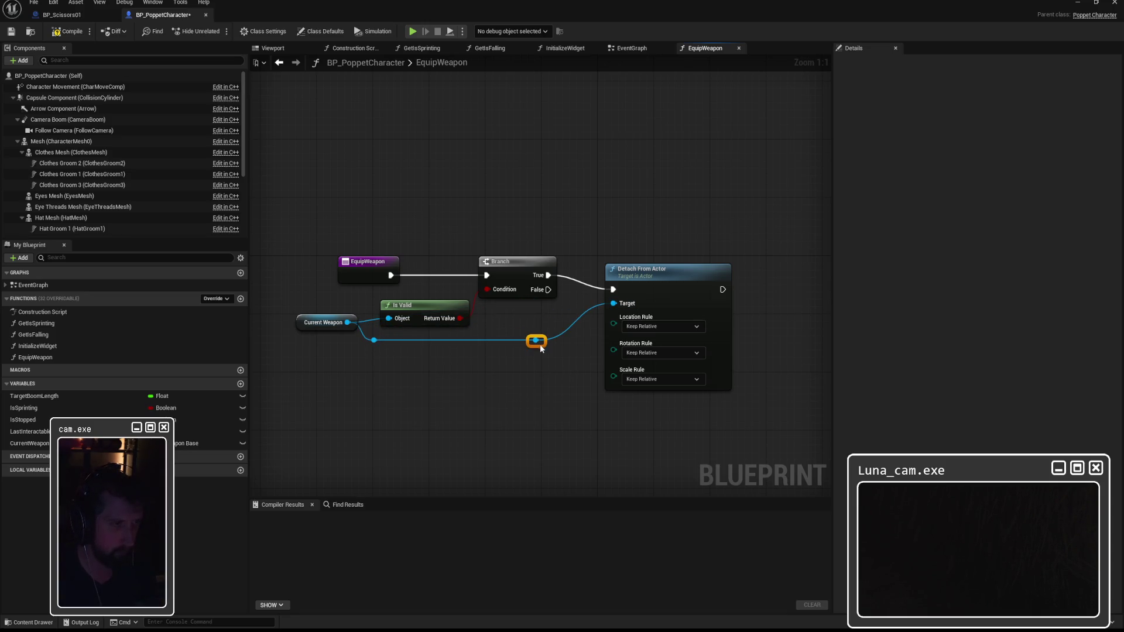
drag(670, 270, 670, 255)
click(676, 224)
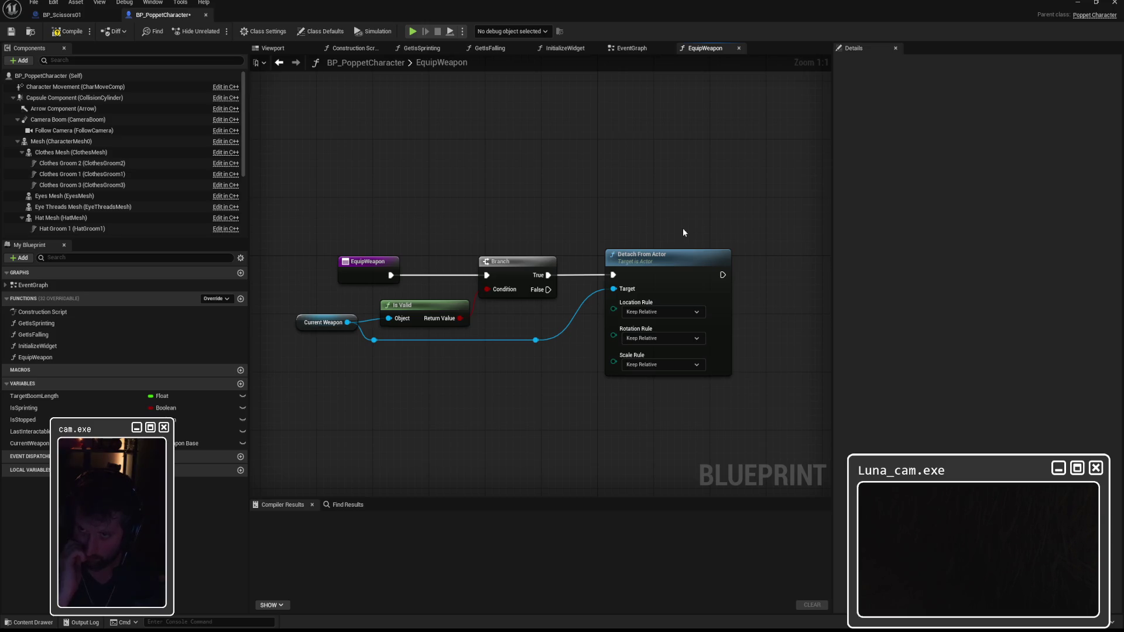
Move the Return Node further right to make room after Detach From Actor
drag(658, 220, 429, 194)
click(609, 233)
drag(680, 296, 572, 293)
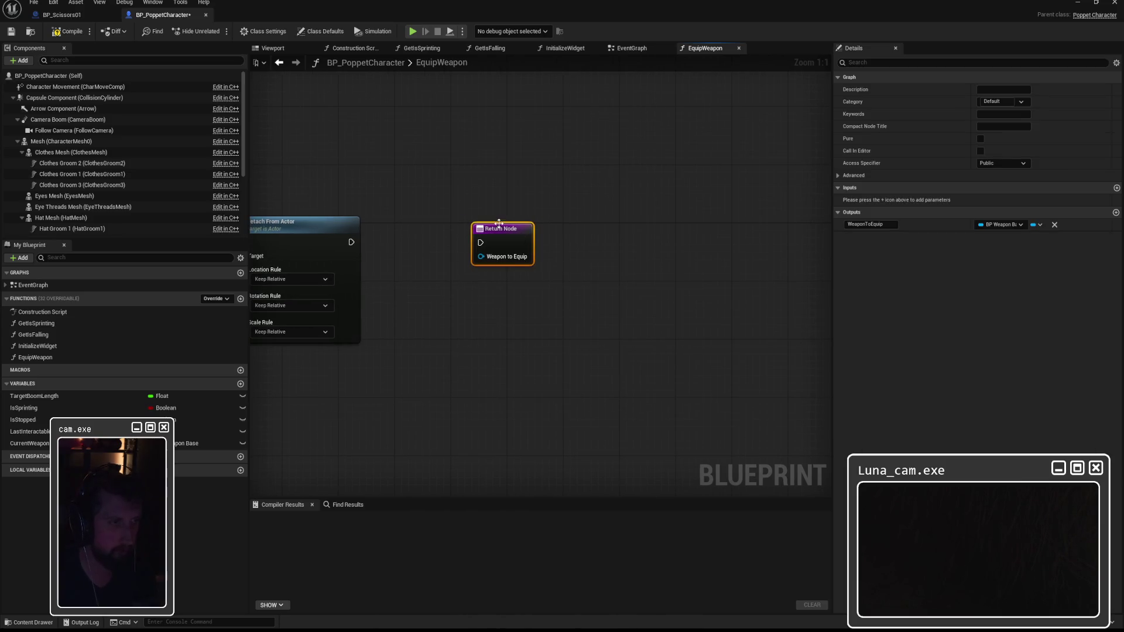
drag(481, 224, 749, 223)
Add a Set Current Weapon node after Detach From Actor and place it beside it
drag(351, 242, 434, 239)
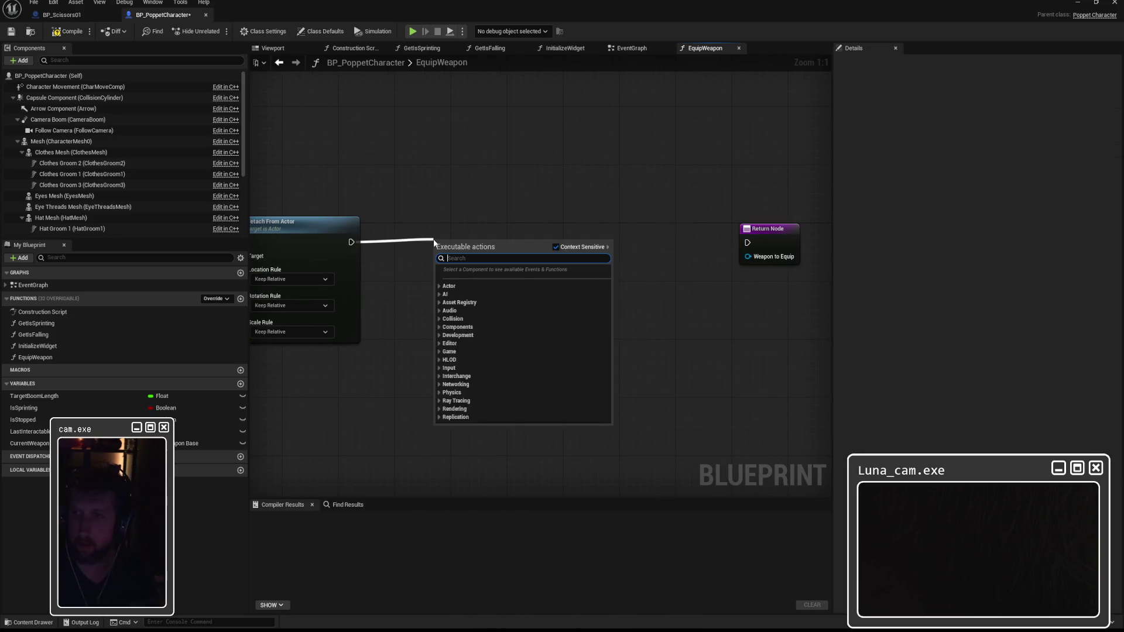
text(set curren)
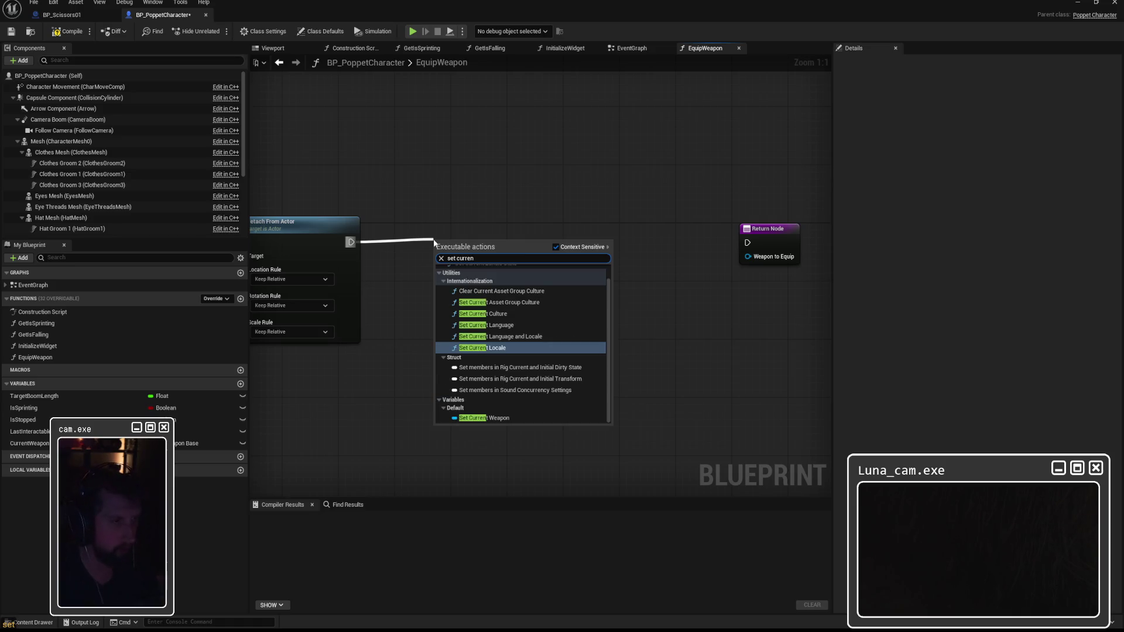
text(tw)
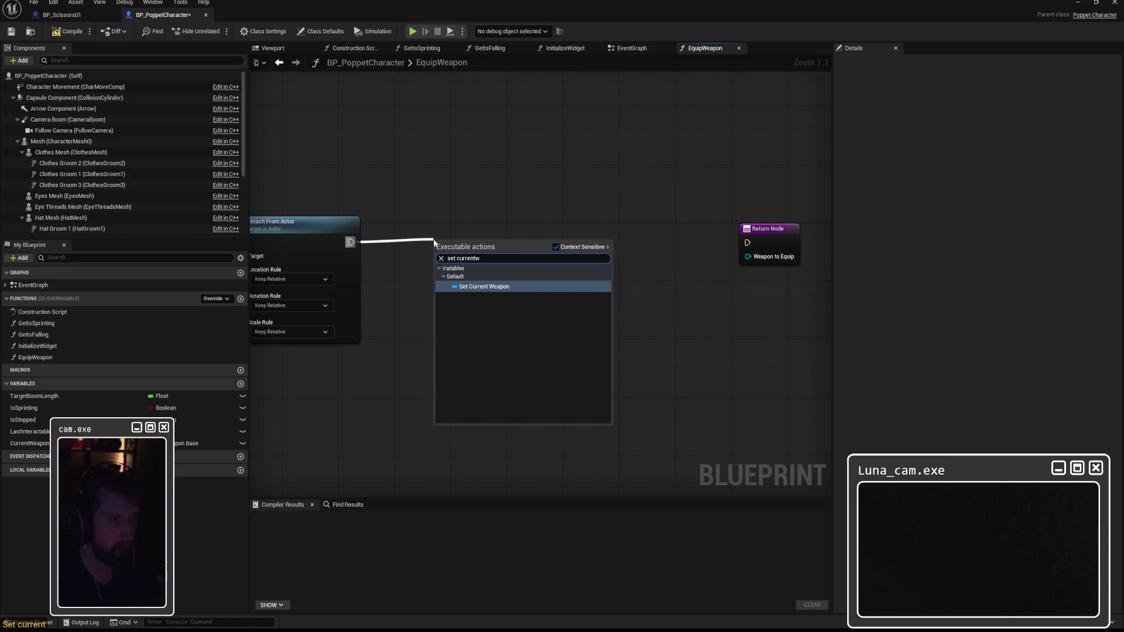
click(469, 287)
drag(490, 242, 563, 242)
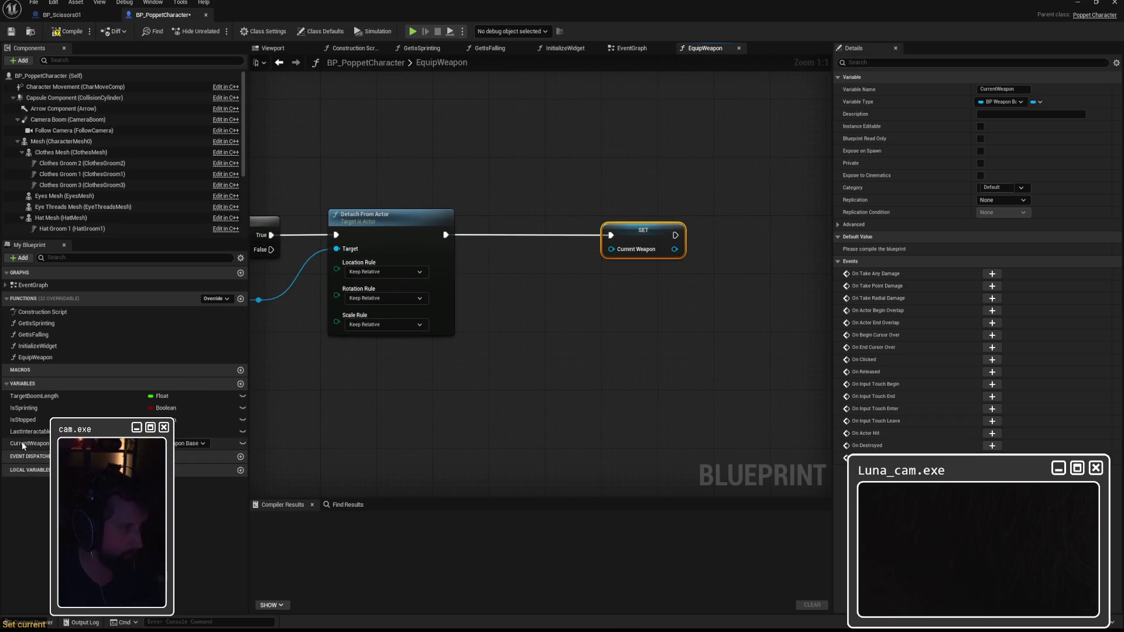
Search the actions for 'weaponto' without adding anything, then switch to BP_Scissors01
mouse_move(400, 330)
mouse_down()
mouse_move(784, 333)
mouse_move(419, 328)
mouse_up()
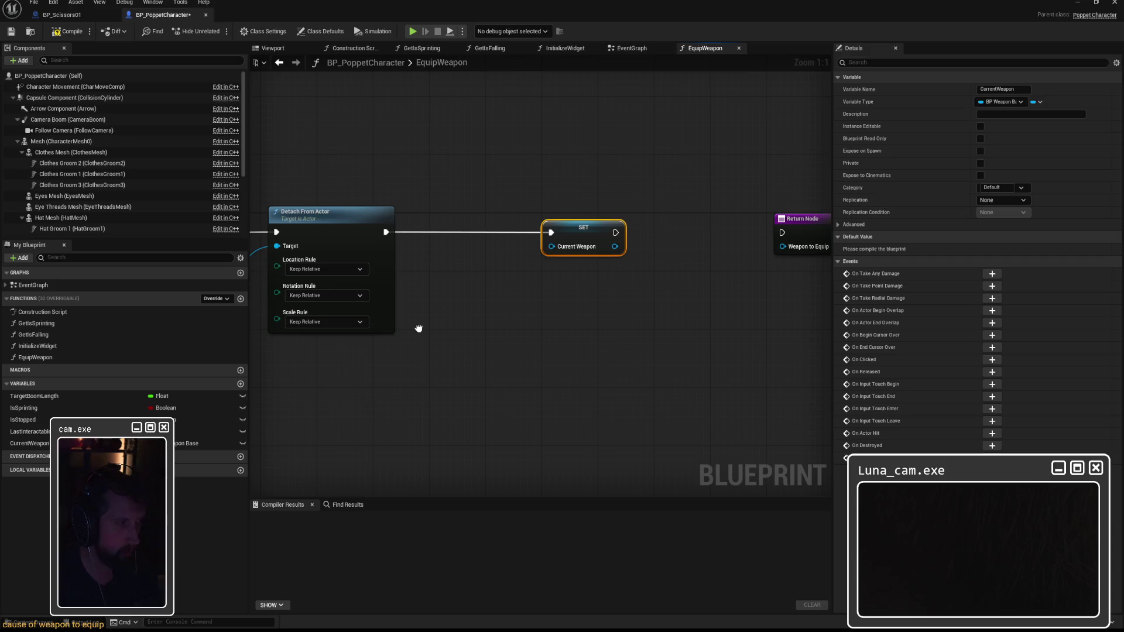
right_click(440, 310)
text(weaponto)
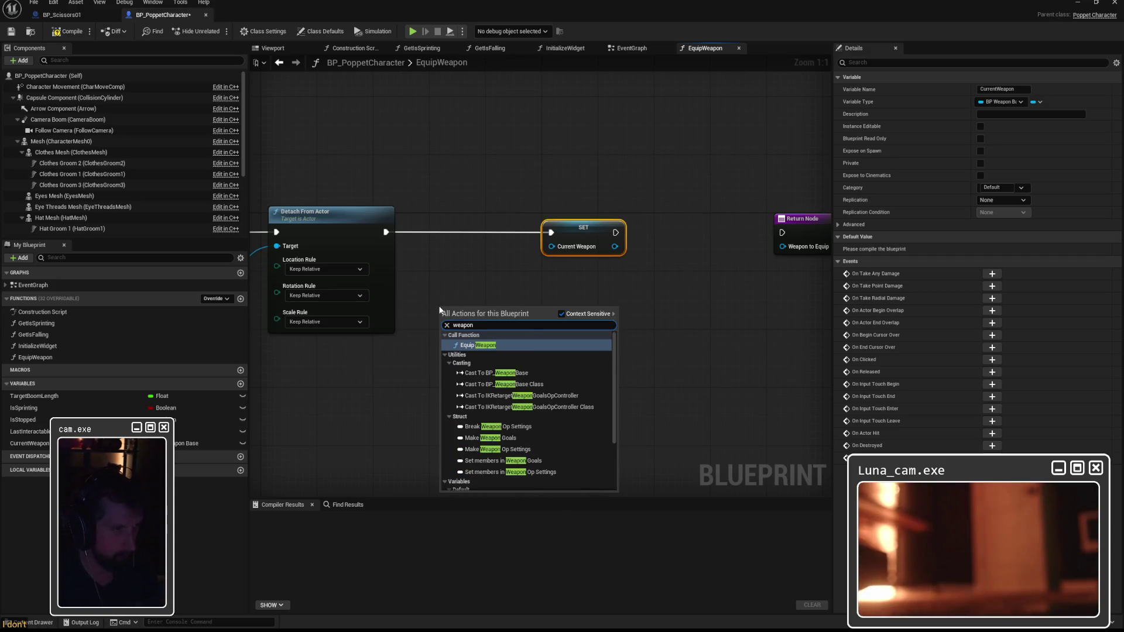
click(451, 280)
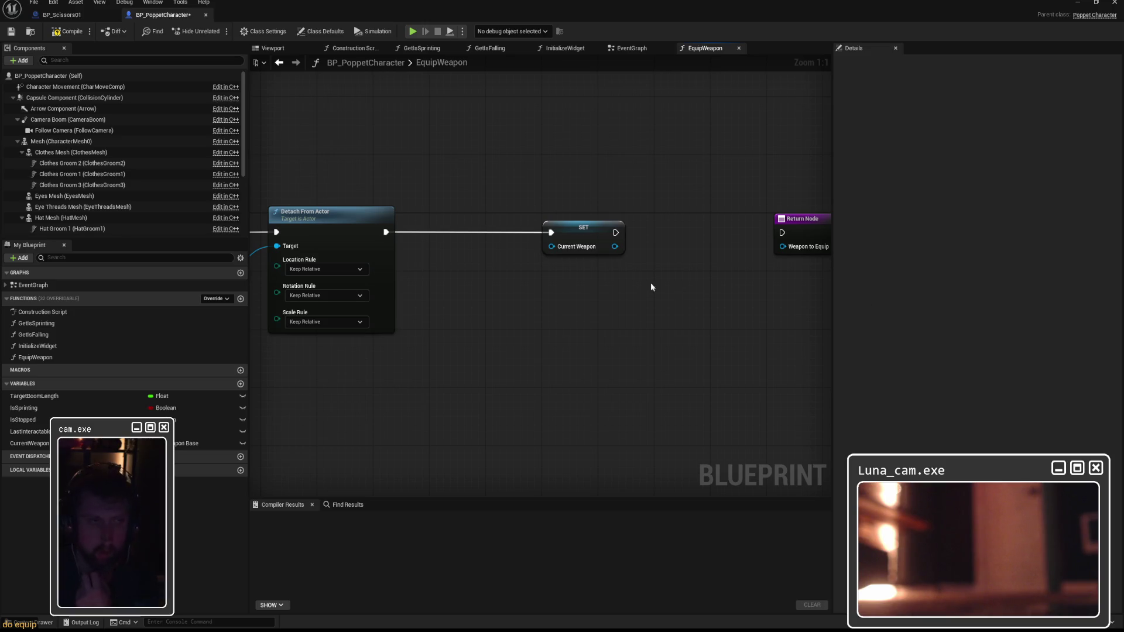
drag(680, 286, 1025, 272)
mouse_move(863, 284)
mouse_down()
mouse_move(566, 276)
mouse_move(813, 269)
mouse_move(564, 273)
mouse_up()
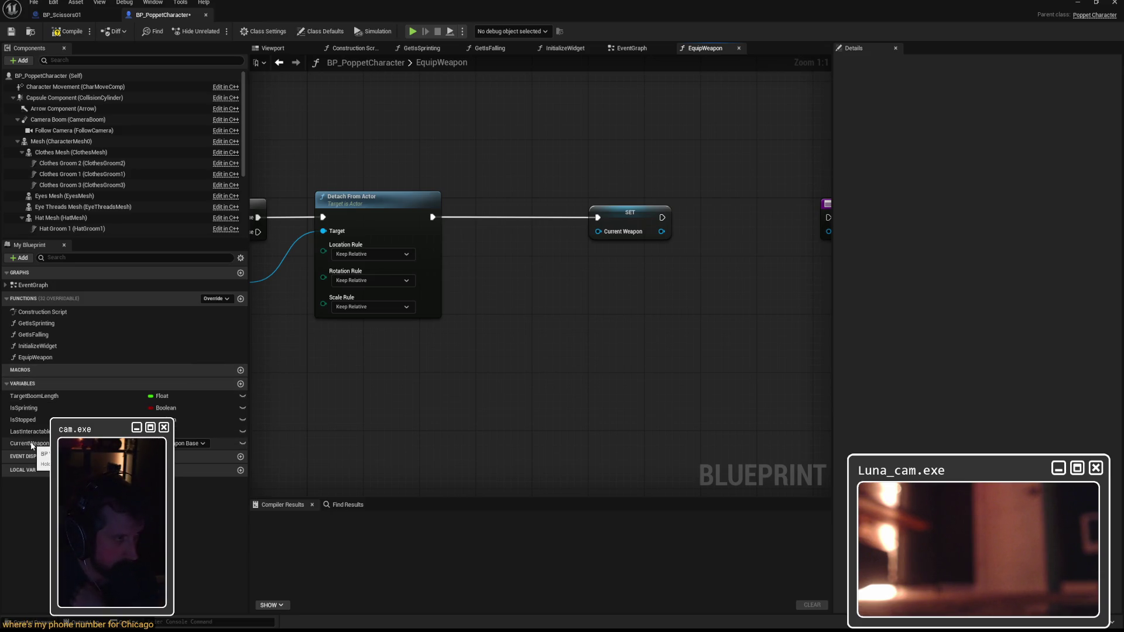
click(56, 15)
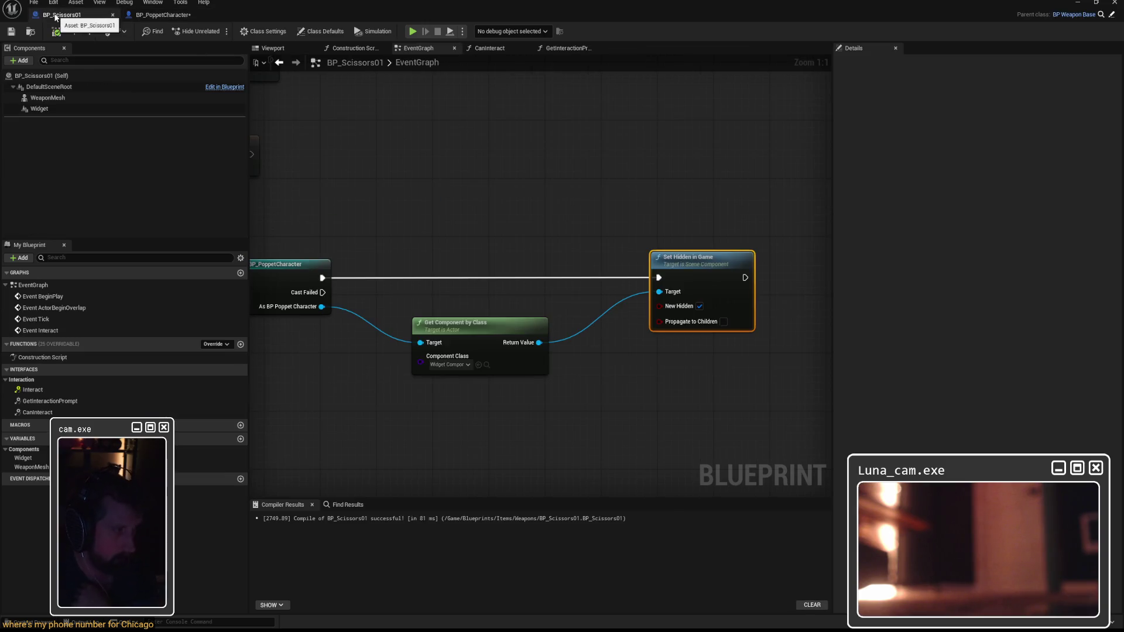
Switch back to the BP_PoppetCharacter blueprint's EquipWeapon graph
click(153, 15)
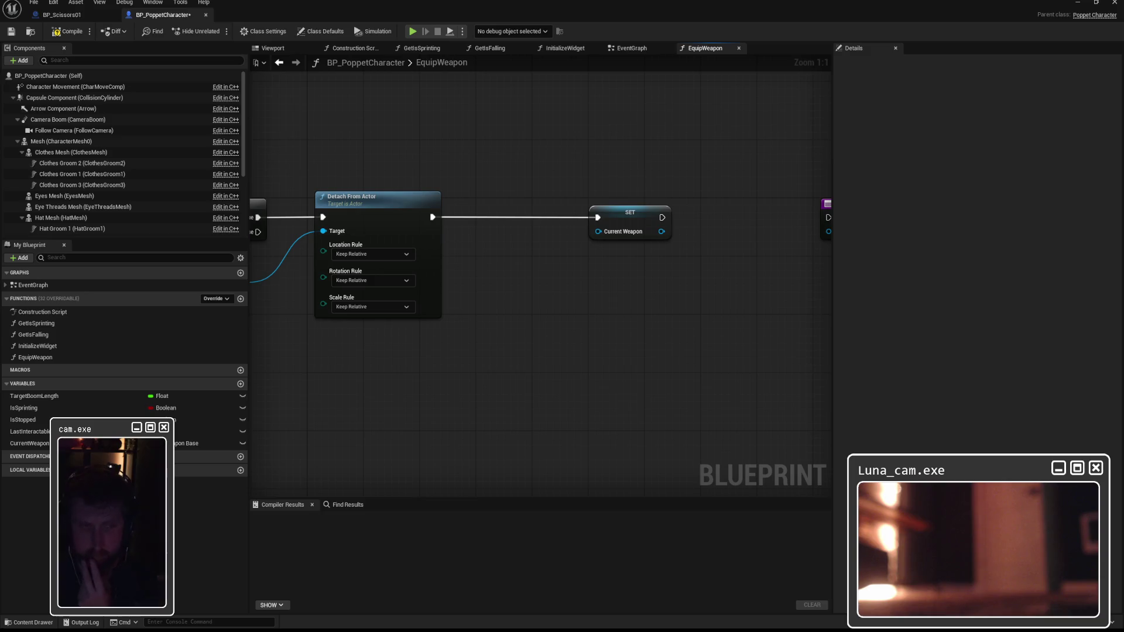
Wire SET's Current Weapon output into the Return Node's Weapon to Equip pin and move SET closer to Detach From Actor
drag(649, 182, 453, 183)
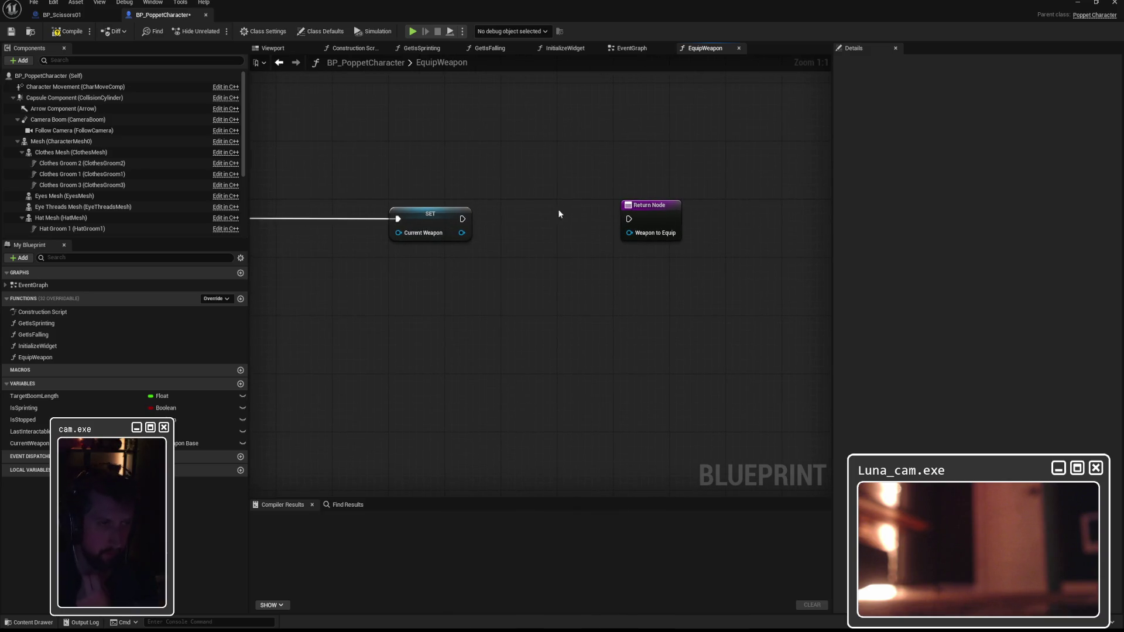
drag(536, 214, 673, 201)
mouse_move(596, 219)
mouse_down()
mouse_move(764, 220)
mouse_move(728, 199)
mouse_move(762, 195)
mouse_up()
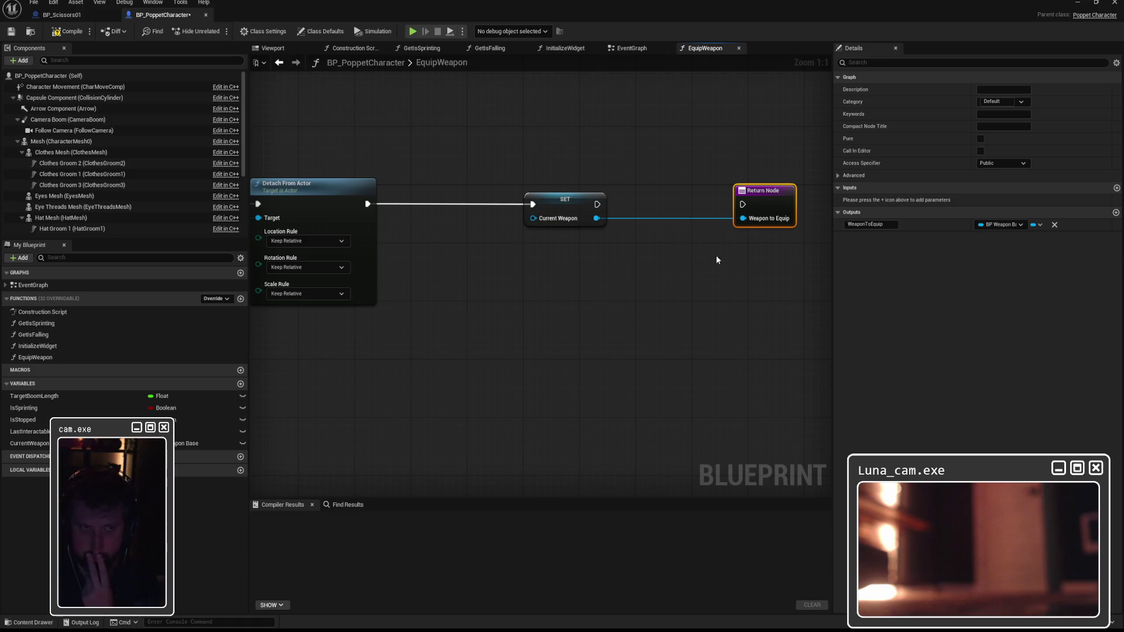
click(651, 194)
drag(651, 194, 618, 193)
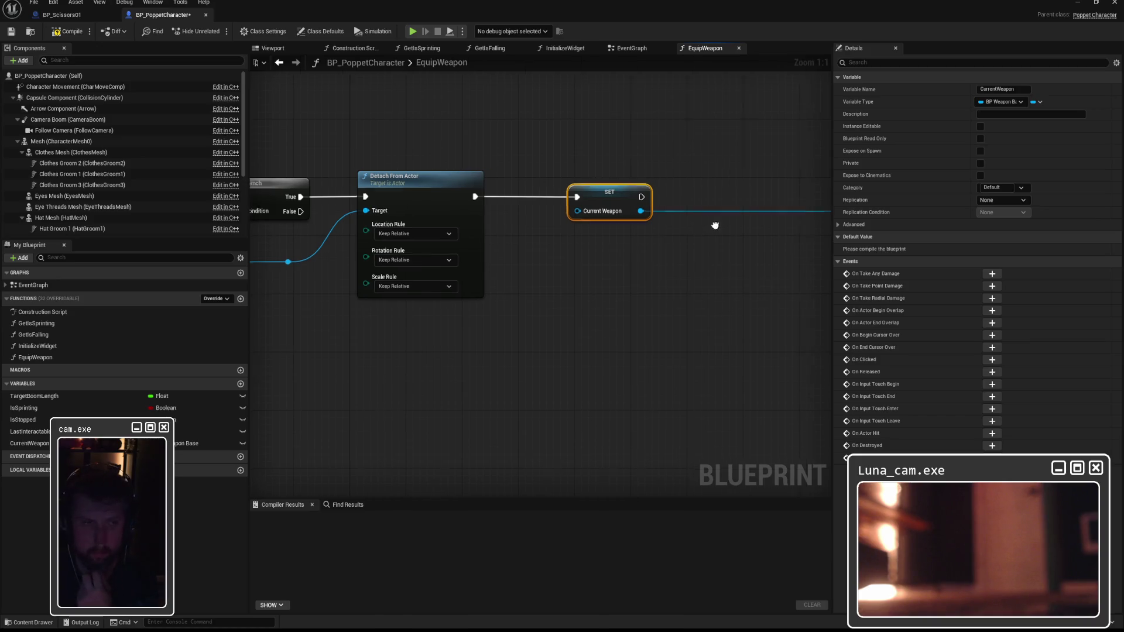
drag(722, 229, 641, 227)
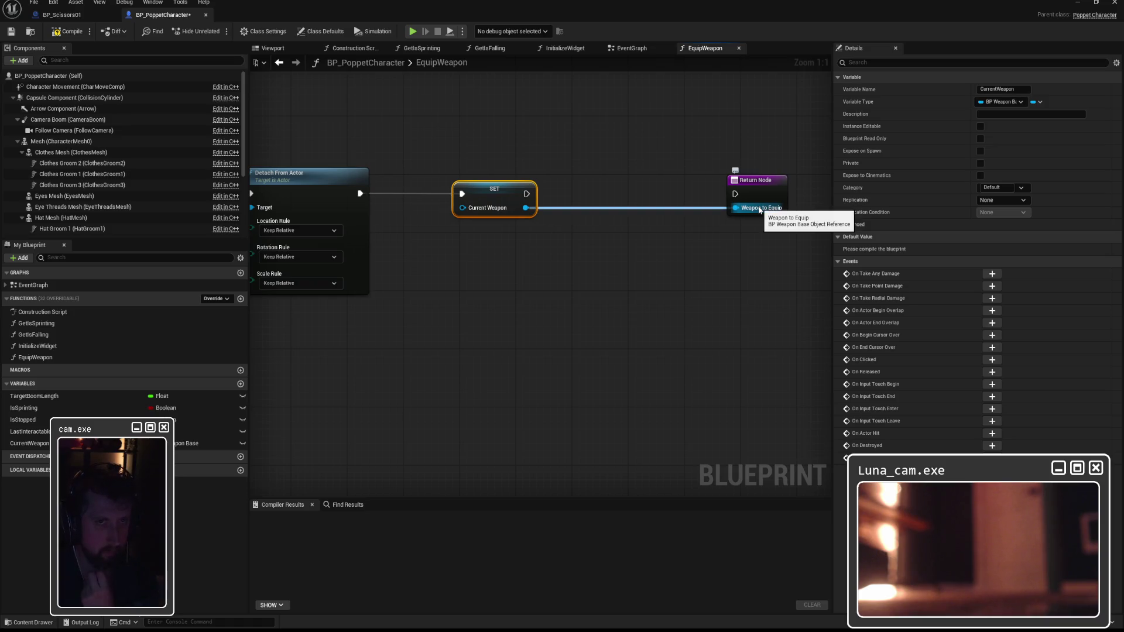
click(505, 252)
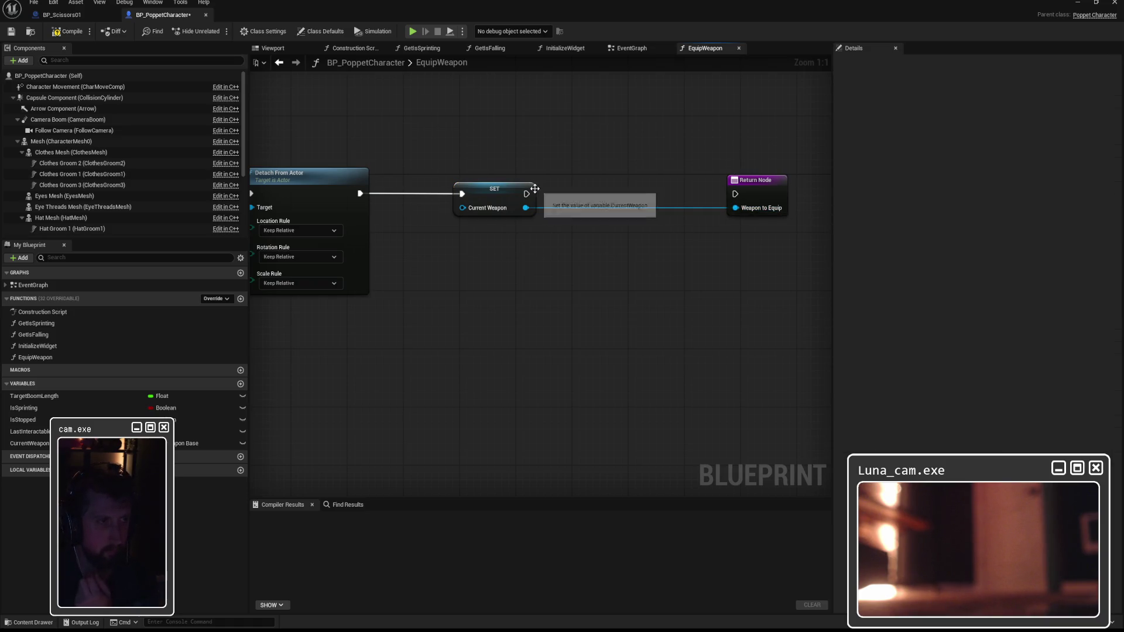
drag(527, 192, 596, 179)
Add an Attach Actor To Component node after SET, running before the Return Node
text(attah)
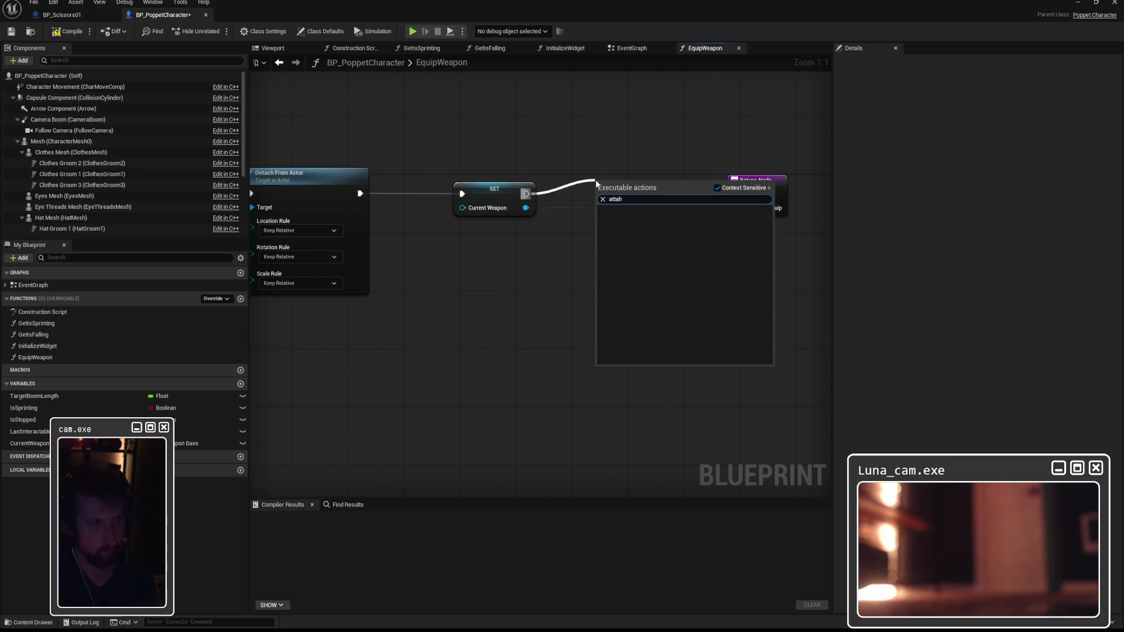
key(BackSpace)
text(chacto)
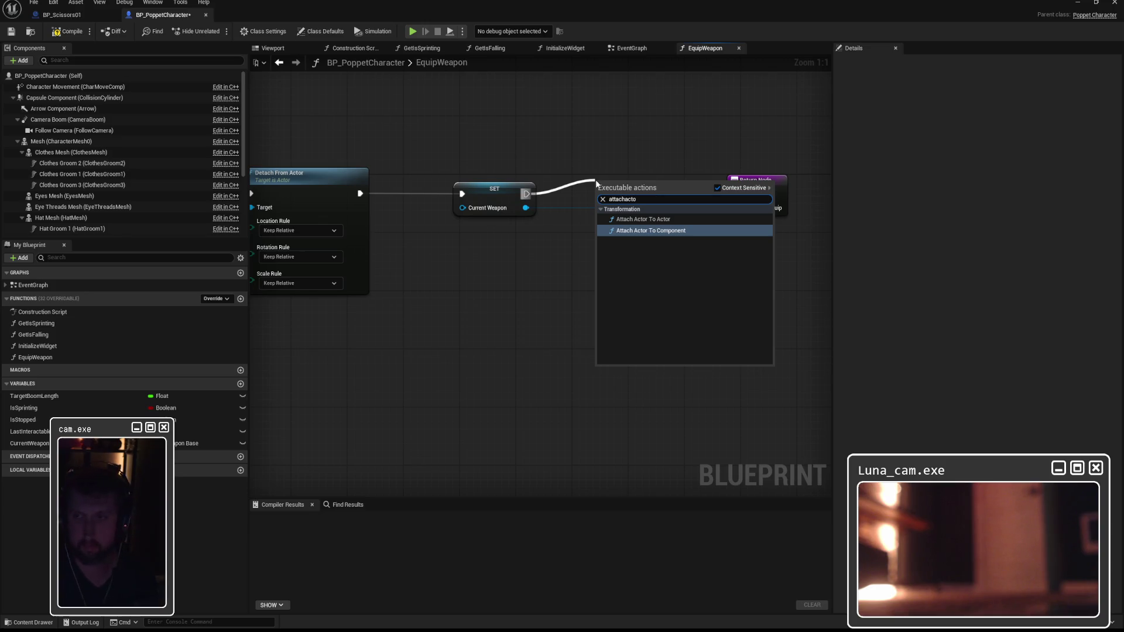
click(676, 230)
mouse_move(715, 201)
mouse_down()
mouse_move(696, 178)
mouse_move(826, 170)
mouse_up()
drag(618, 175, 750, 176)
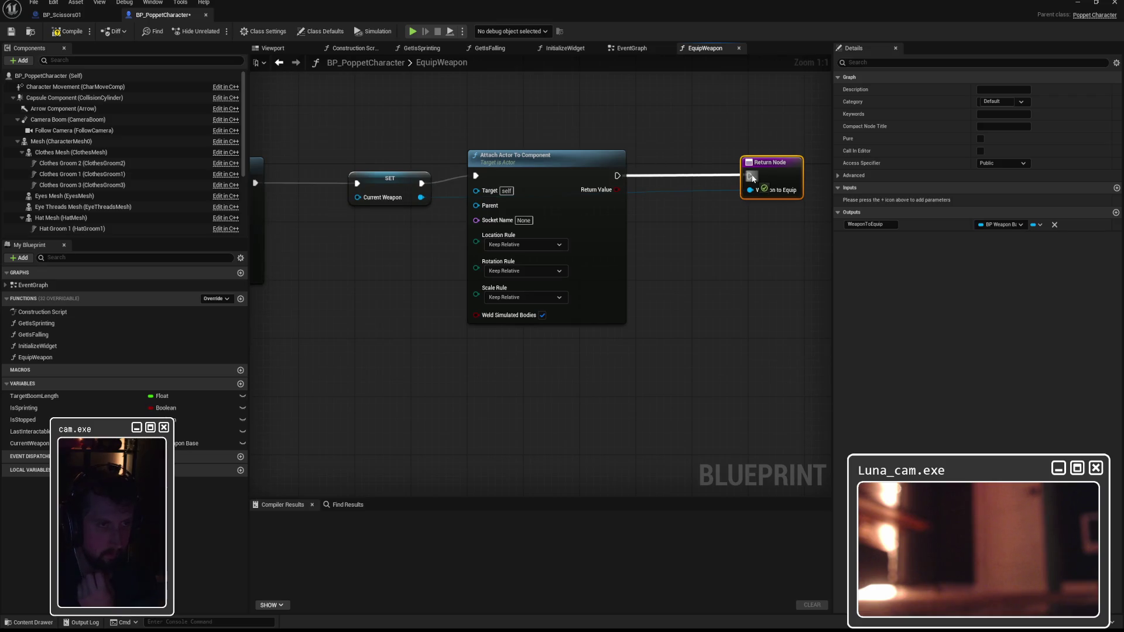
drag(554, 160, 585, 167)
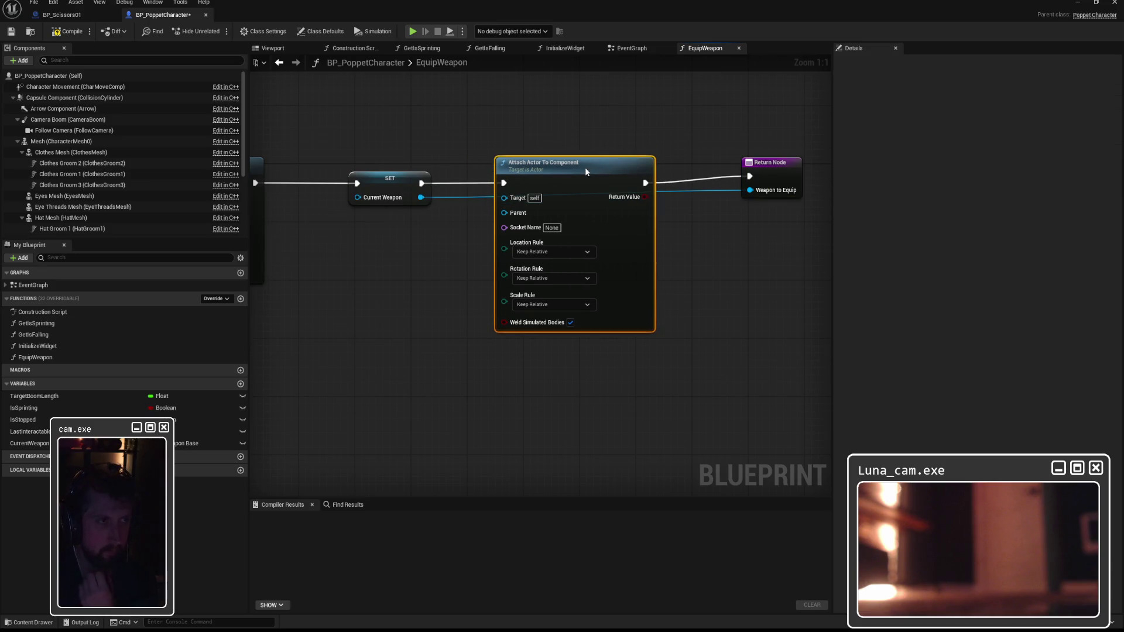
drag(785, 163, 784, 170)
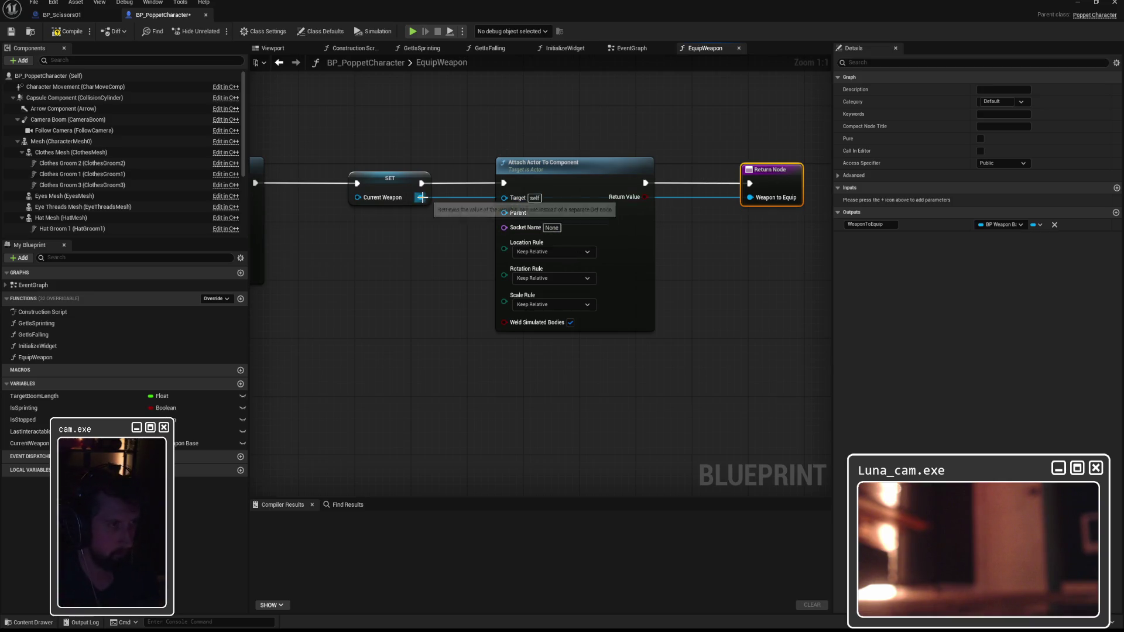
drag(577, 171, 604, 171)
Delete EquipWeapon's Return Node
drag(740, 196, 727, 246)
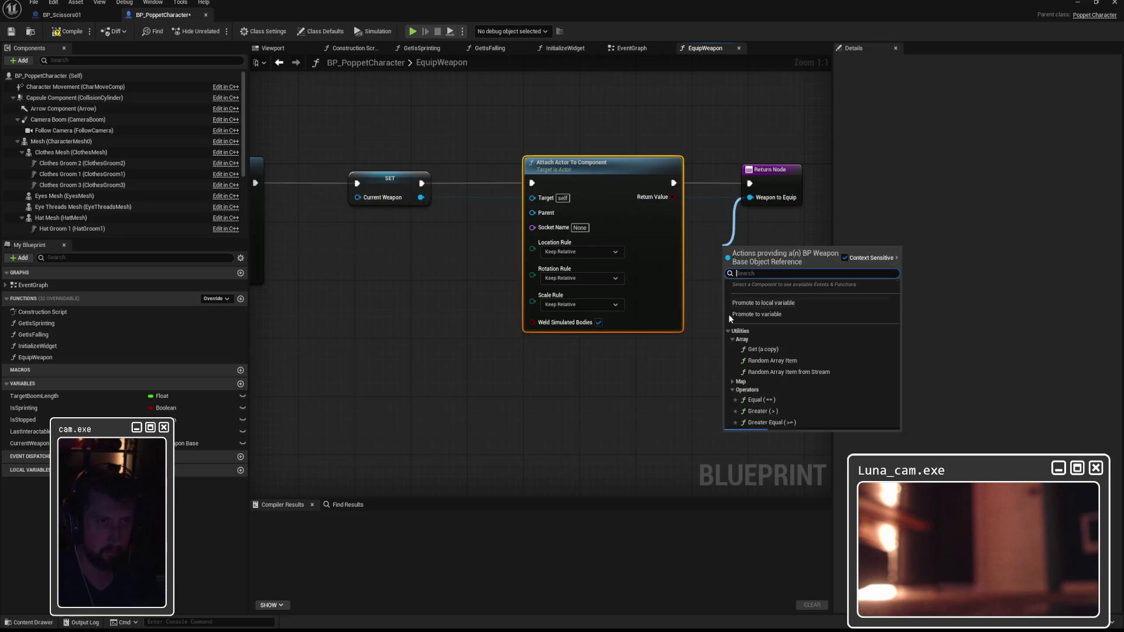
click(474, 296)
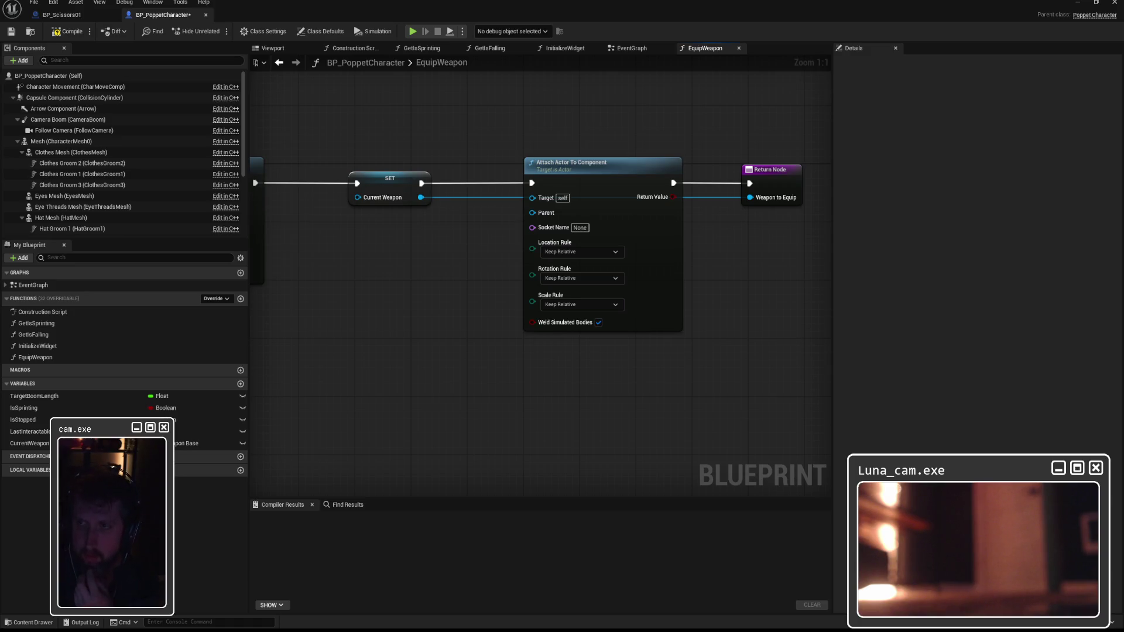
drag(789, 257, 782, 250)
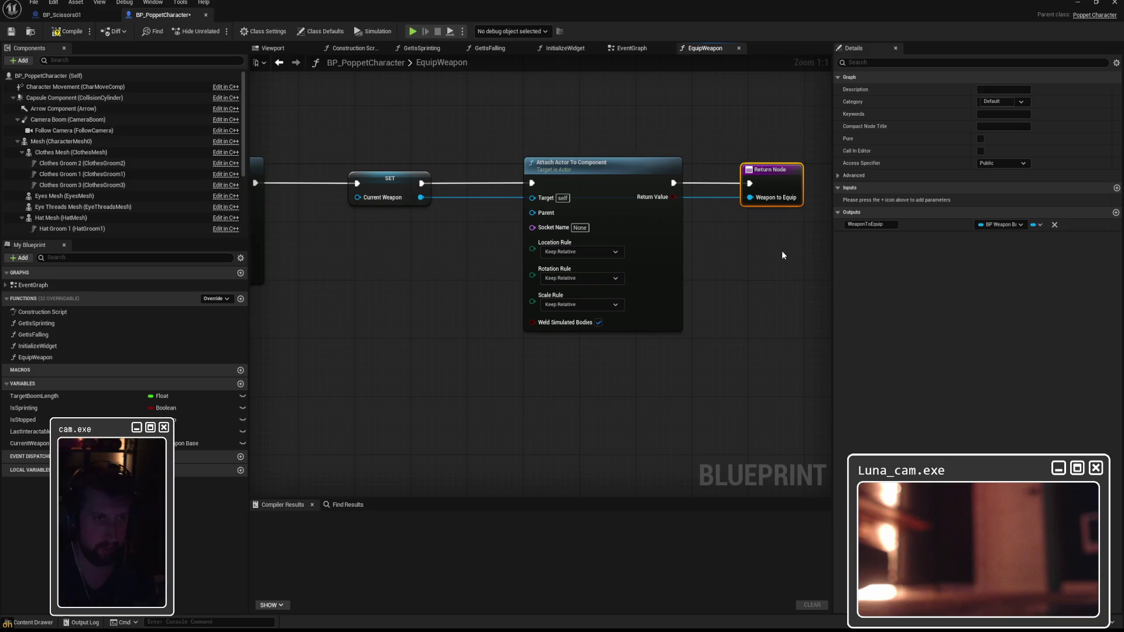
key(Delete)
drag(652, 171, 947, 176)
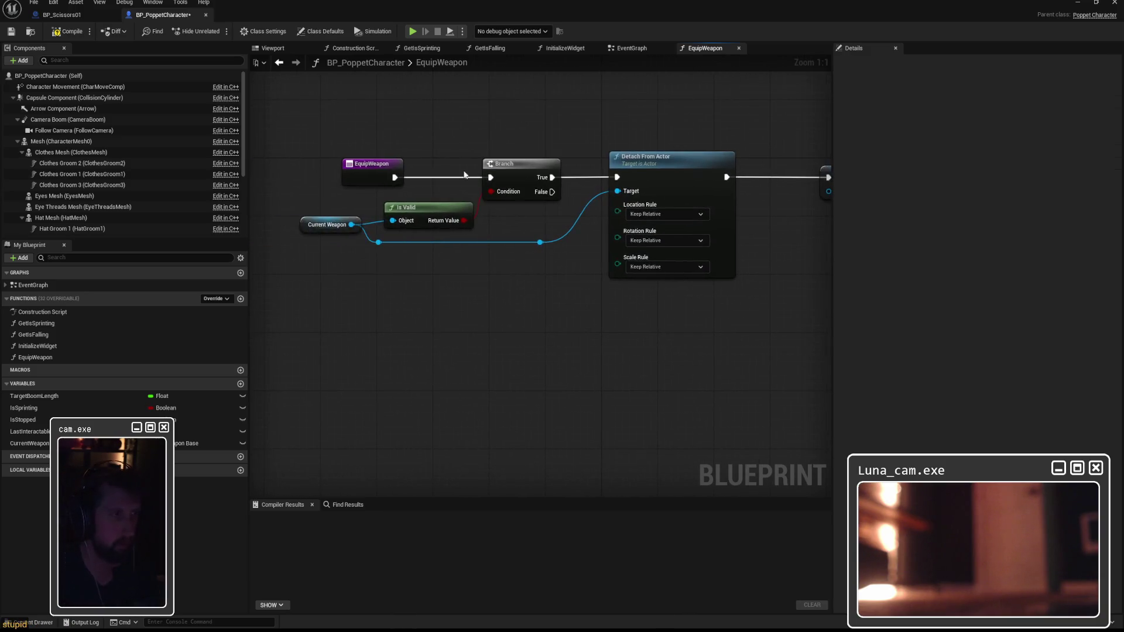
Add a new EquipWeapon input parameter named WeaponToEquip
click(363, 165)
mouse_move(626, 131)
mouse_down()
mouse_move(344, 138)
mouse_move(593, 135)
mouse_up()
click(1117, 286)
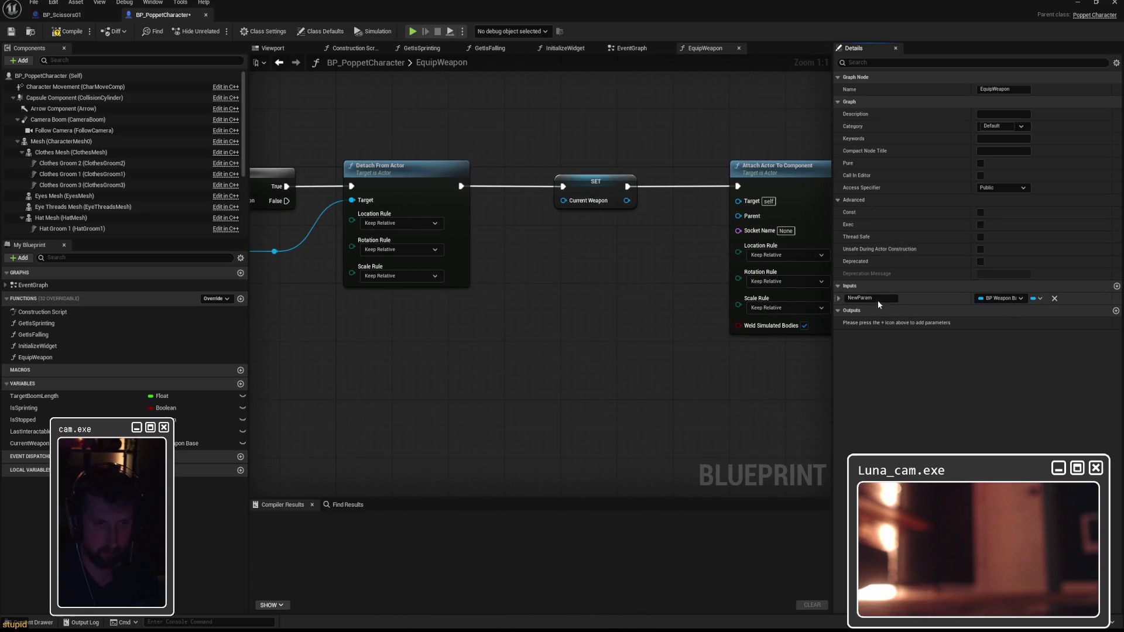
text(Weapon)
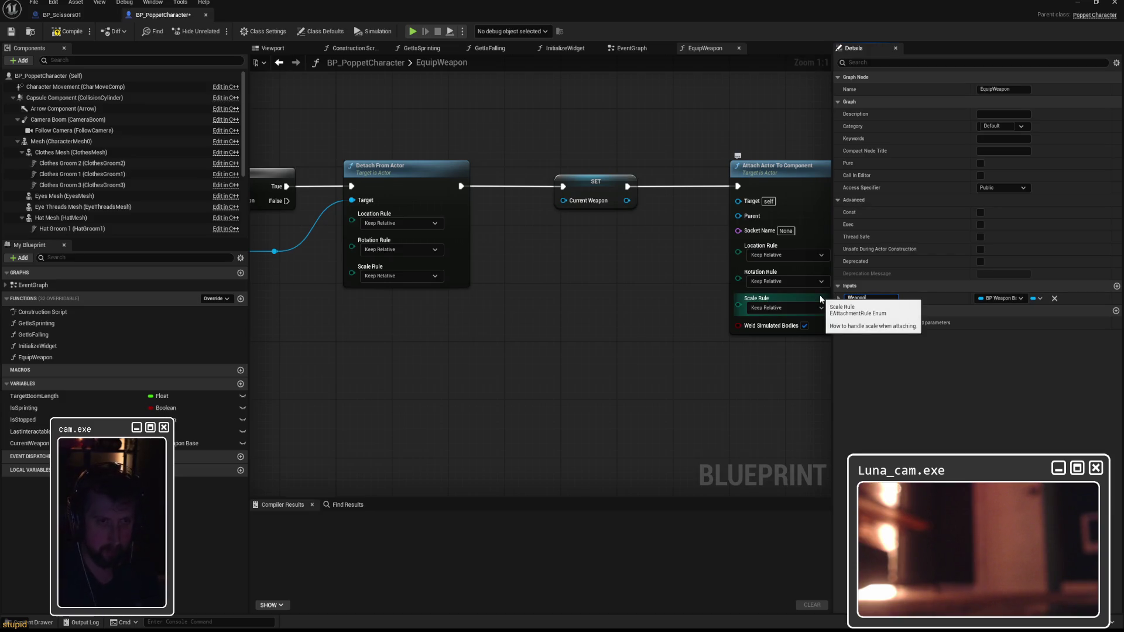
text(ToE)
text(quip)
key(Return)
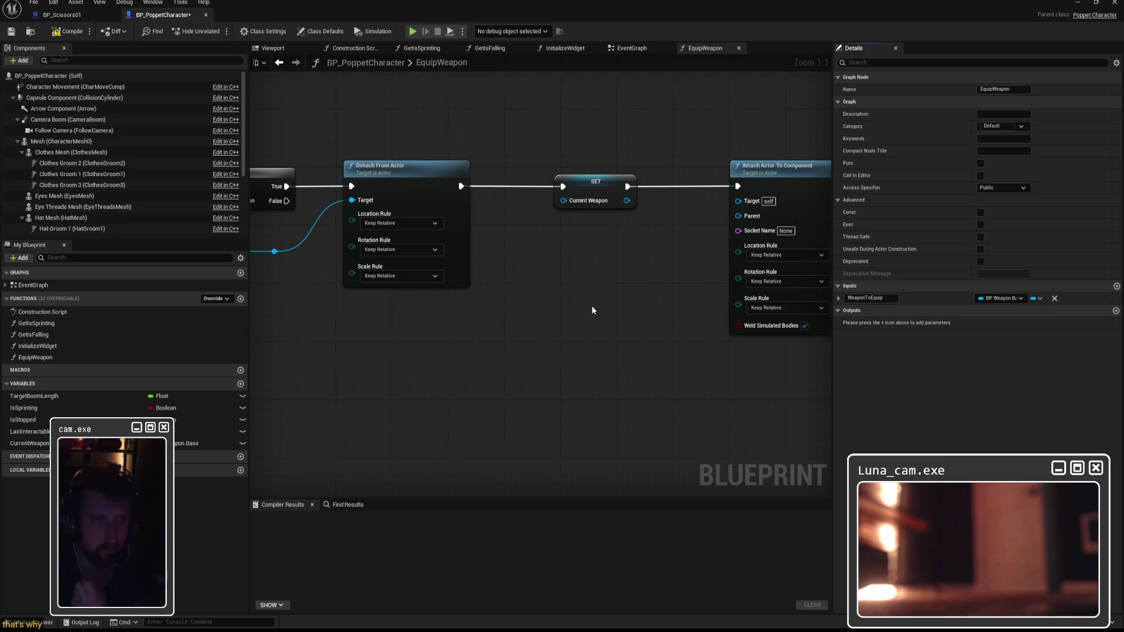
Route the weapon value through reroute points into Attach Actor To Component's Target pin
scroll(693, 308, down, 1)
mouse_move(313, 214)
mouse_down()
mouse_move(689, 214)
mouse_move(491, 248)
mouse_up()
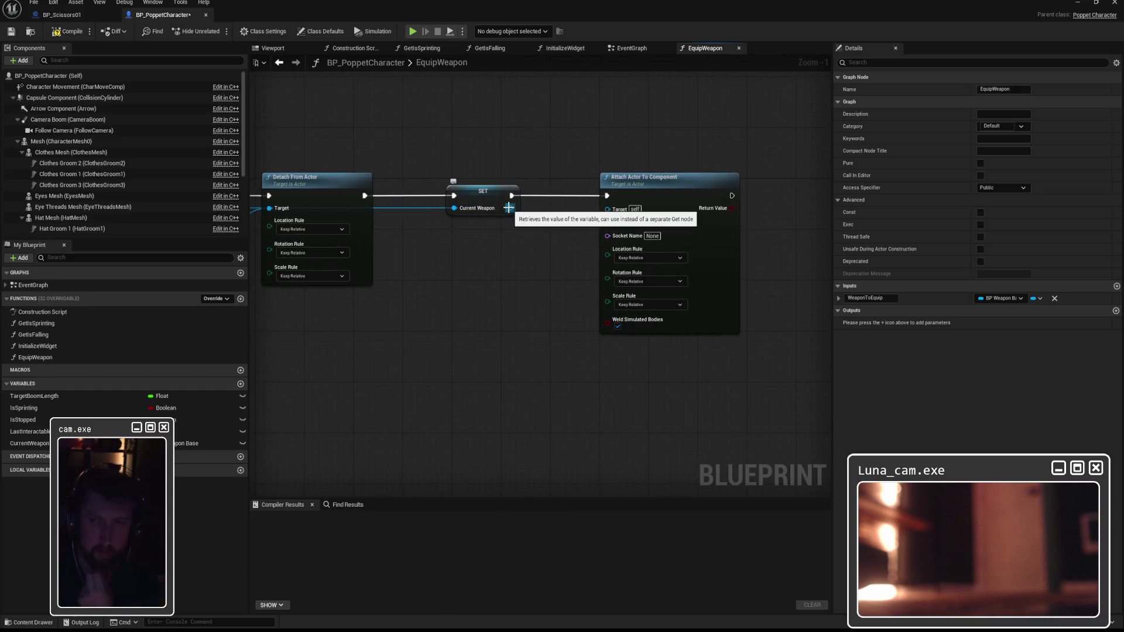
drag(418, 222, 545, 212)
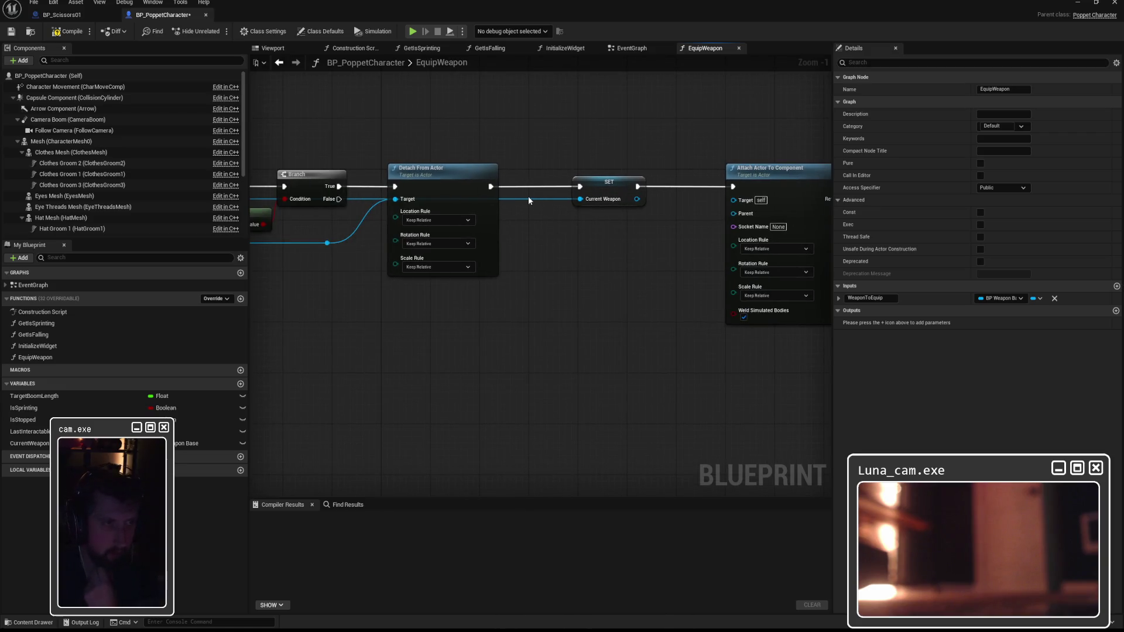
double_click(528, 200)
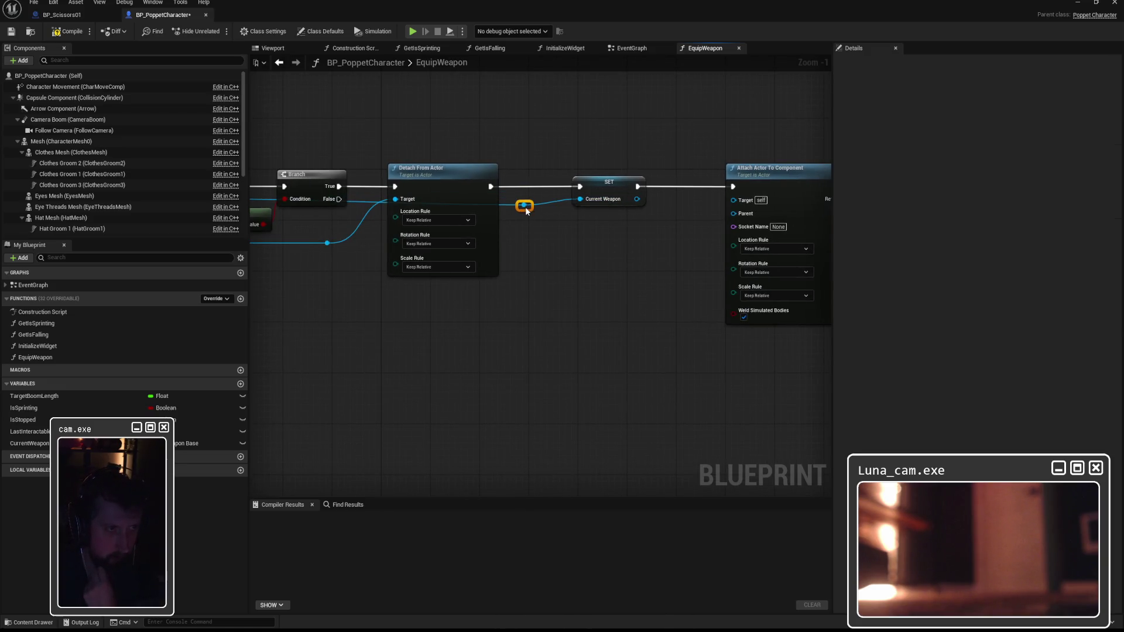
mouse_move(525, 200)
mouse_down()
mouse_move(733, 200)
mouse_move(537, 230)
mouse_up()
double_click(678, 193)
double_click(666, 206)
drag(668, 209, 685, 237)
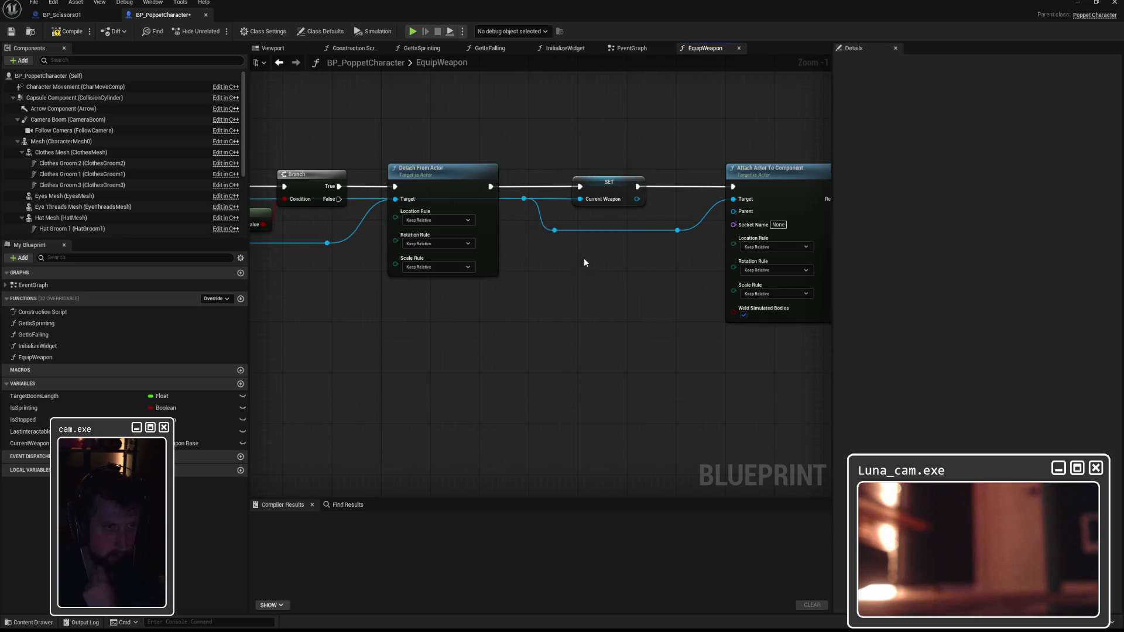
click(610, 262)
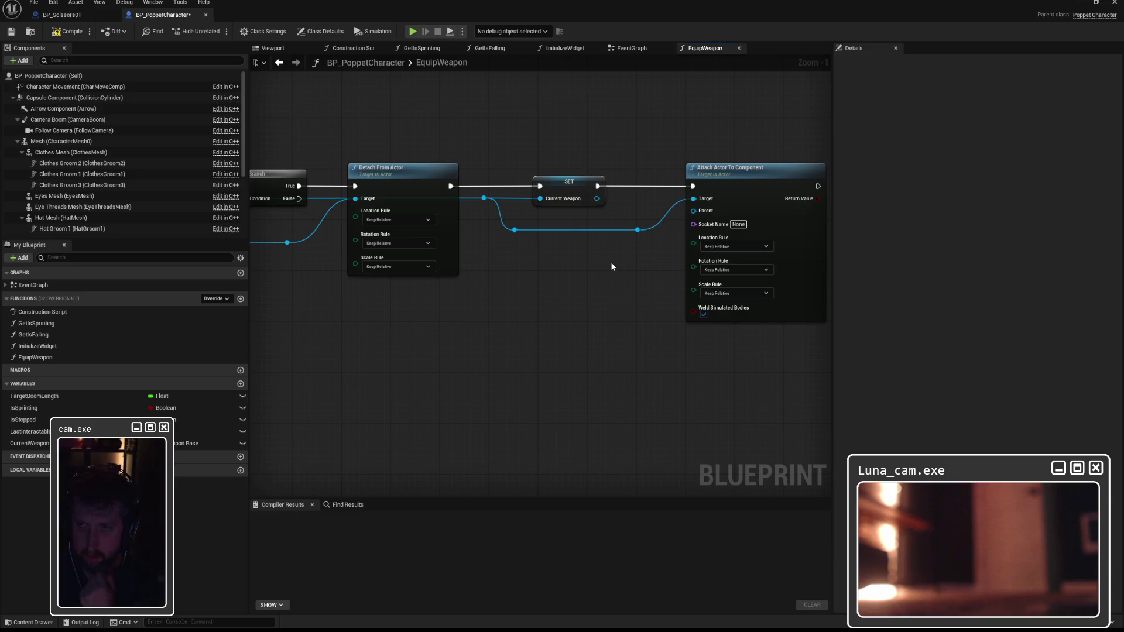
Set the socket to socket_weapon_right and both Location and Rotation rules to Snap to Target
click(739, 225)
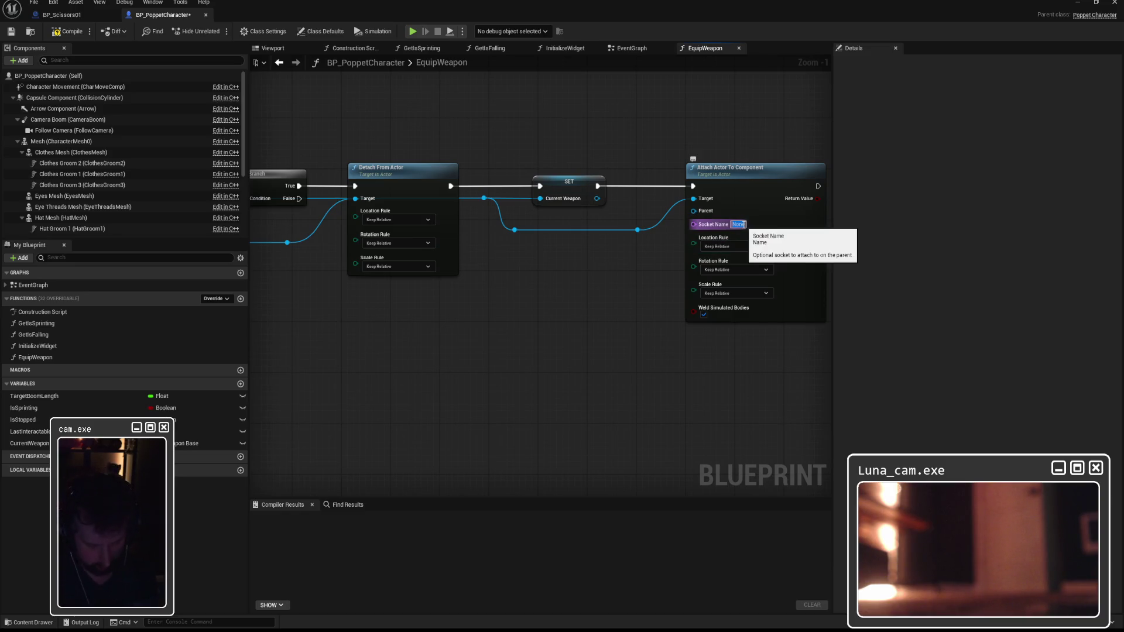
text(socket_weapon_right)
key(Return)
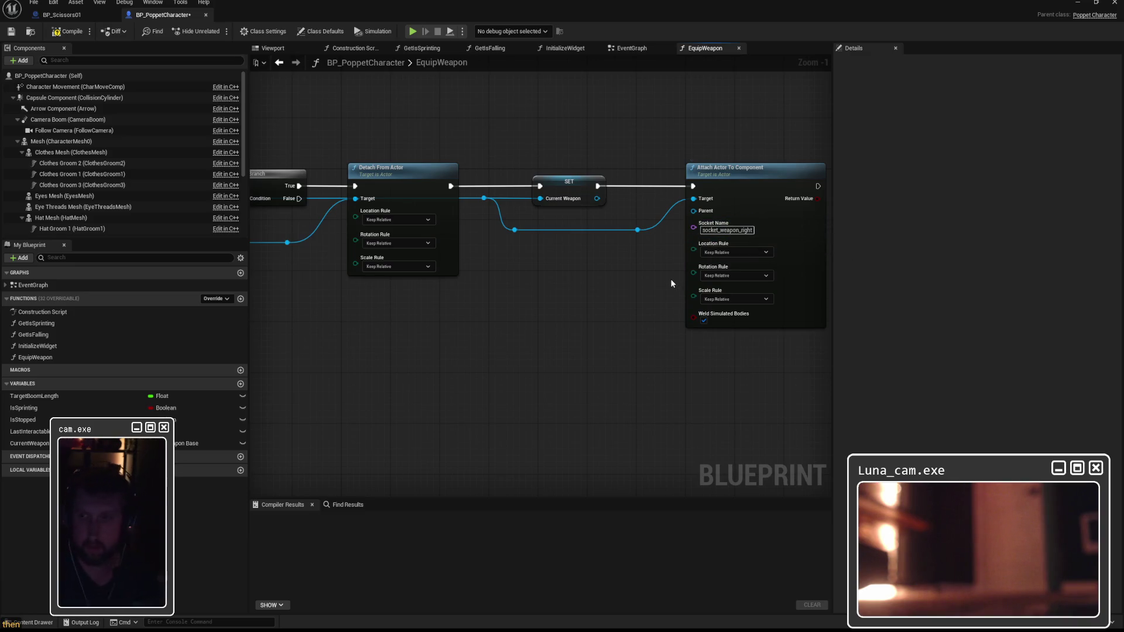
click(733, 253)
click(724, 283)
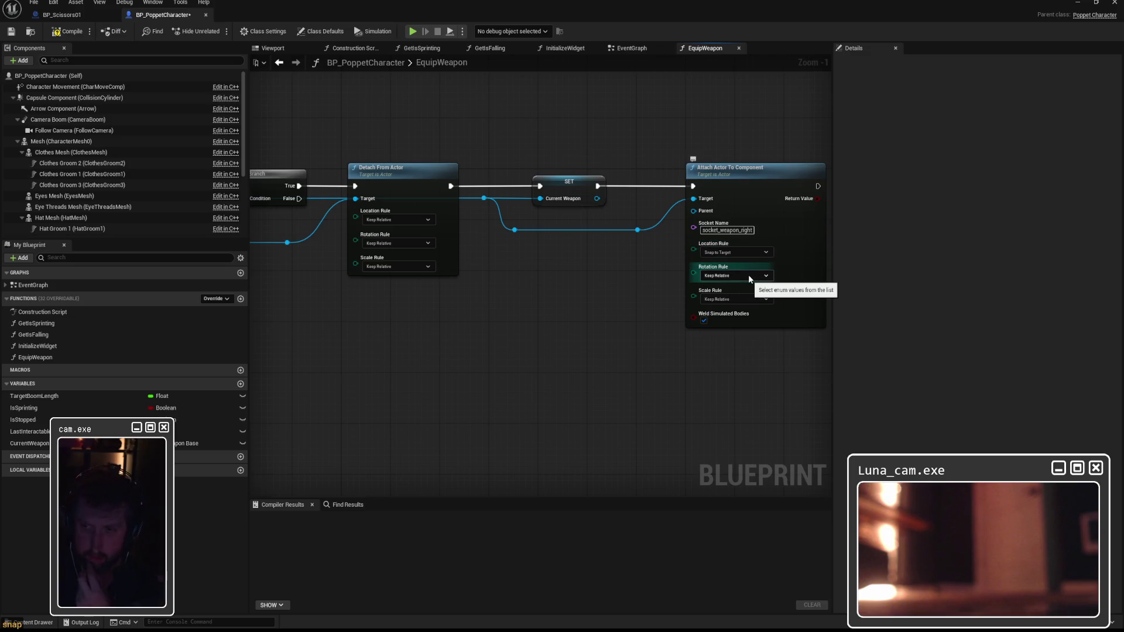
click(748, 275)
click(730, 305)
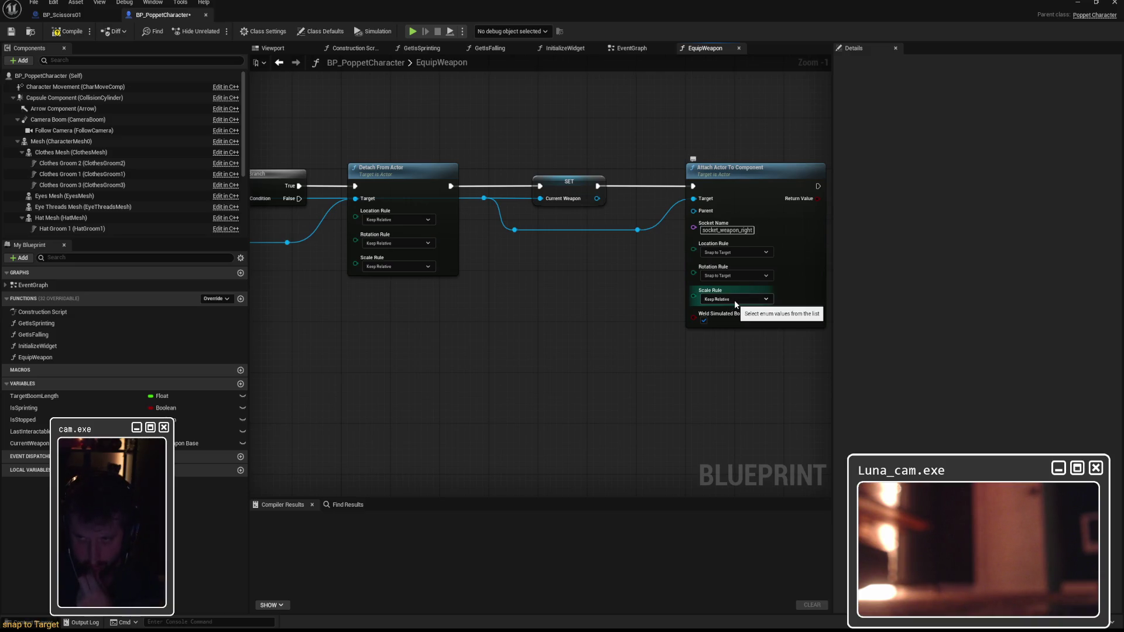
Set Scale Rule to Keep World and untick Weld Simulated Bodies
click(735, 300)
click(739, 320)
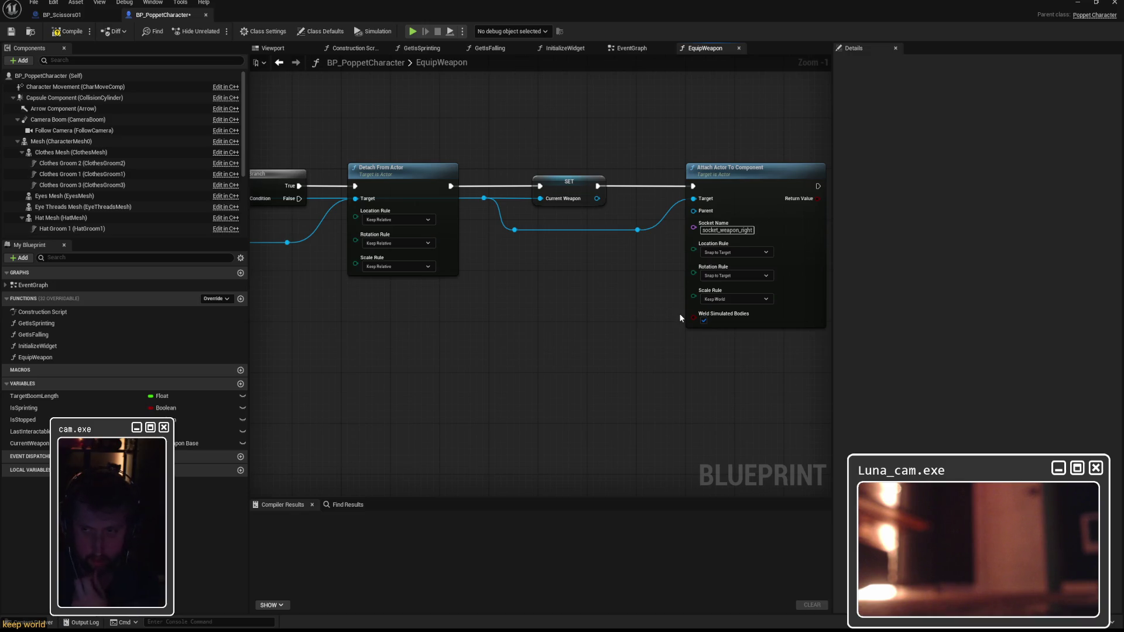
click(703, 320)
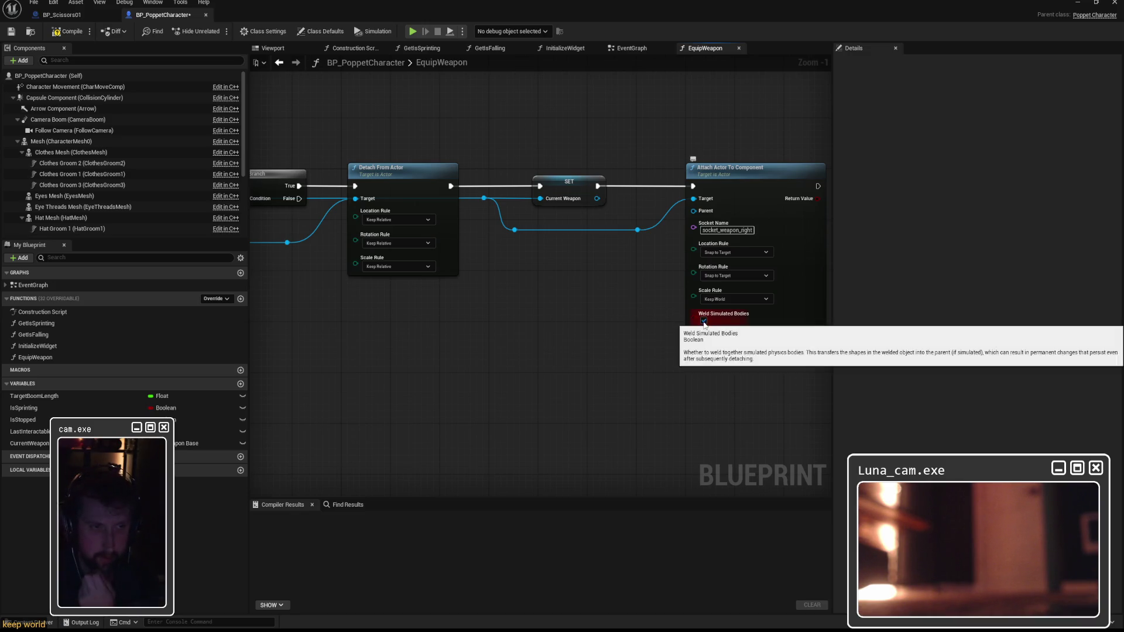
drag(659, 307, 495, 305)
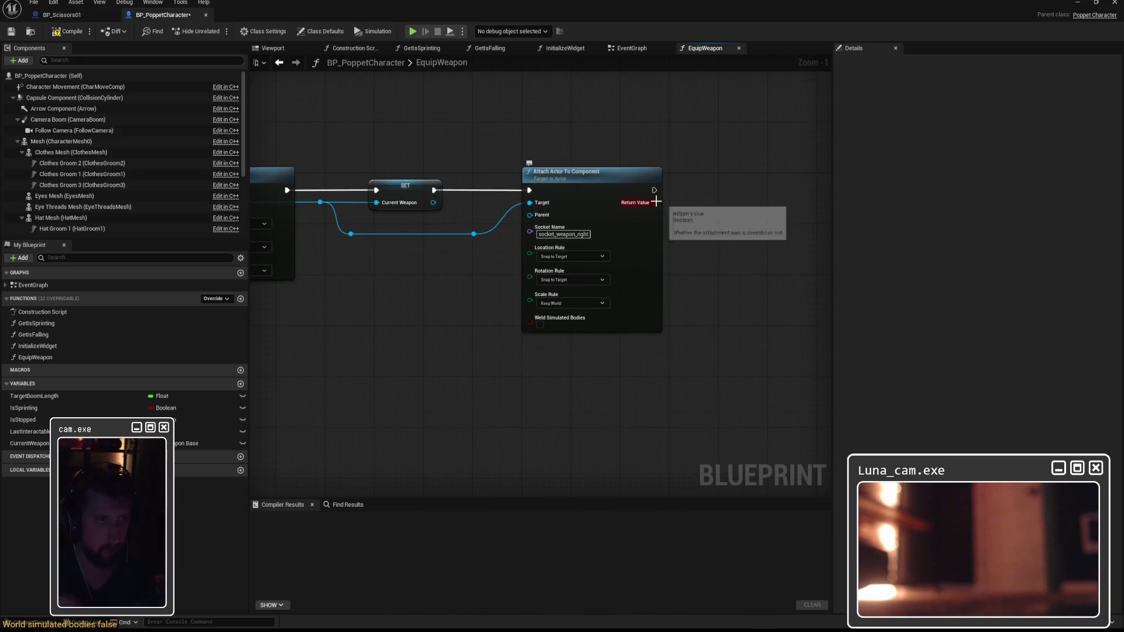
drag(700, 211, 641, 213)
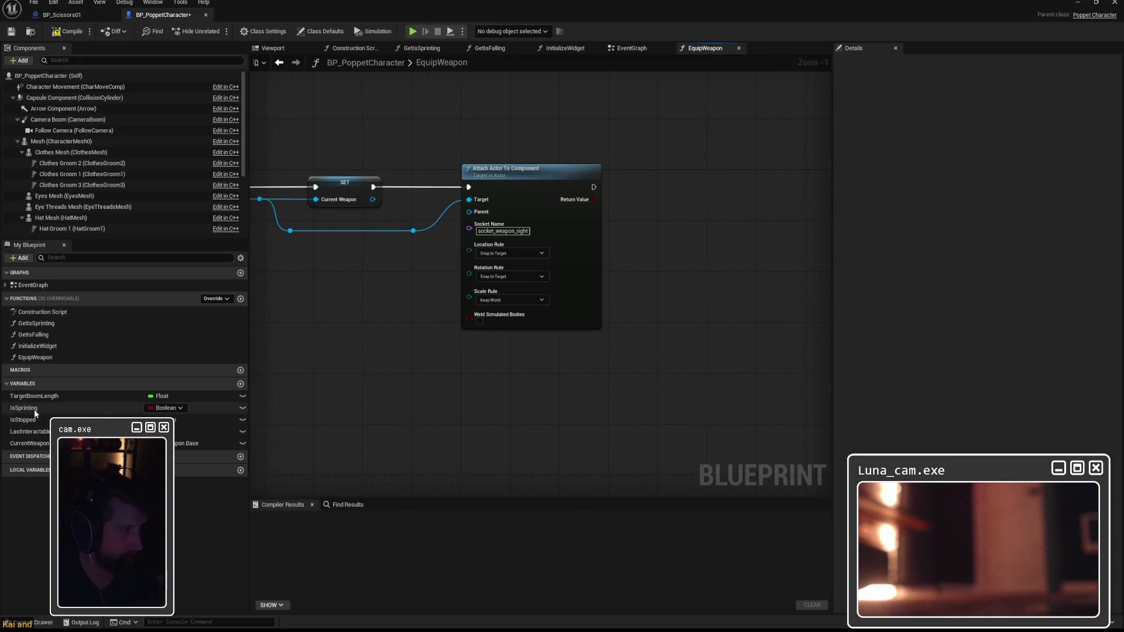
drag(519, 413, 459, 411)
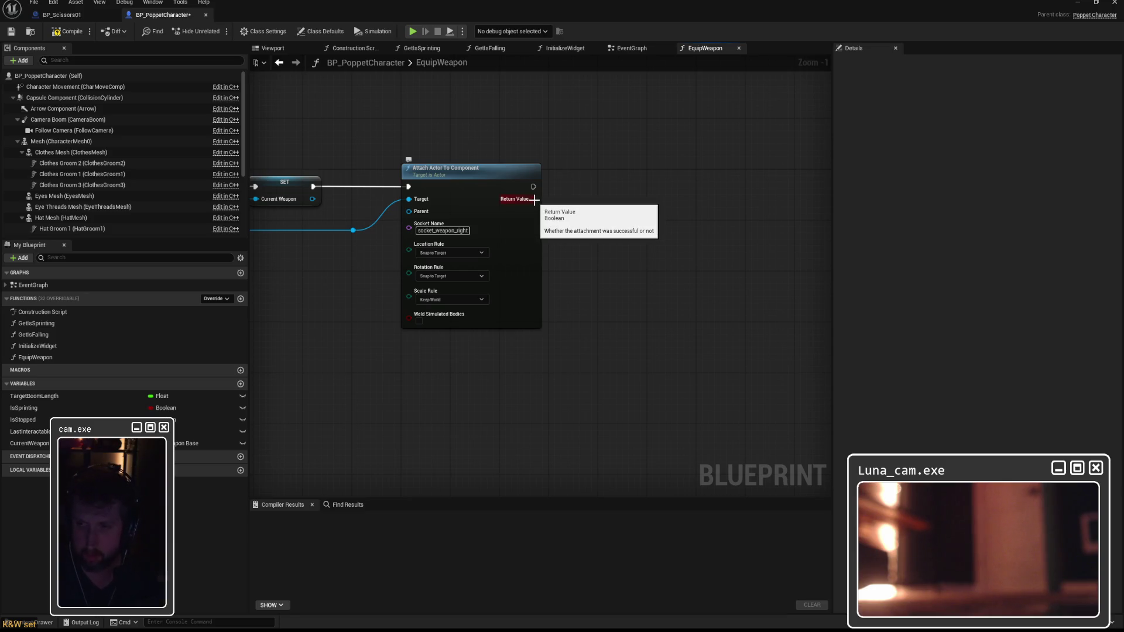
Search for an 'iseq' setter after the Attach node, cancel it, and switch to BP_Scissors01
drag(534, 186, 655, 183)
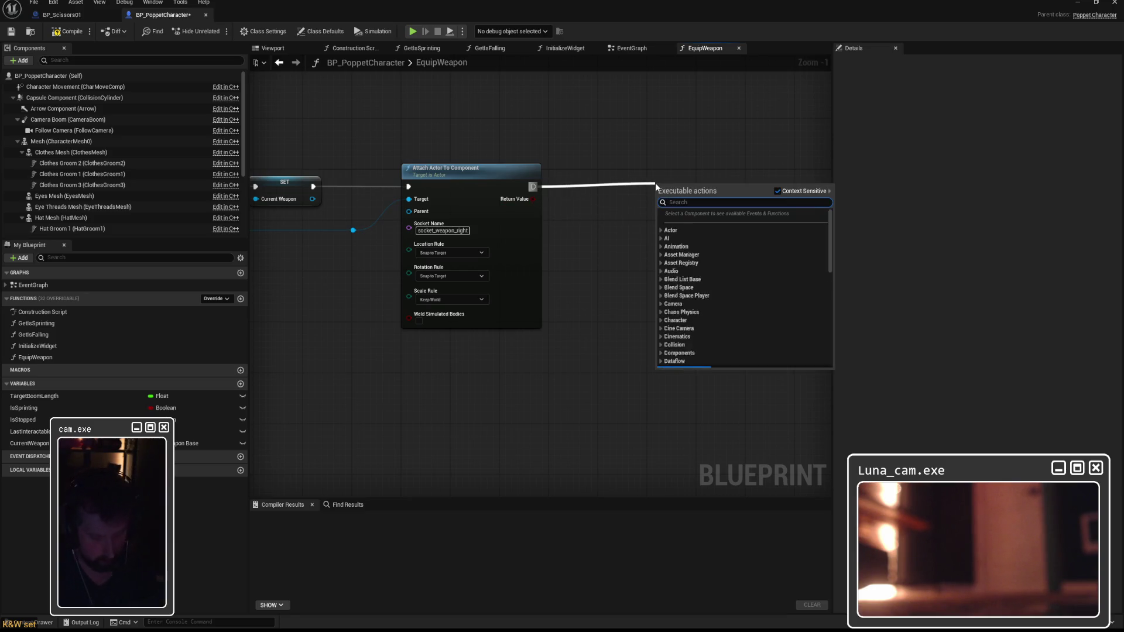
text(set bequ)
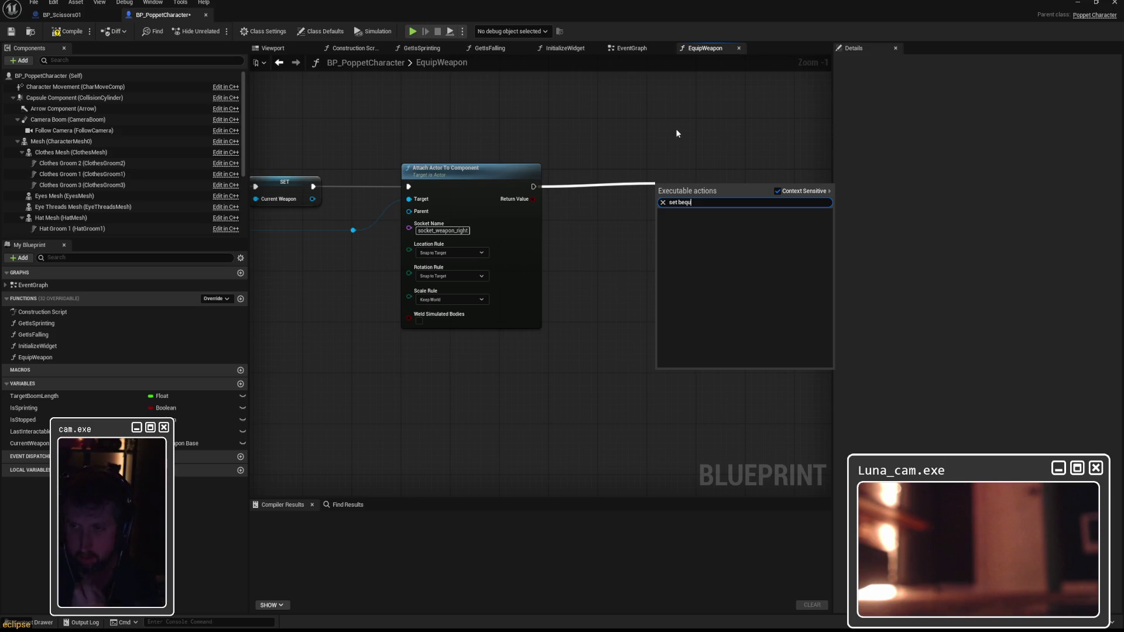
key(BackSpace)
key(BackSpace)
key(BackSpace)
text(is)
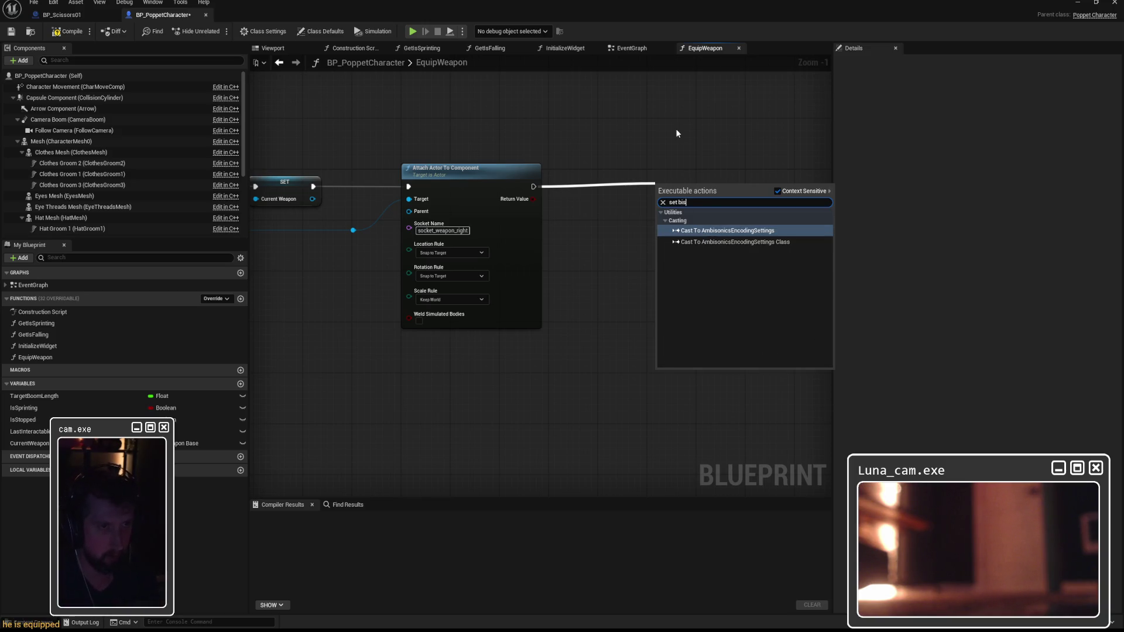
text(eq)
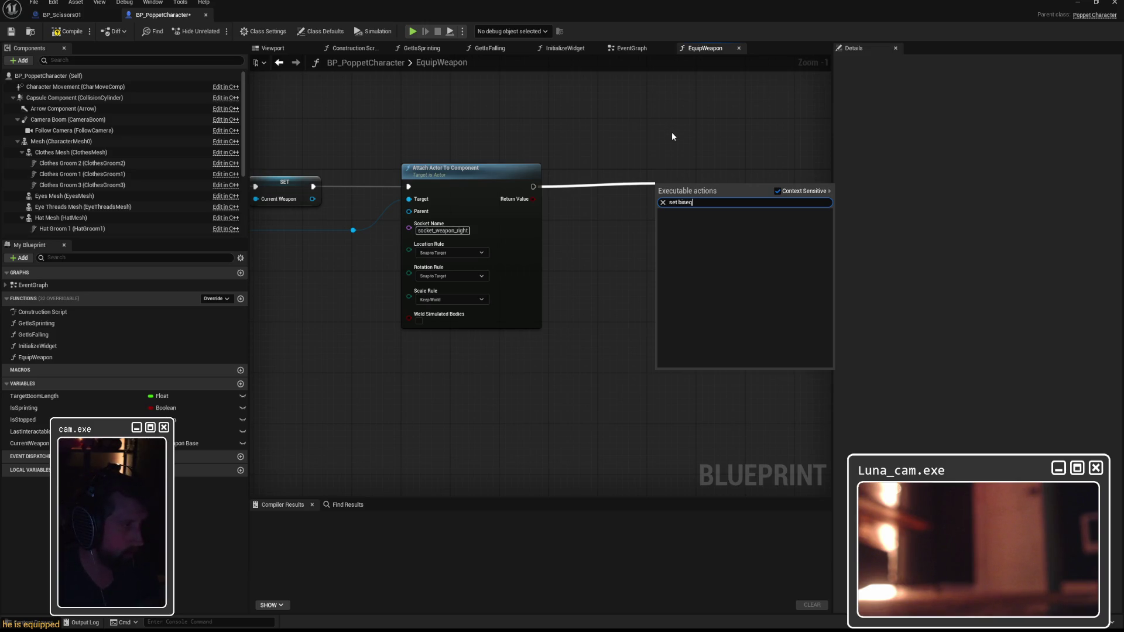
key(Escape)
click(51, 15)
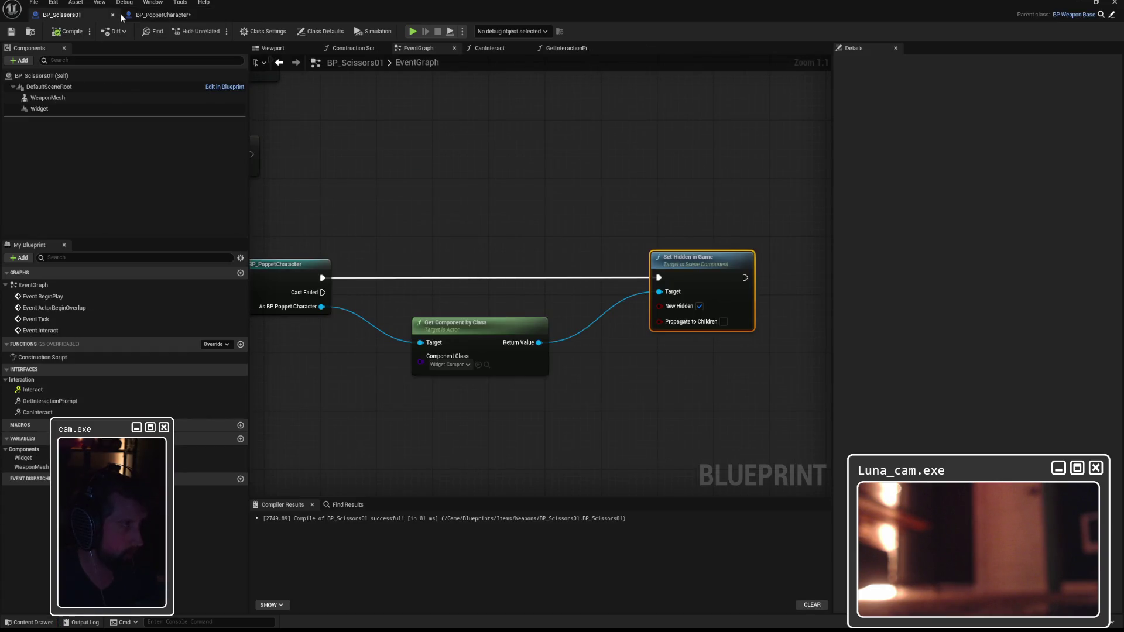
Return to BP_PoppetCharacter and compile and save it
click(151, 15)
click(14, 34)
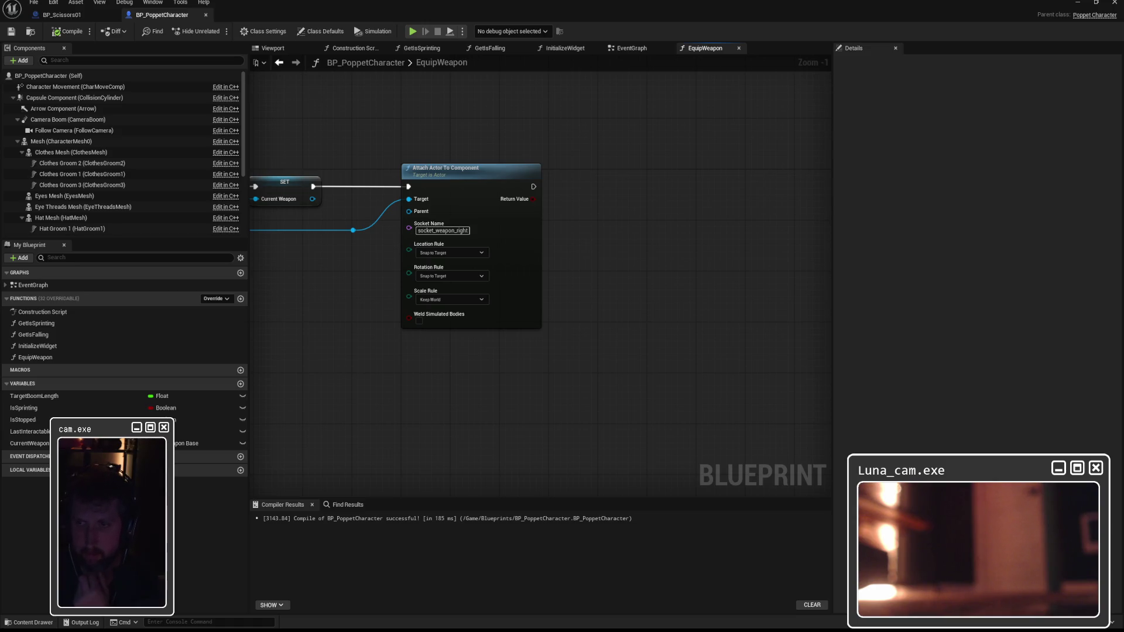
Restore the BP_PoppetCharacter editor from maximised to a floating window
double_click(275, 13)
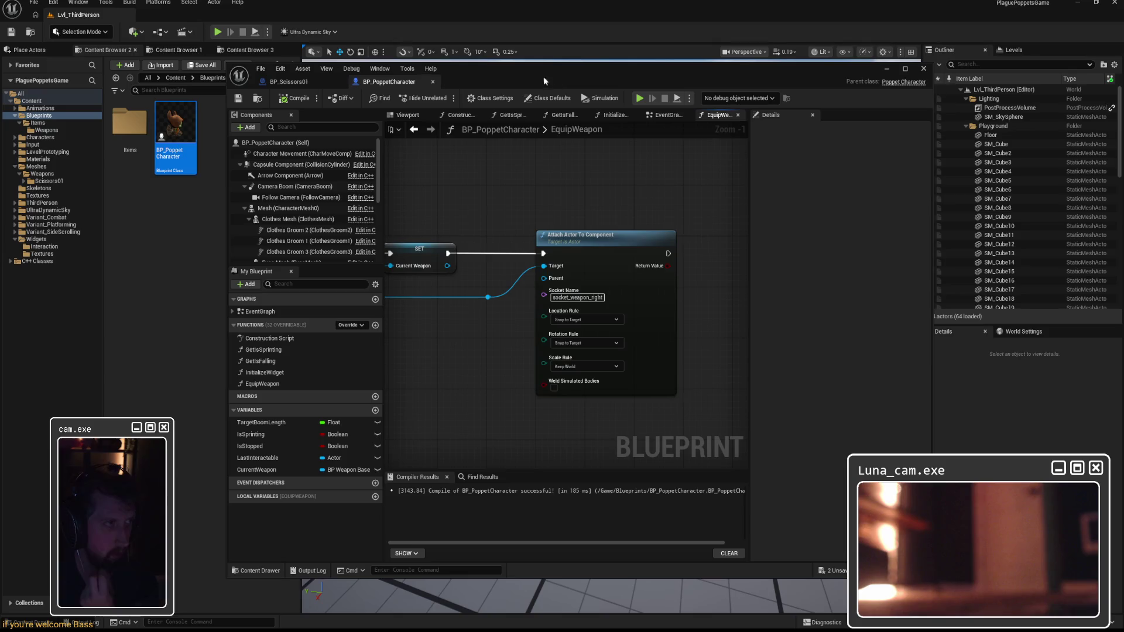
Open BP_Weapon Base from Blueprints > Items > Weapons, then maximise BP_Scissors01's editor
click(293, 81)
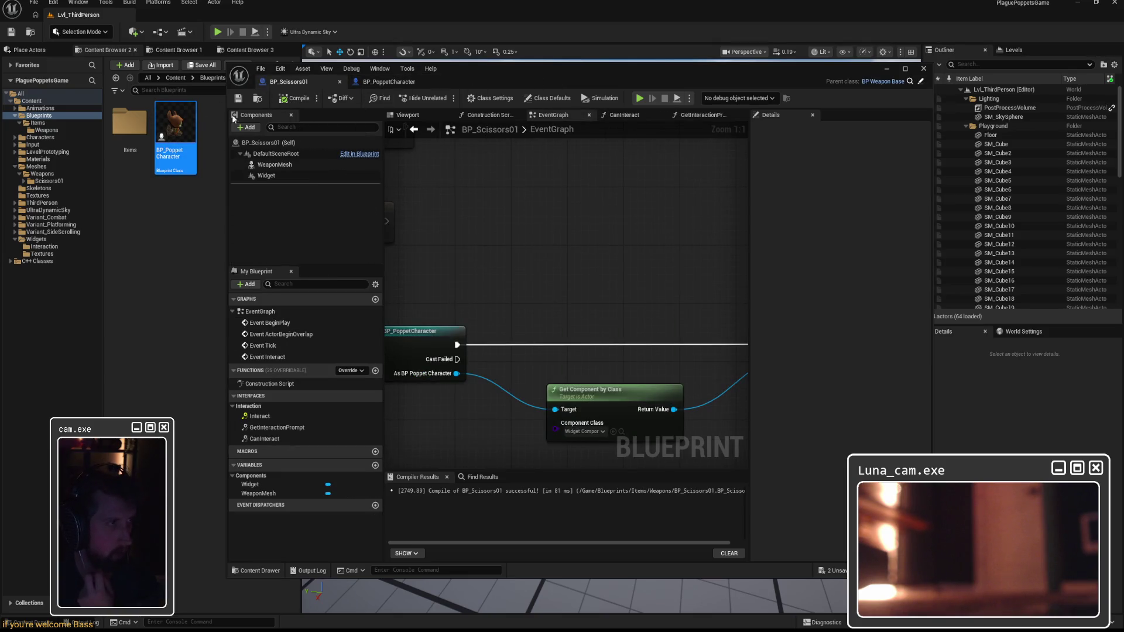
click(46, 130)
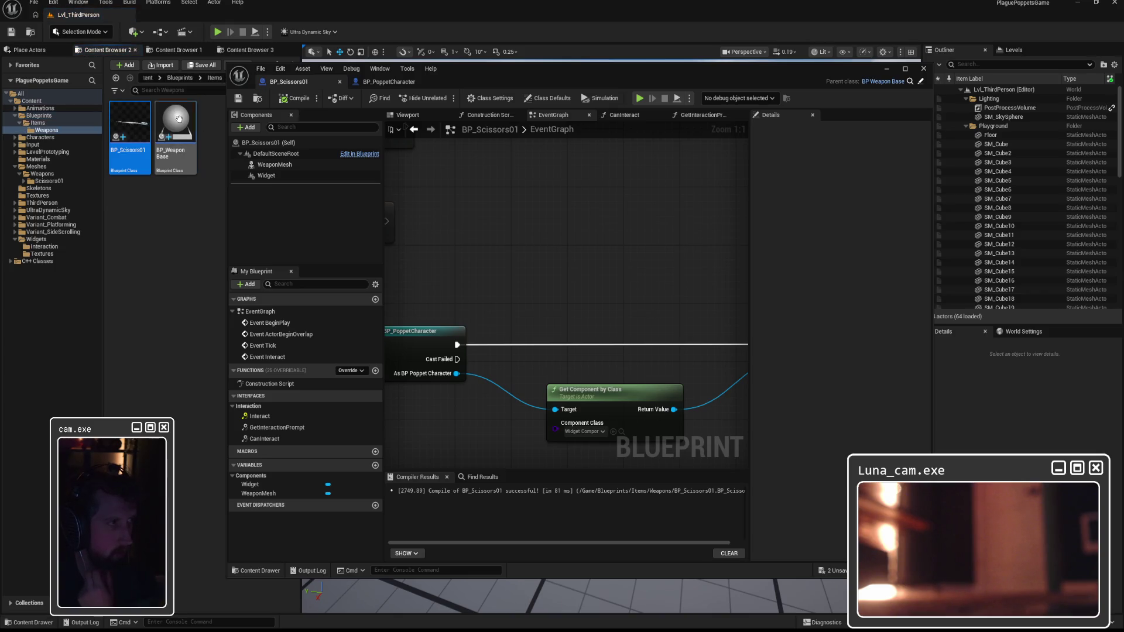
double_click(178, 118)
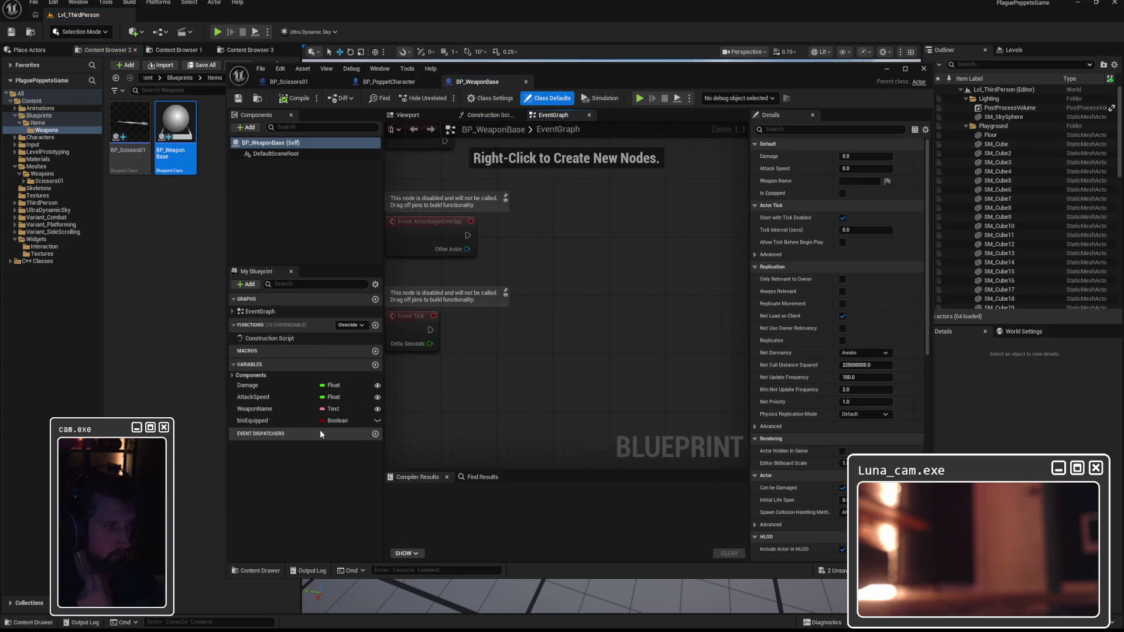
double_click(335, 82)
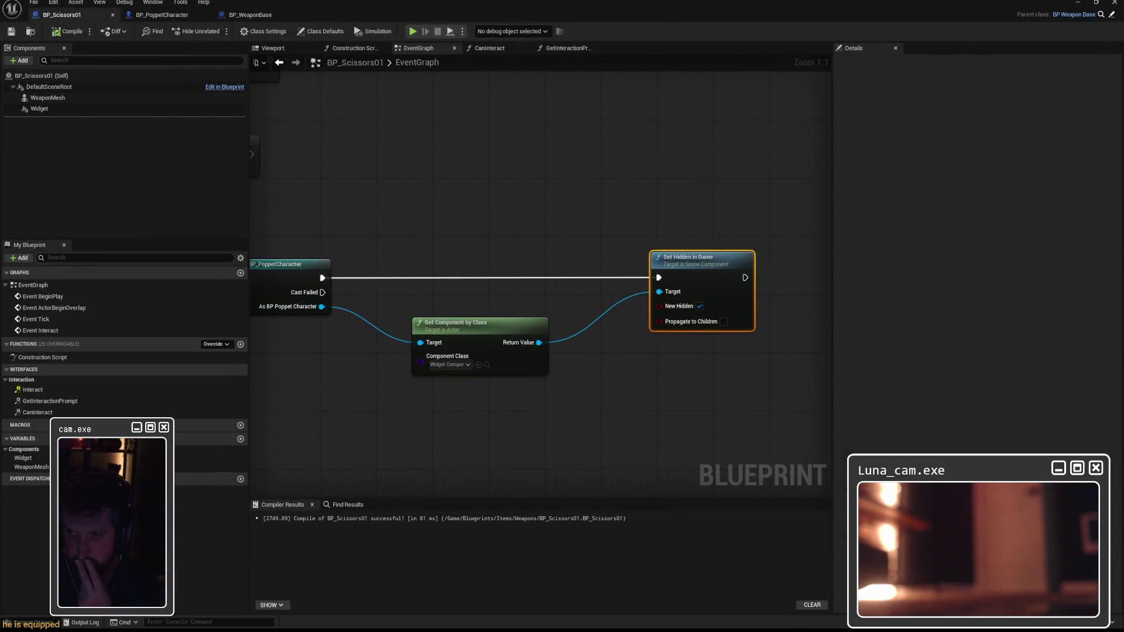
Move the Get Component by Class and Set Hidden in Game nodes closer together in the scissors graph
mouse_move(710, 403)
mouse_down()
mouse_move(572, 381)
mouse_move(535, 321)
mouse_move(822, 313)
mouse_up()
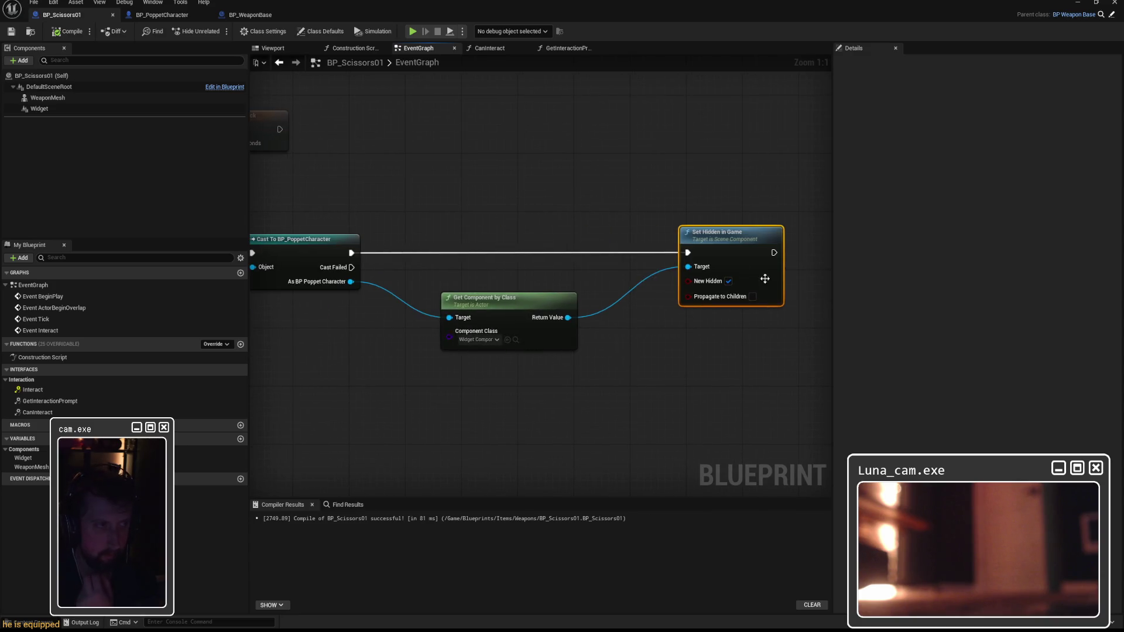
click(469, 276)
drag(469, 276, 462, 269)
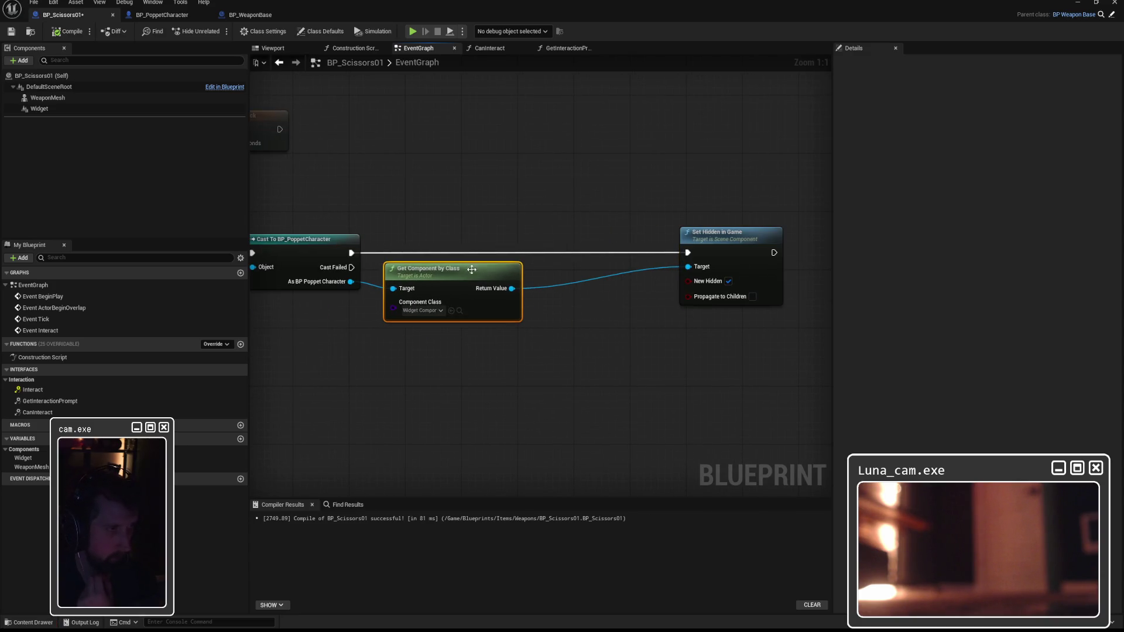
drag(733, 237, 506, 234)
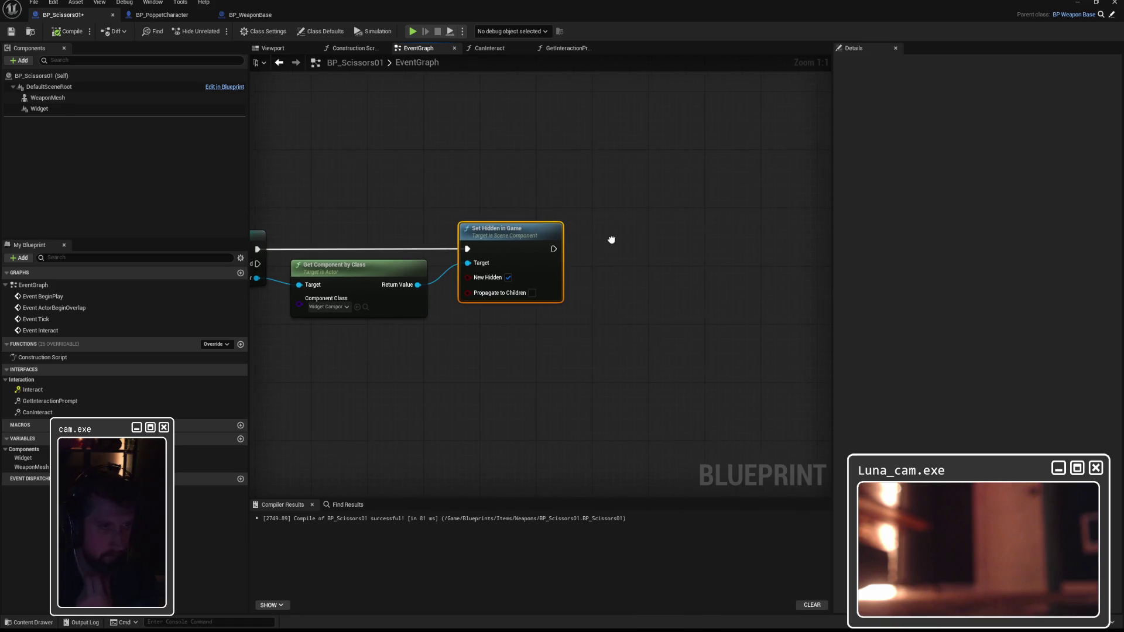
Dismiss the 'set bis' node search without adding anything and return to BP_PoppetCharacter's EquipWeapon graph
right_click(680, 246)
text(set bis)
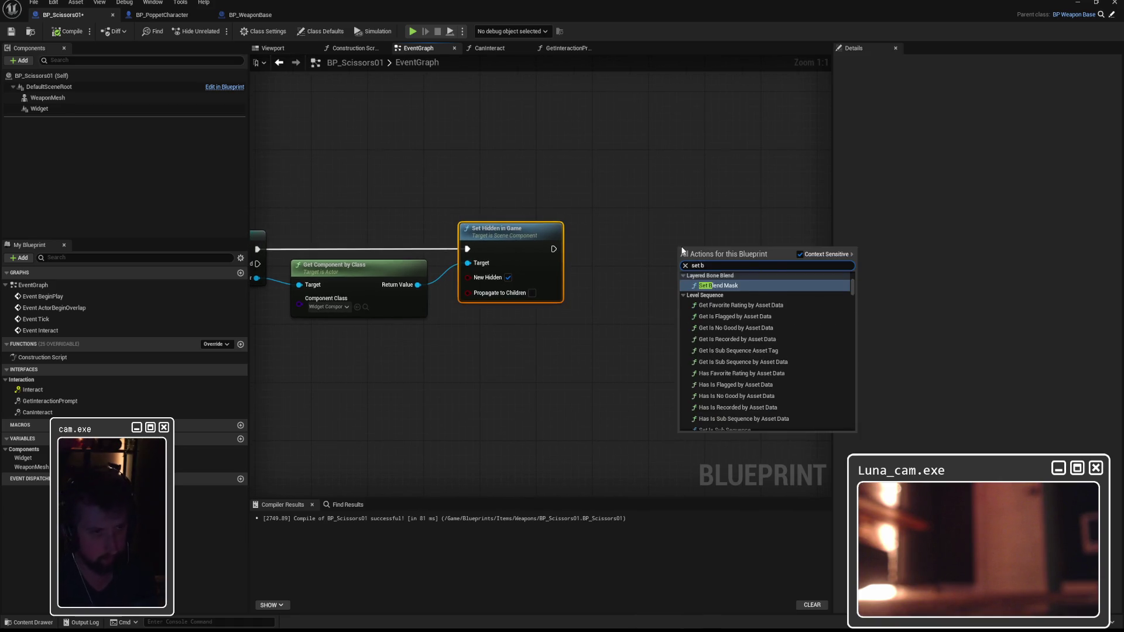
click(718, 183)
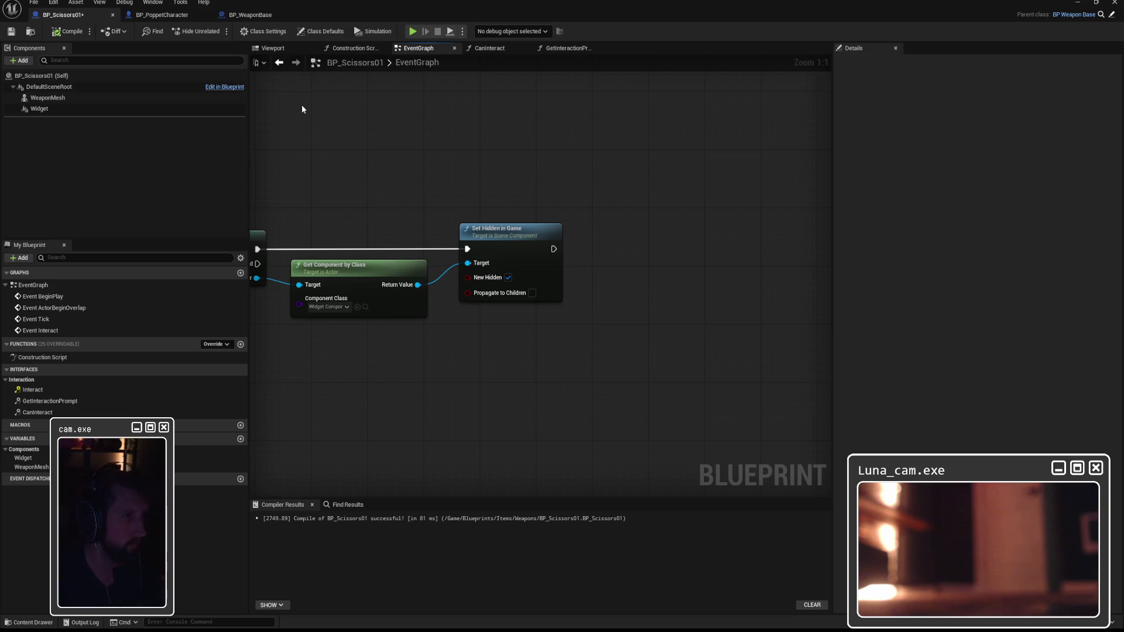
mouse_move(682, 137)
mouse_down()
mouse_move(761, 138)
mouse_move(522, 133)
mouse_move(410, 117)
mouse_move(413, 133)
mouse_up()
click(167, 13)
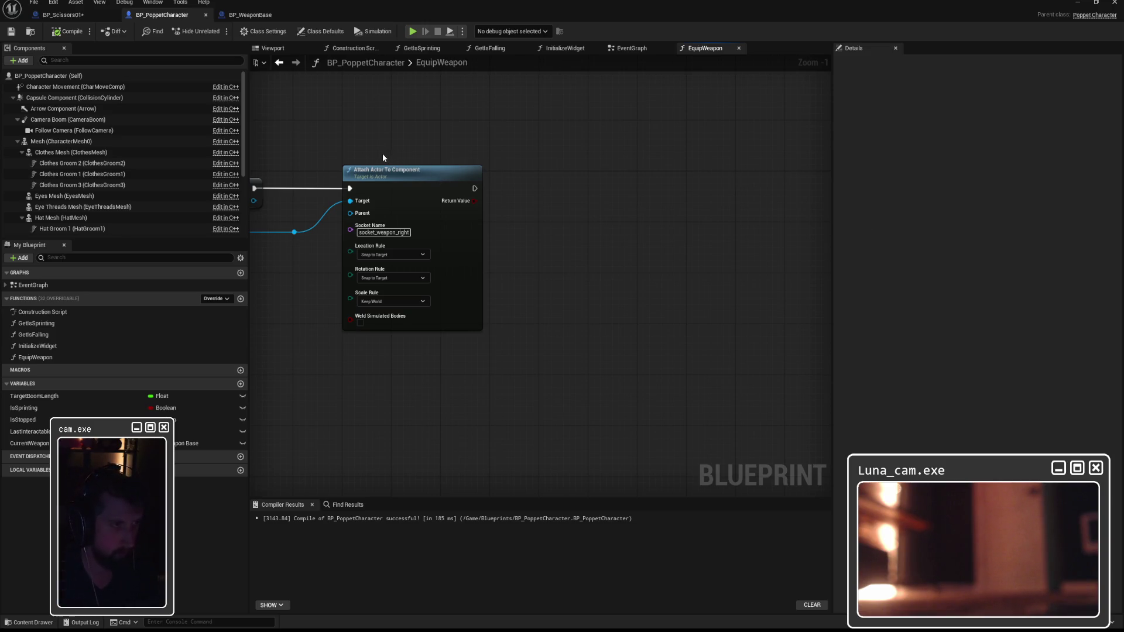
Pan EquipWeapon past SET Current Weapon and pull a node menu from the BP Weapon Base reference
mouse_move(567, 164)
mouse_down()
mouse_move(640, 164)
mouse_move(548, 164)
mouse_move(814, 172)
mouse_move(440, 168)
mouse_up()
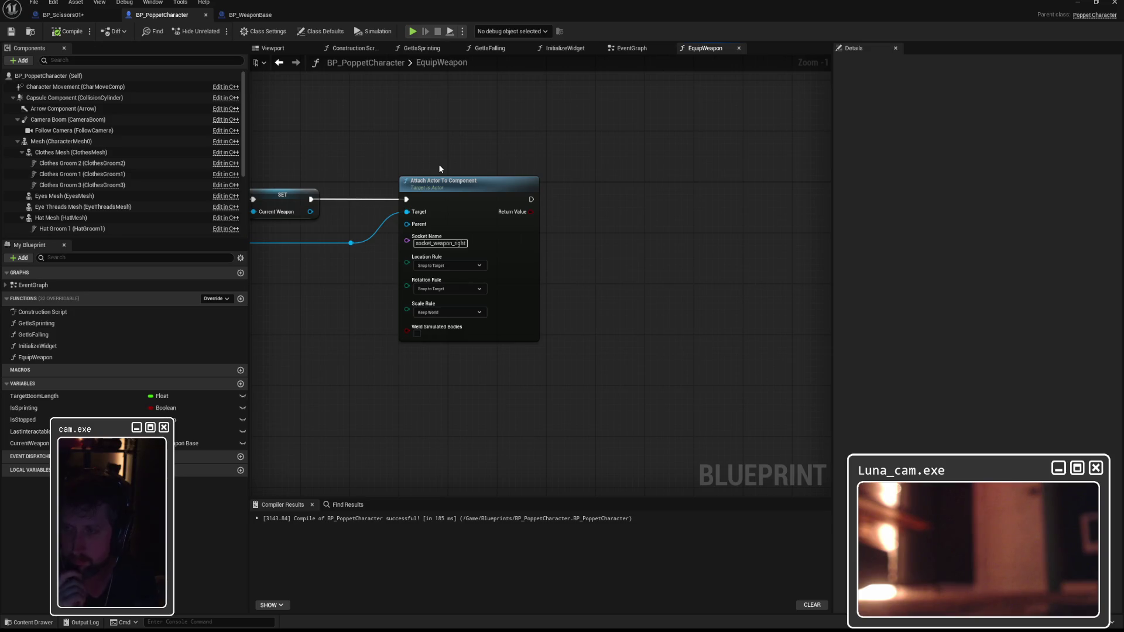
mouse_move(441, 166)
mouse_down()
mouse_move(879, 158)
mouse_move(417, 156)
mouse_up()
drag(873, 214, 616, 230)
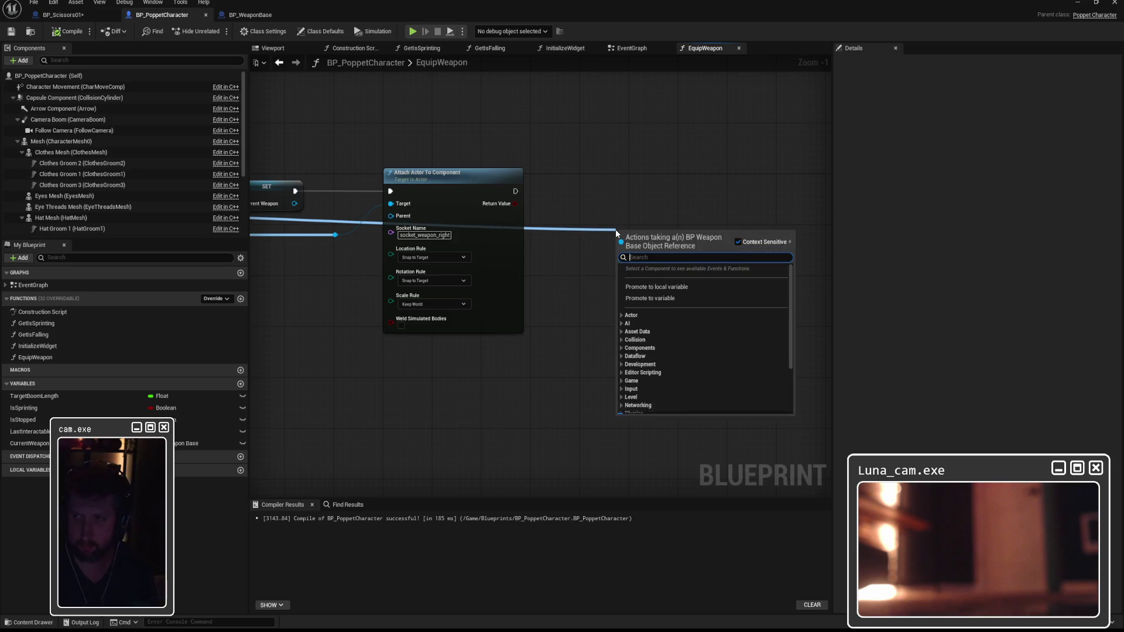
Add a SET Is Equipped node set to true, running after Attach Actor To Component
text(set b is eq)
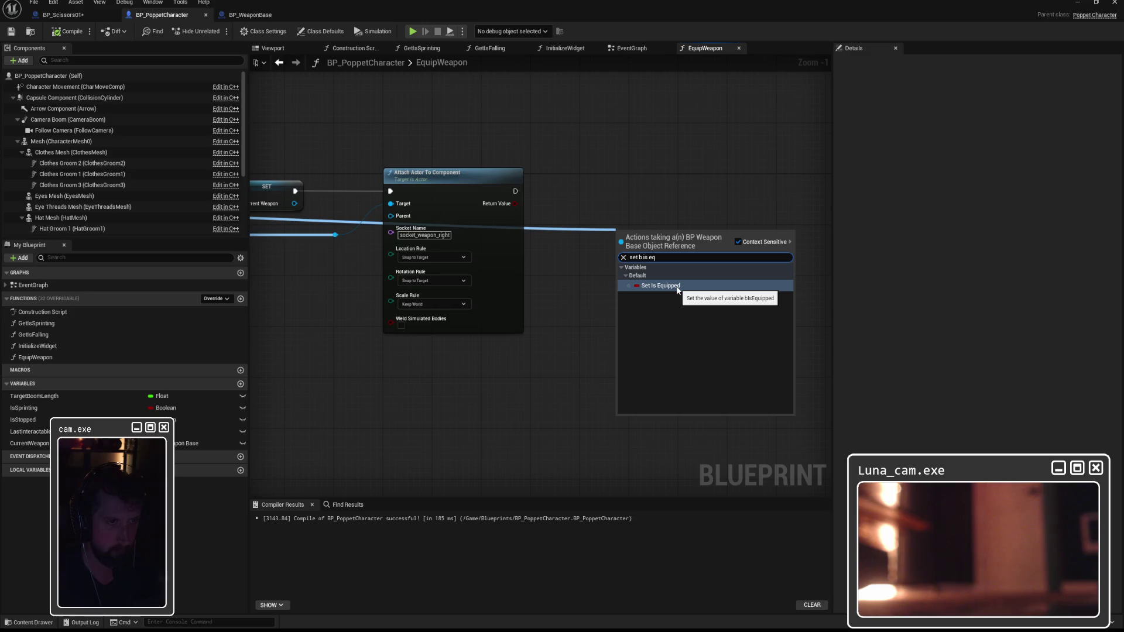
click(661, 286)
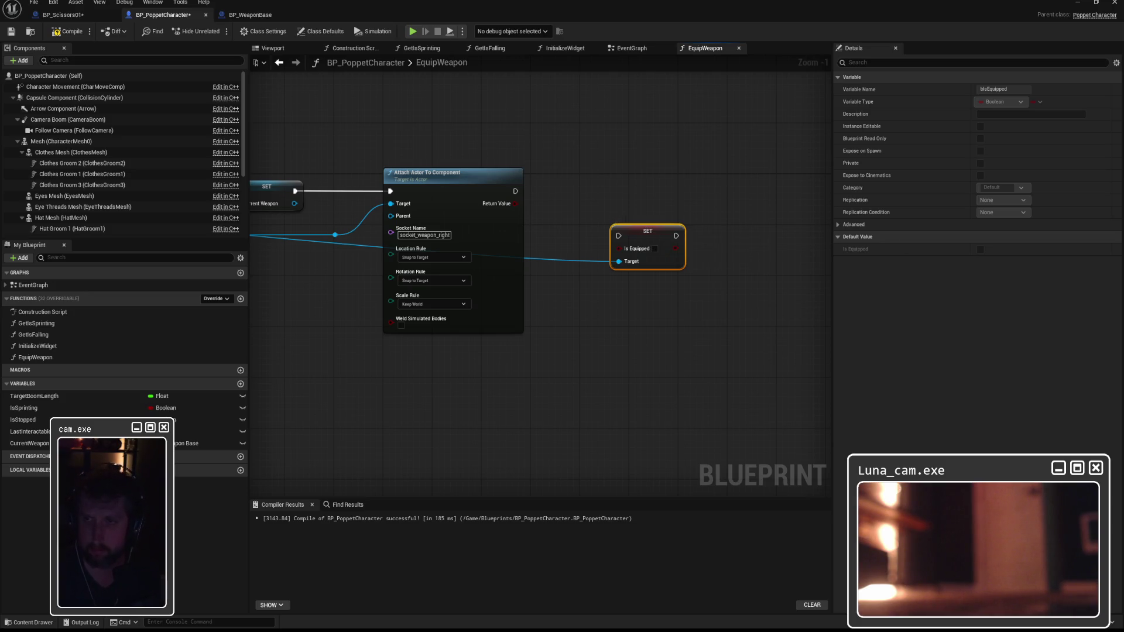
click(654, 248)
mouse_move(515, 191)
mouse_down()
mouse_move(619, 236)
mouse_move(632, 188)
mouse_move(710, 213)
mouse_up()
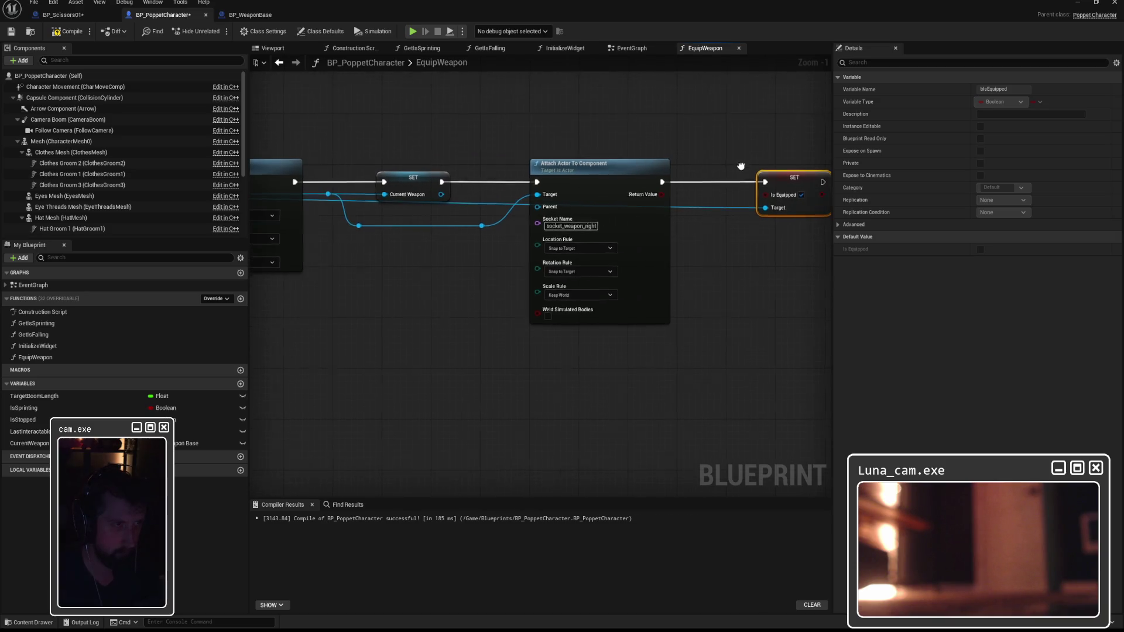
Route the Target and Weapon to Equip wires below the nodes with reroute points, then compile BP_PoppetCharacter
double_click(692, 202)
mouse_move(696, 205)
mouse_down()
mouse_move(673, 358)
mouse_move(653, 368)
mouse_up()
drag(558, 356, 496, 275)
double_click(499, 227)
drag(498, 233, 441, 382)
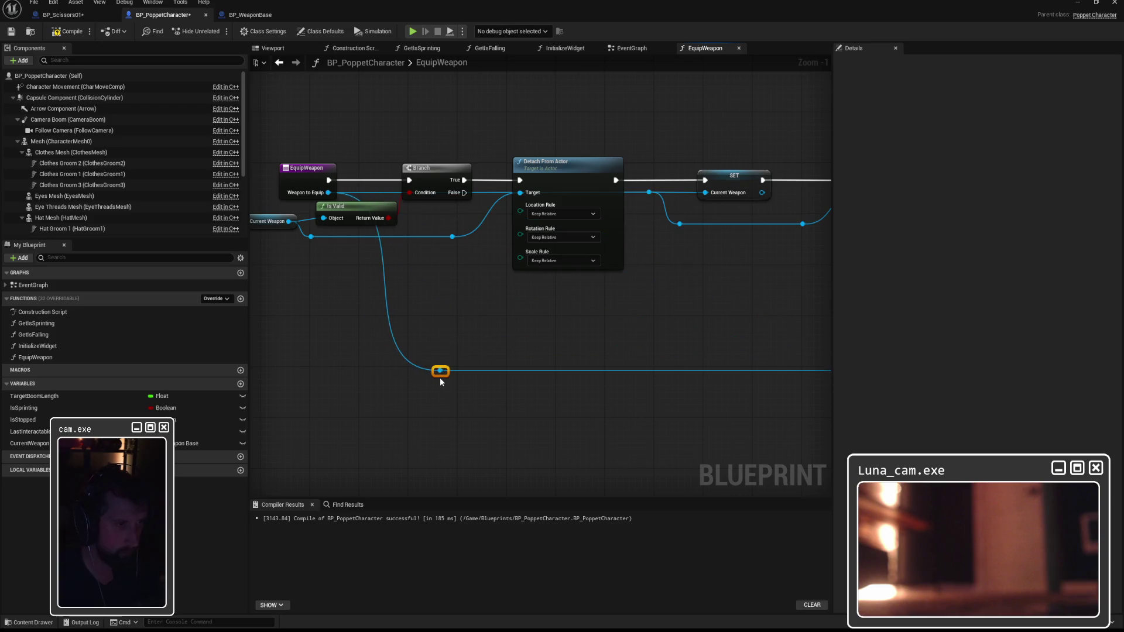
mouse_move(662, 325)
mouse_down()
mouse_move(487, 311)
mouse_move(354, 158)
mouse_up()
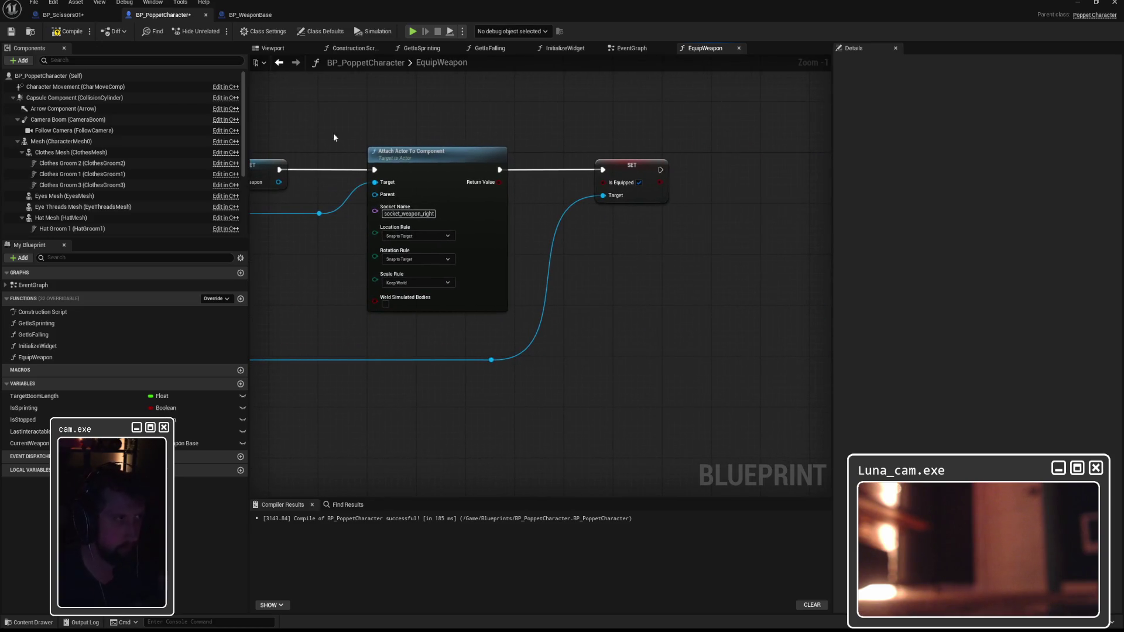
click(70, 32)
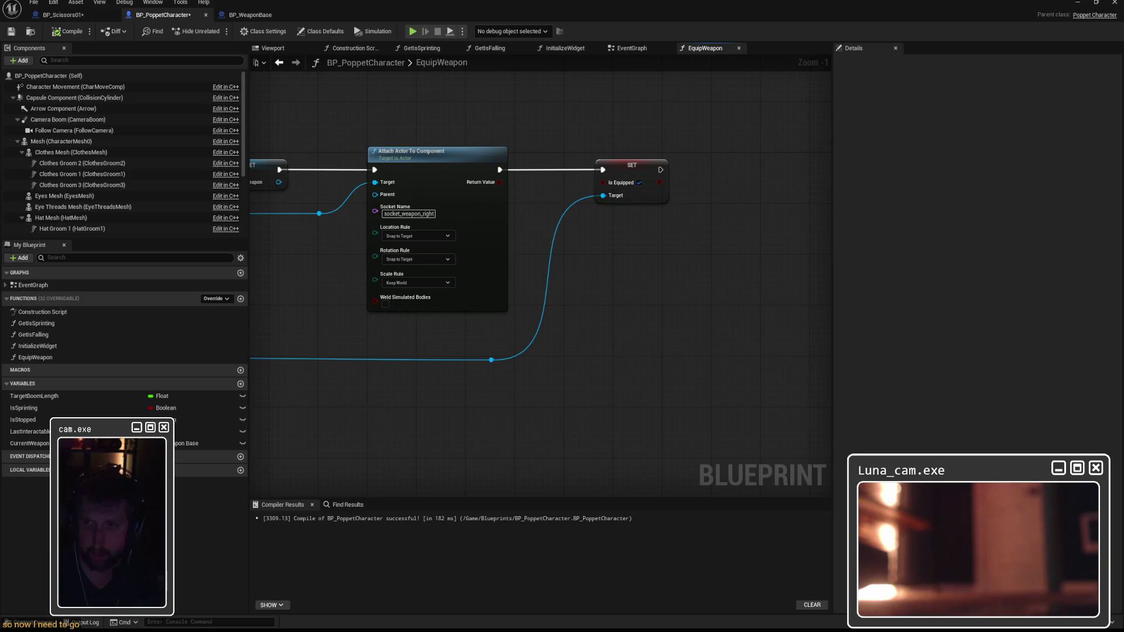
In BP_Scissors01's EventGraph, bring Event Interact and the Cast into view and make room below
click(62, 14)
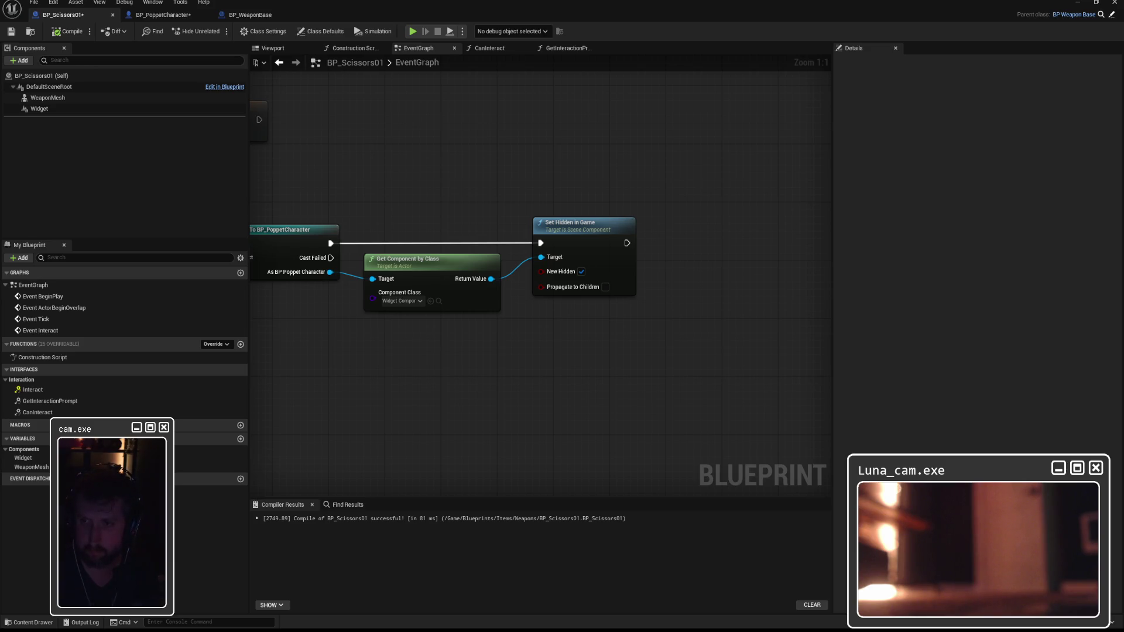
mouse_move(575, 273)
mouse_down()
mouse_move(785, 266)
mouse_move(604, 264)
mouse_up()
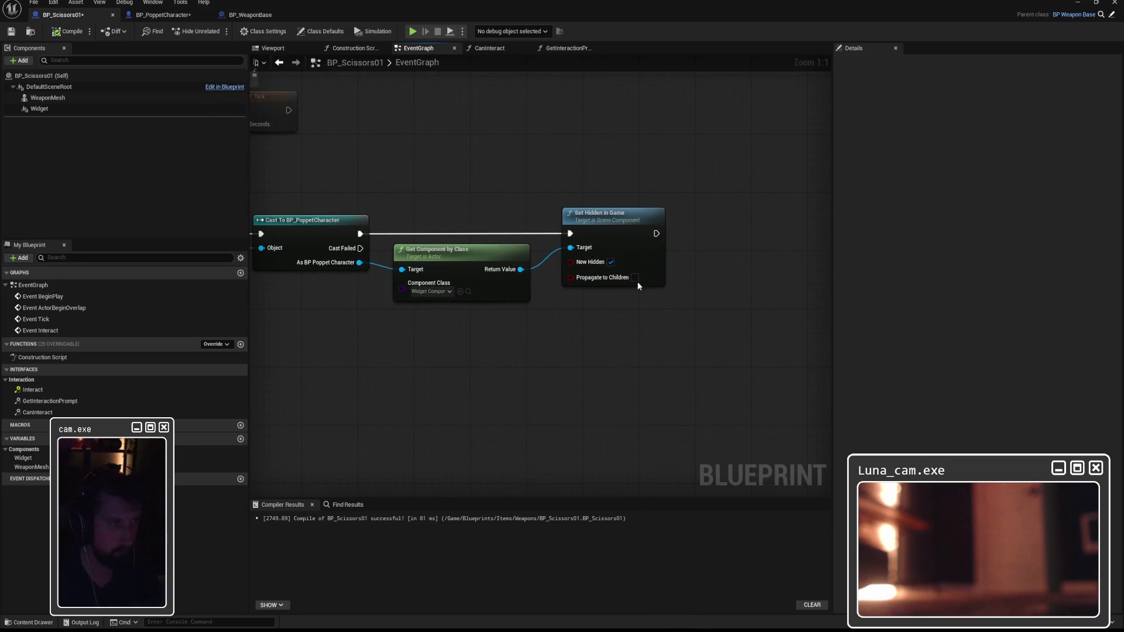
drag(648, 281, 767, 282)
click(749, 219)
drag(547, 251, 553, 309)
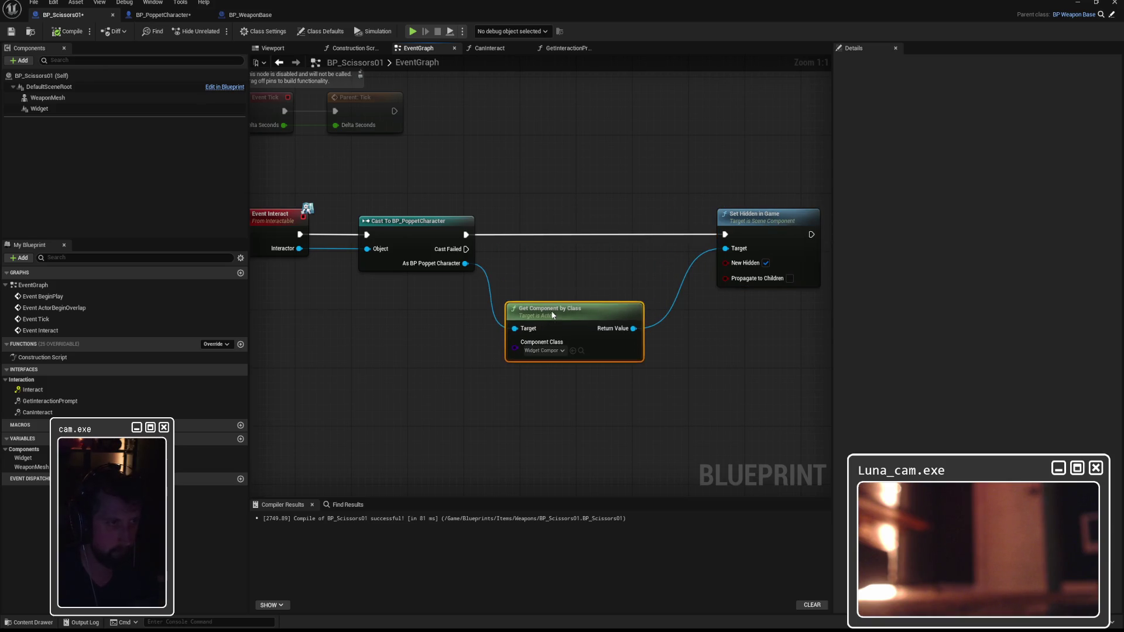
Add an Equip Weapon call from As BP Poppet Character and place it in the exec line
drag(467, 264, 550, 266)
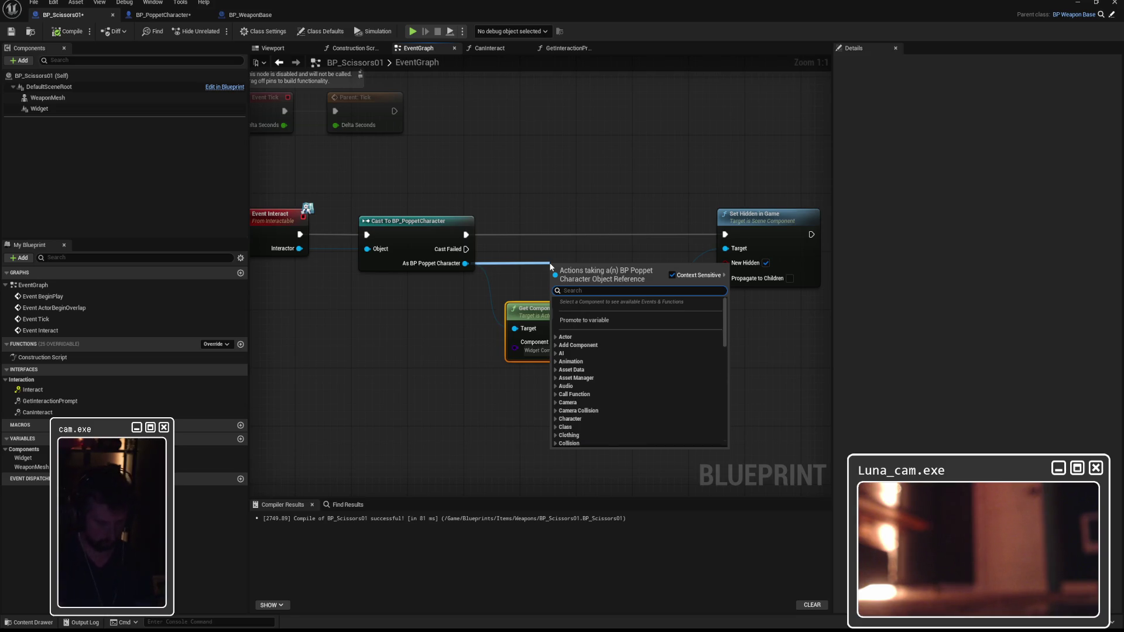
text(equi)
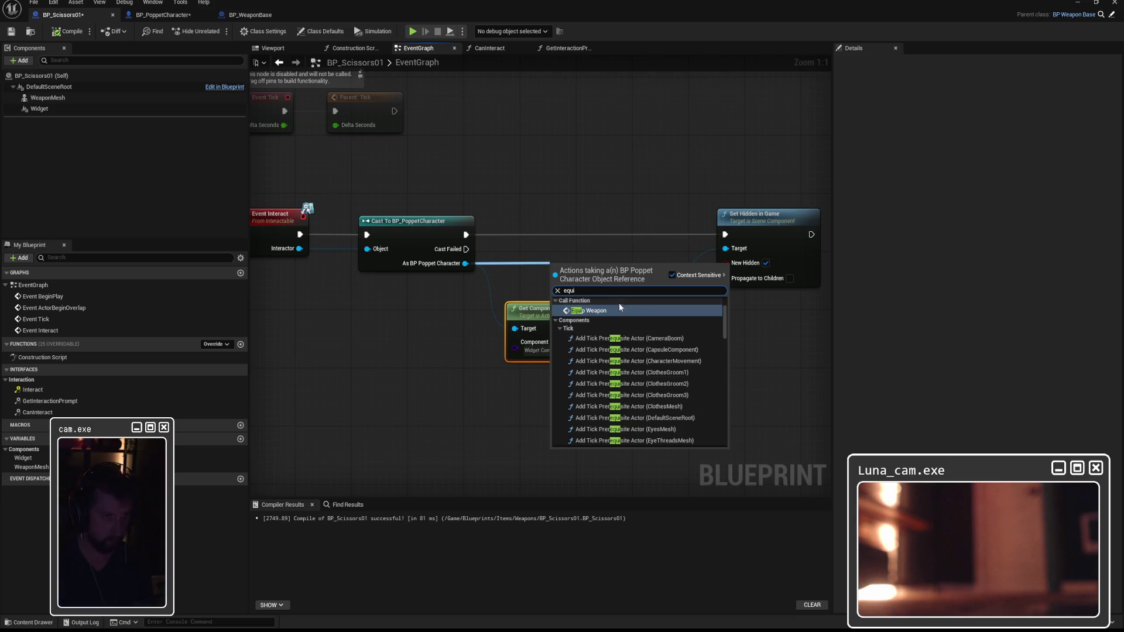
click(609, 311)
drag(593, 270, 582, 230)
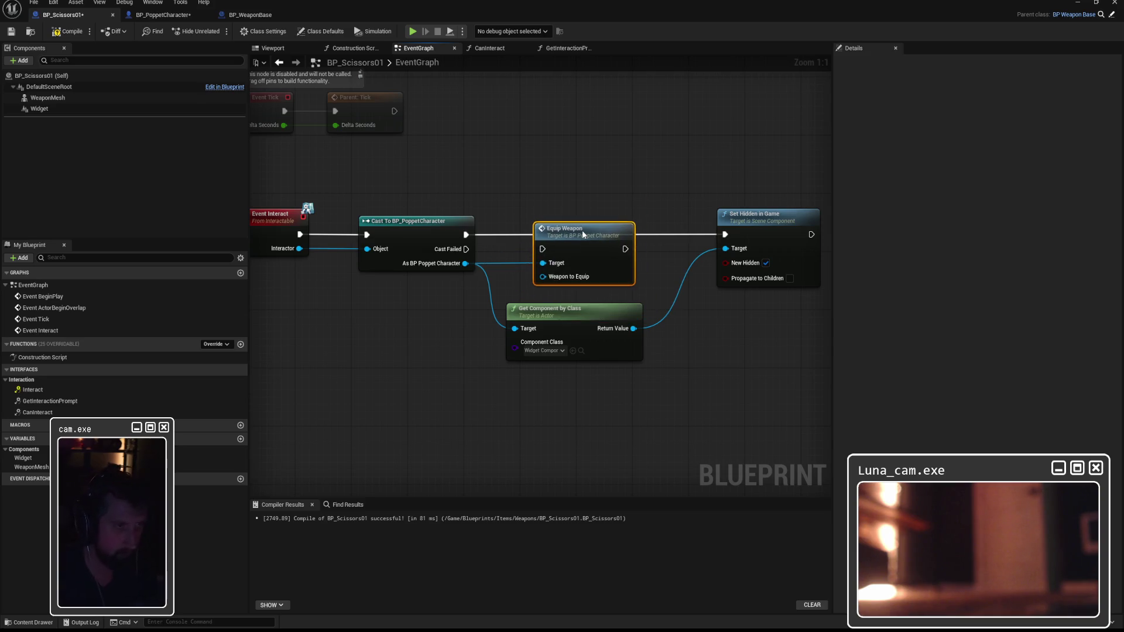
drag(466, 248, 542, 248)
mouse_move(626, 249)
mouse_down()
mouse_move(726, 249)
mouse_move(729, 234)
mouse_up()
Rewire the cast's success exec through Equip Weapon into Set Hidden in Game
right_click(732, 231)
click(768, 227)
click(584, 202)
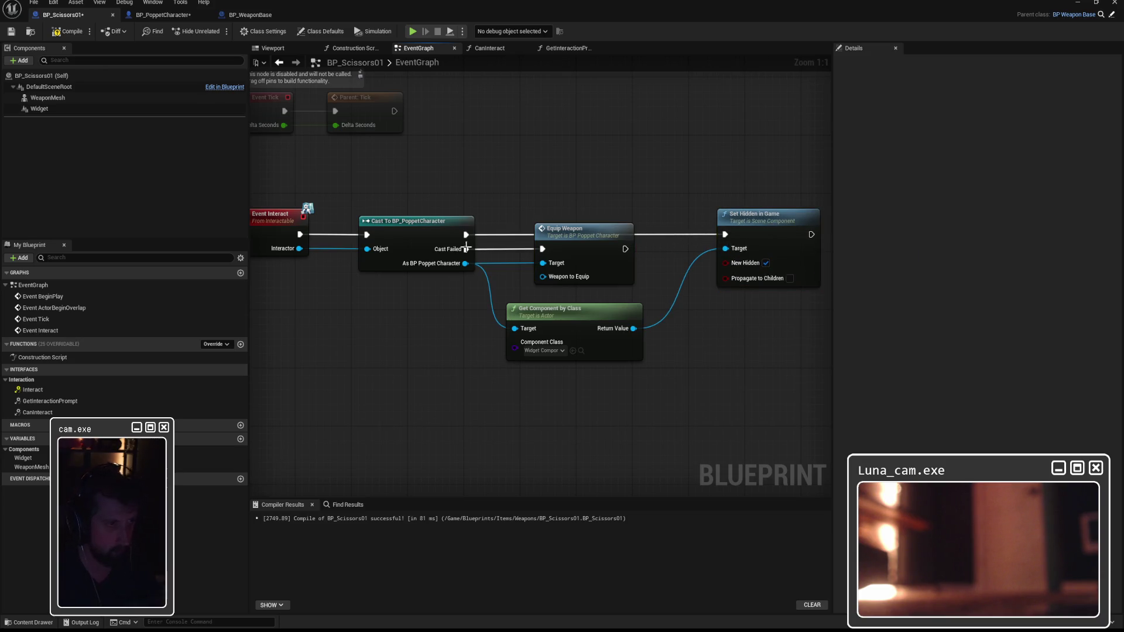
drag(466, 234, 544, 249)
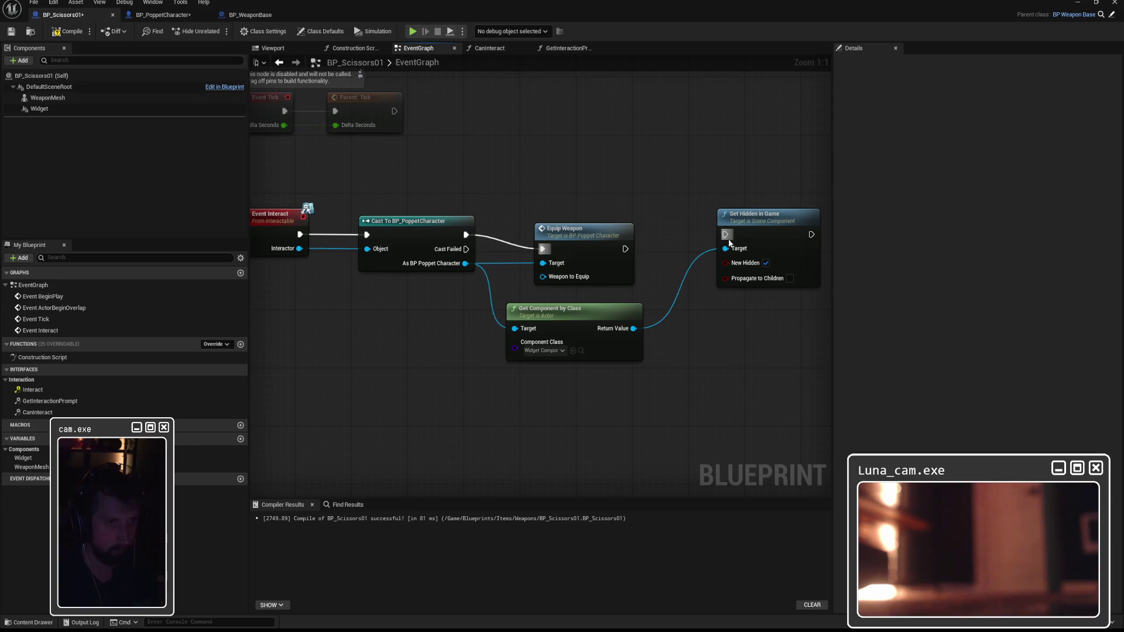
drag(625, 249, 726, 235)
drag(580, 237, 581, 222)
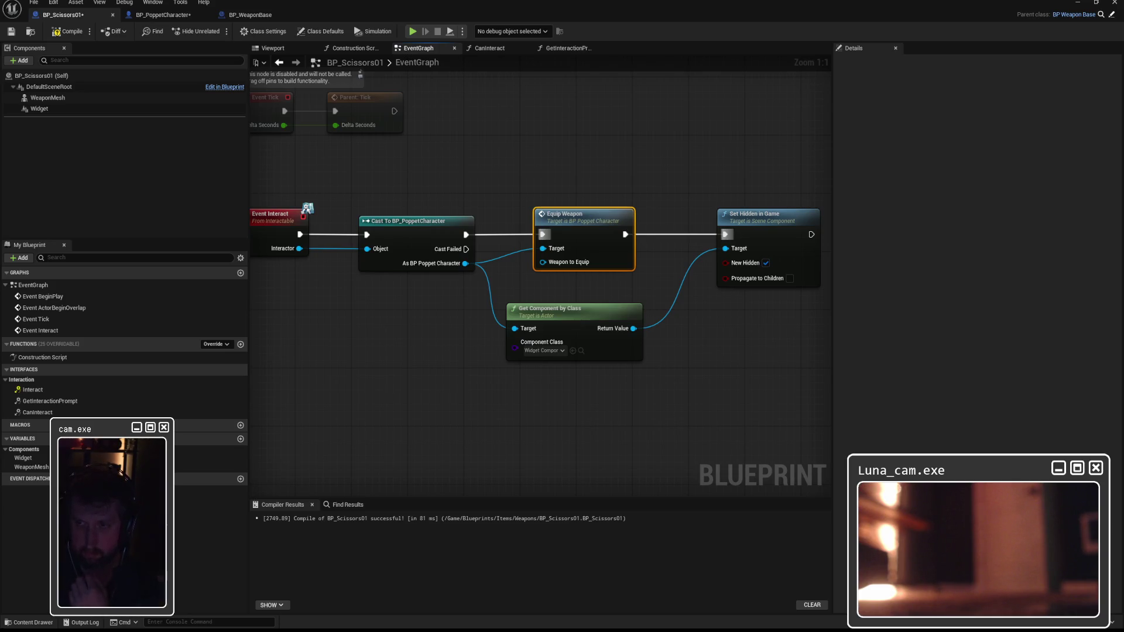
Take a screenshot of the blueprint nodes with the system screenshot tool
scroll(600, 295, down, 2)
scroll(587, 300, up, 1)
key(super)
text(sn)
key(Return)
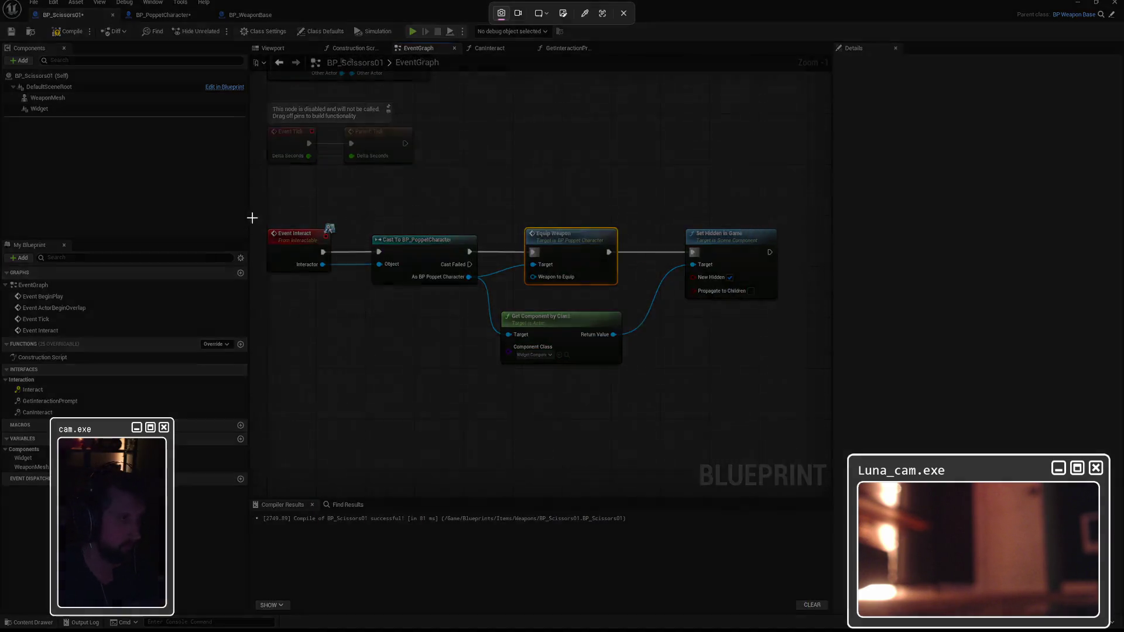
mouse_move(260, 198)
mouse_down()
mouse_move(772, 364)
mouse_move(814, 403)
mouse_up()
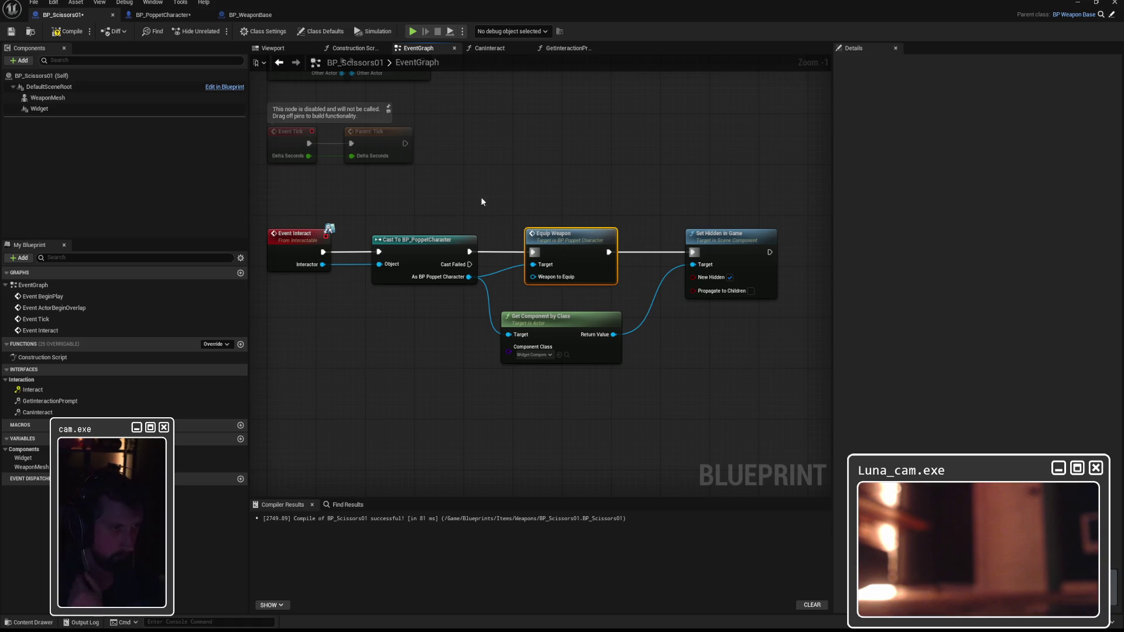
Add a Self reference, connect it to Equip Weapon's Weapon to Equip, and compile BP_Scissors01
drag(565, 239, 597, 237)
click(600, 203)
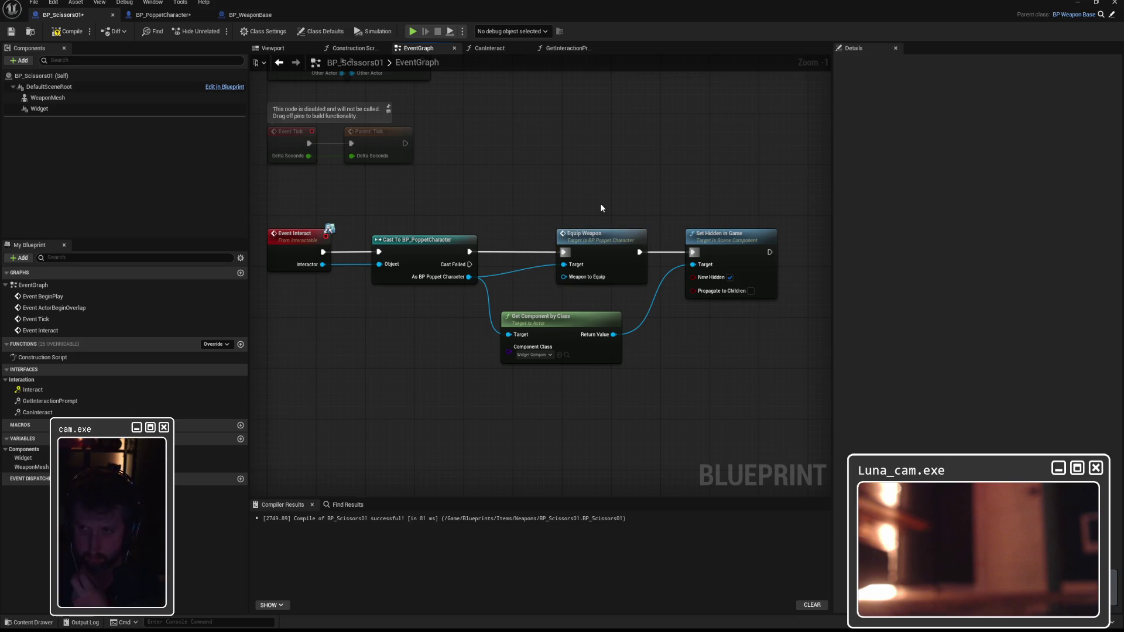
right_click(507, 198)
text(self)
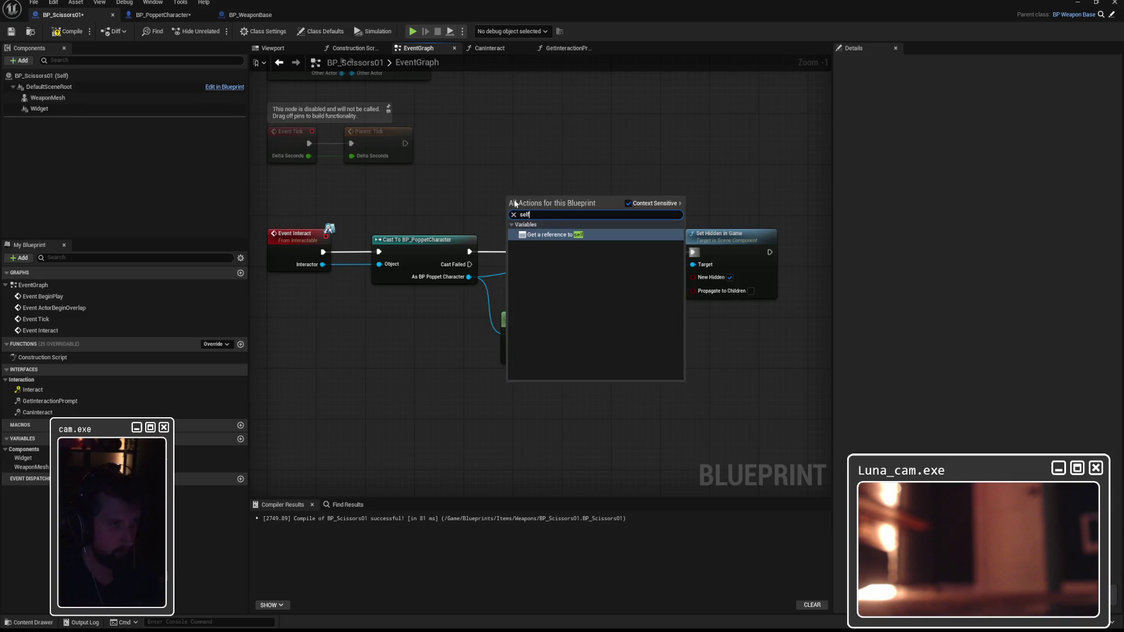
click(557, 236)
mouse_move(543, 197)
mouse_down()
mouse_move(566, 276)
mouse_move(515, 290)
mouse_up()
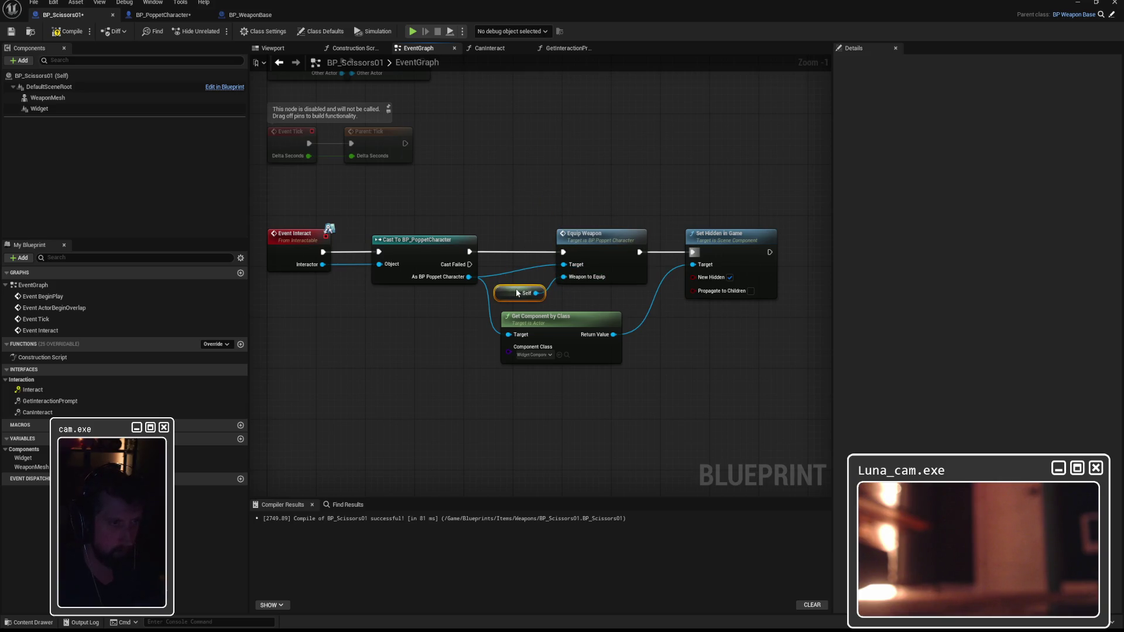
click(560, 191)
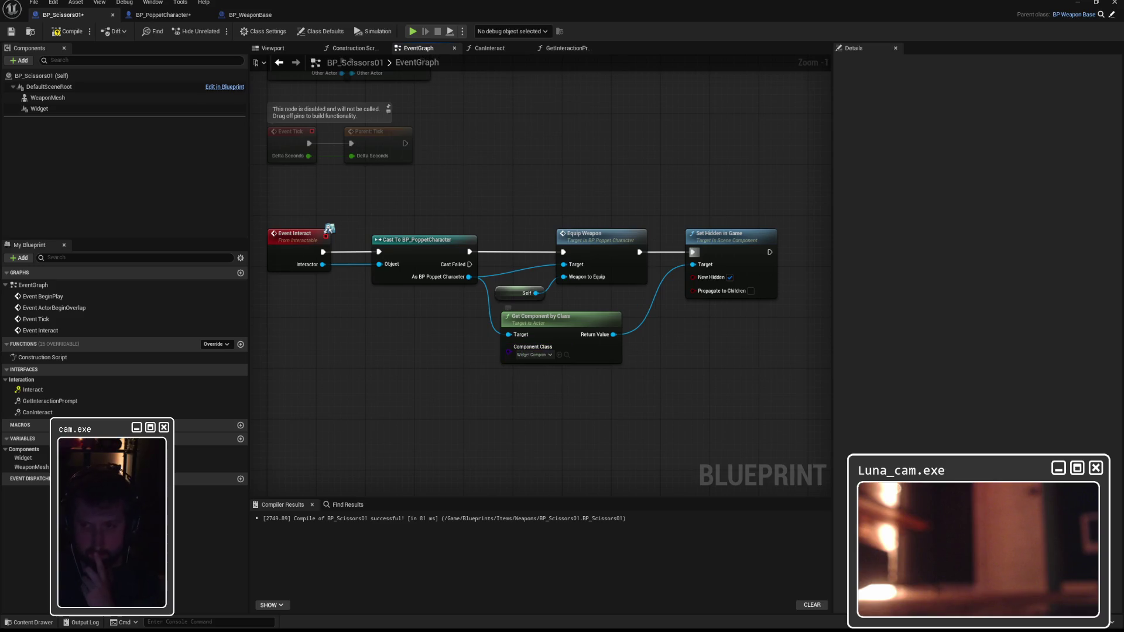
click(68, 31)
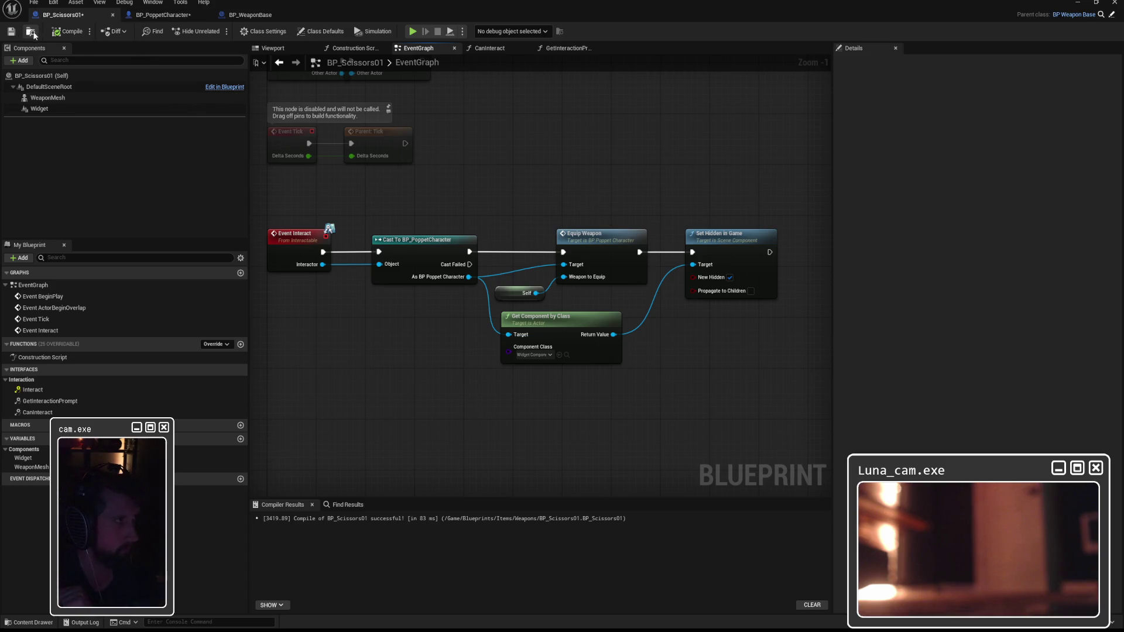
Save both BP_Scissors01 and BP_PoppetCharacter
click(13, 33)
click(162, 16)
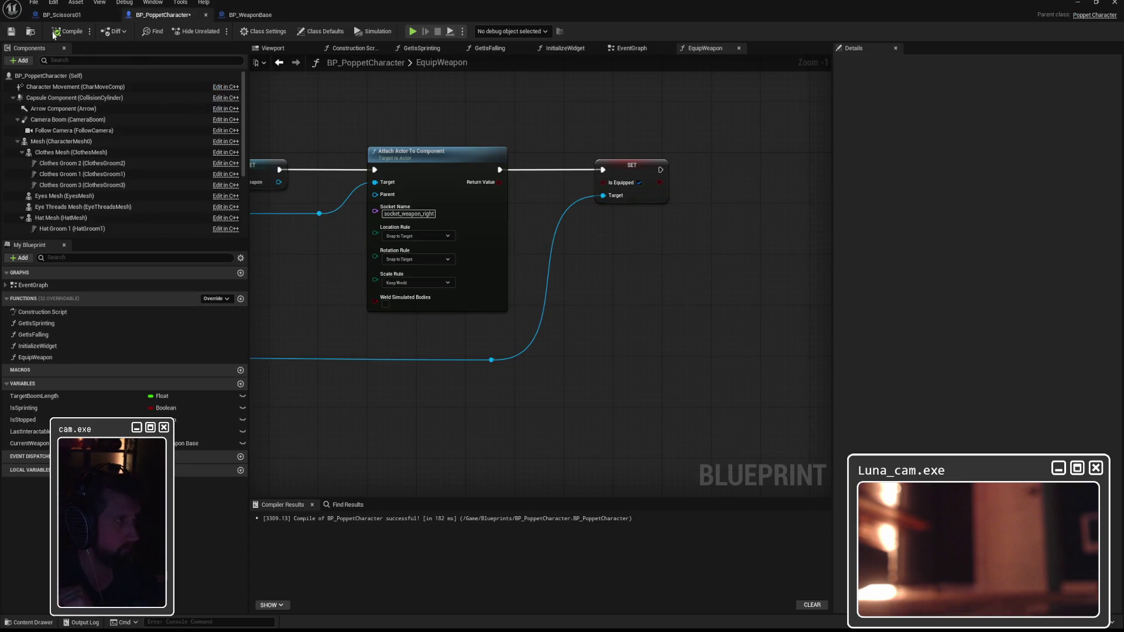
click(10, 32)
Place a BP_Scissors01 in the Lvl_ThirdPerson level and start a play test
click(1078, 2)
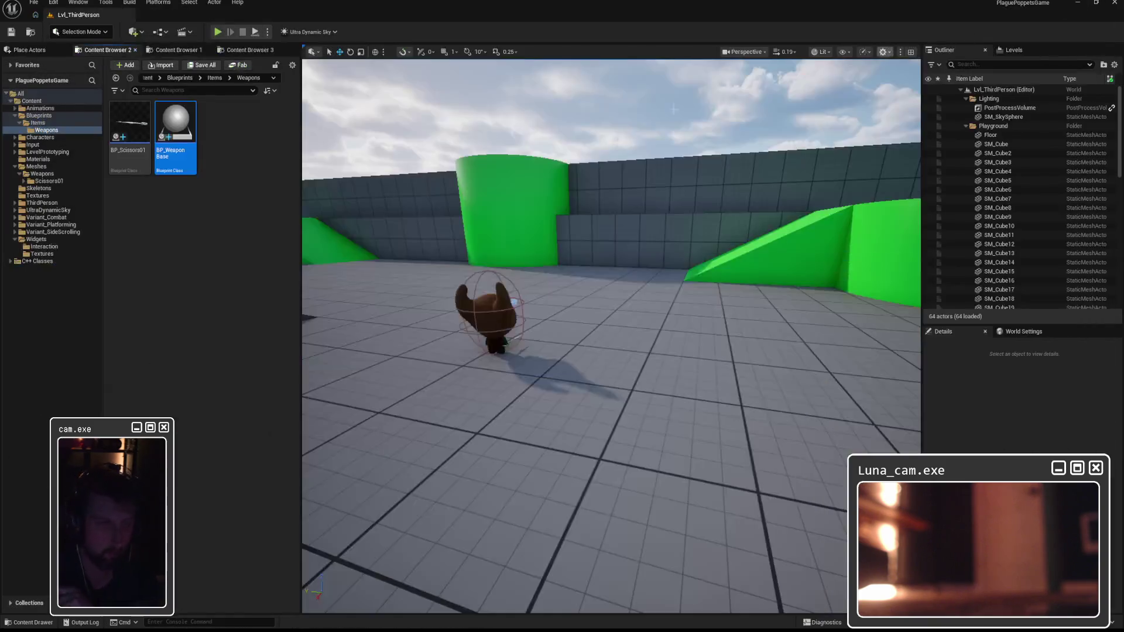
drag(573, 251, 550, 322)
mouse_move(143, 136)
mouse_down()
mouse_move(667, 388)
mouse_move(708, 378)
mouse_up()
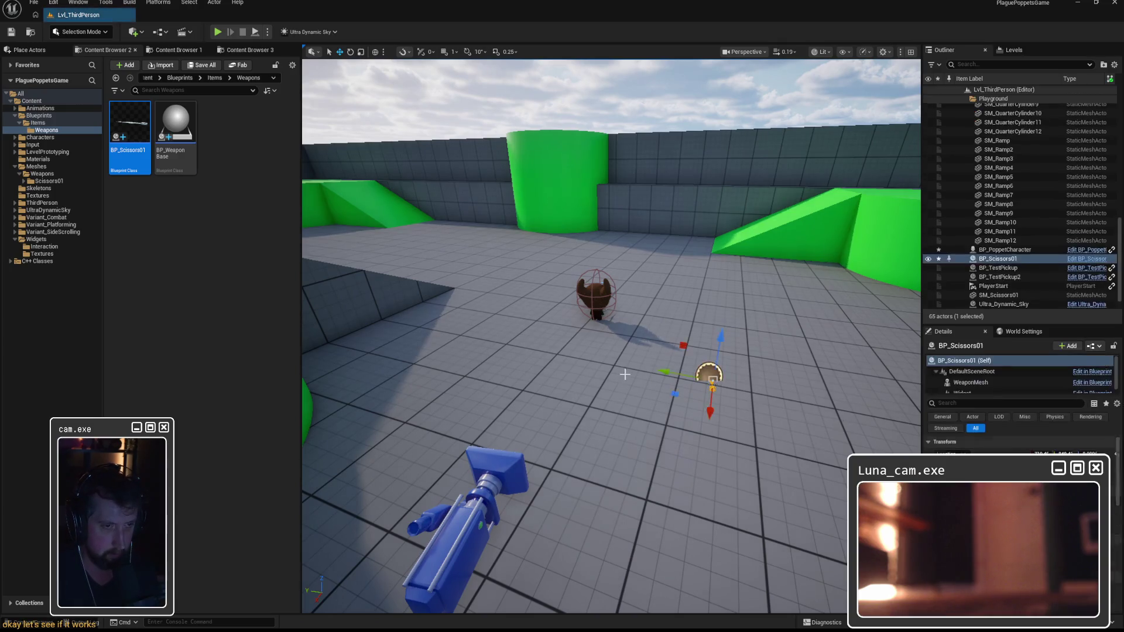
key(alt+p)
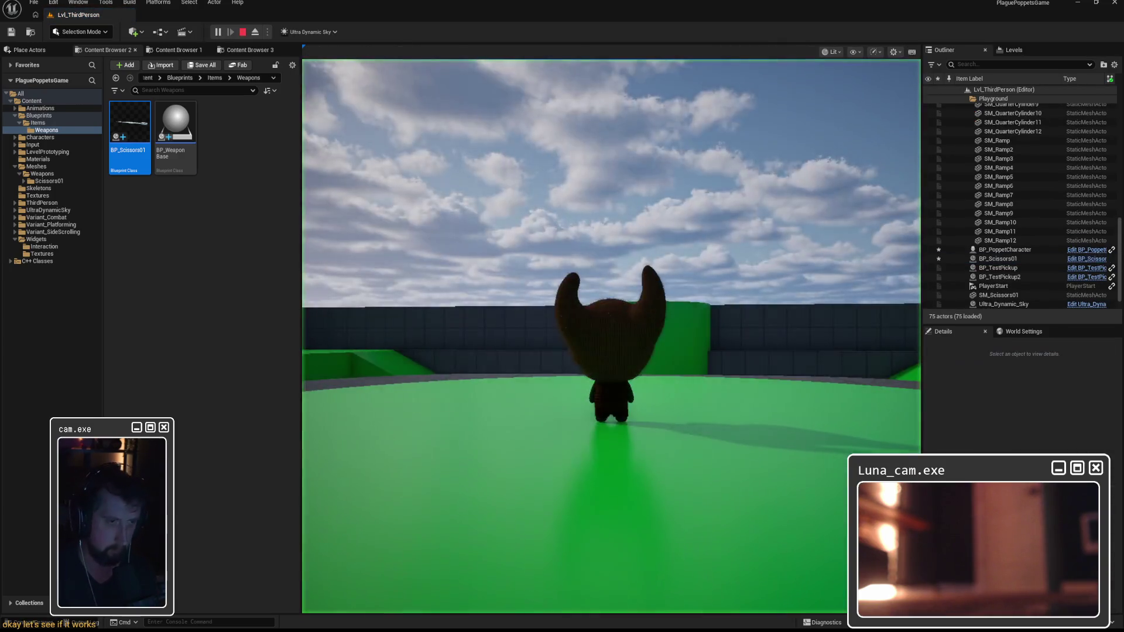
Walk the character forward toward the white cube in the play test, then stop playing
click(627, 376)
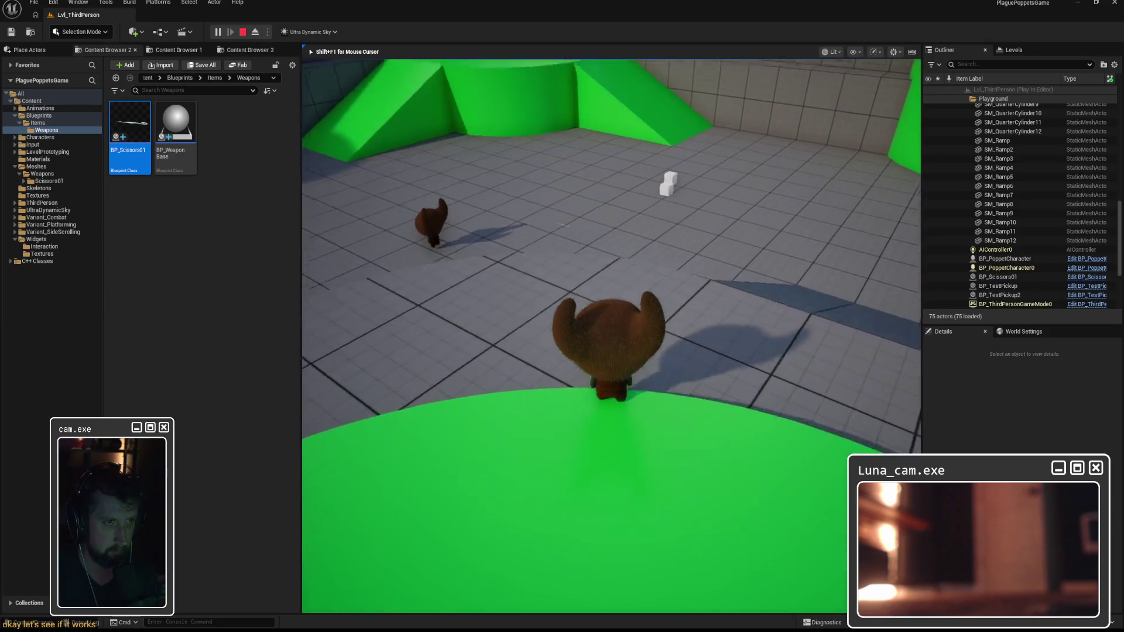
key(w)
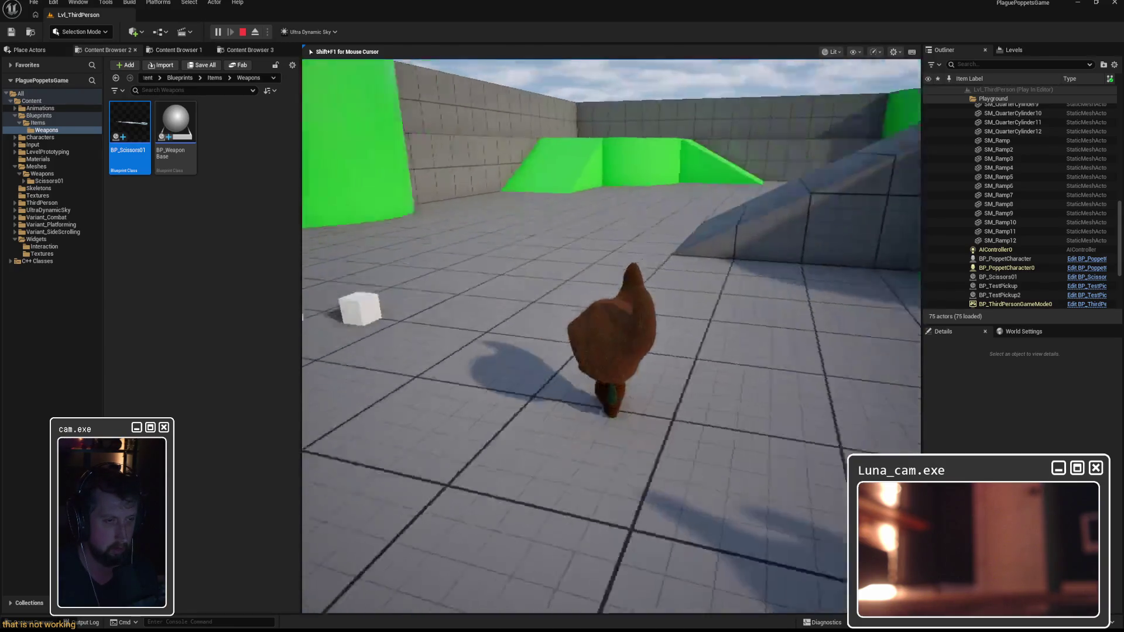
key(Escape)
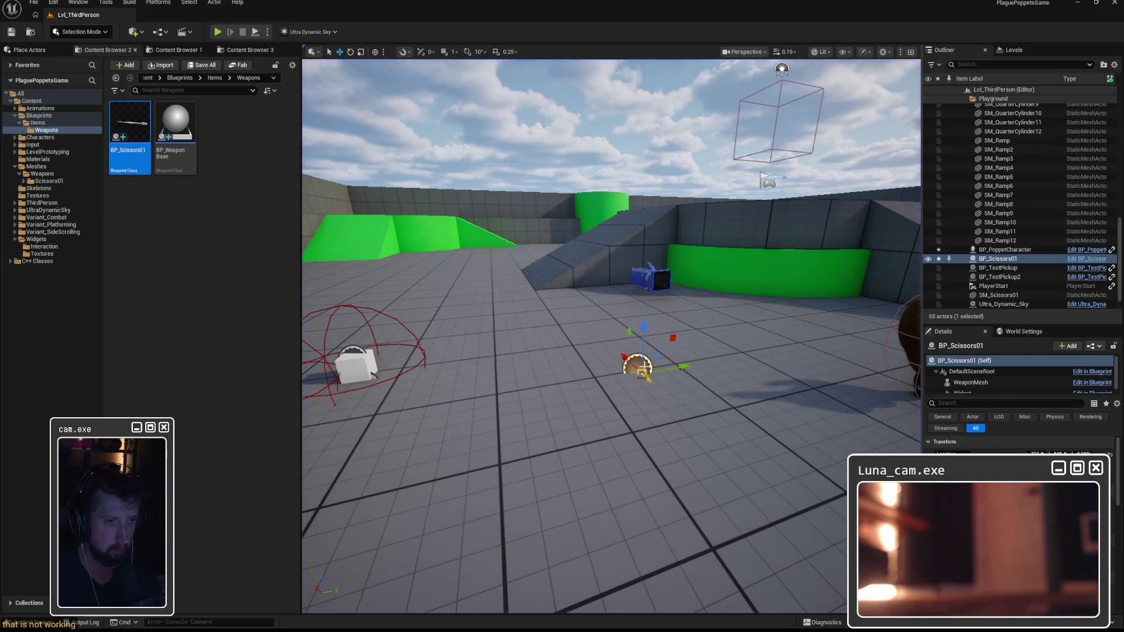
Play-test again walking to the scissors and turning around, then open BP_Scissors01 from the Content Browser
key(alt+p)
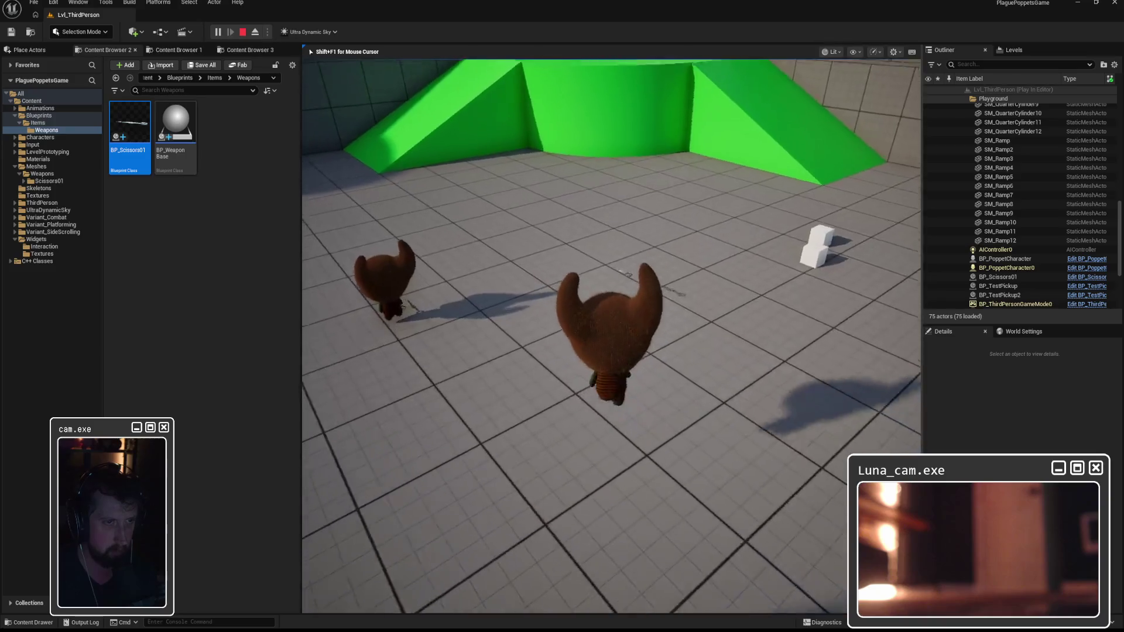
key(w)
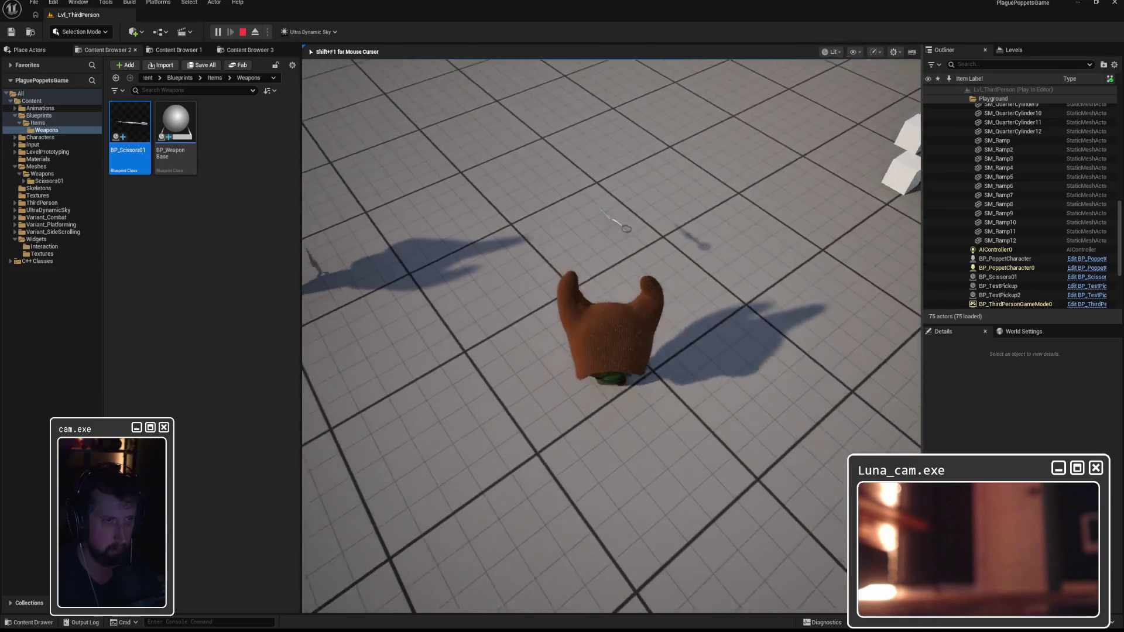
key(s)
key(w)
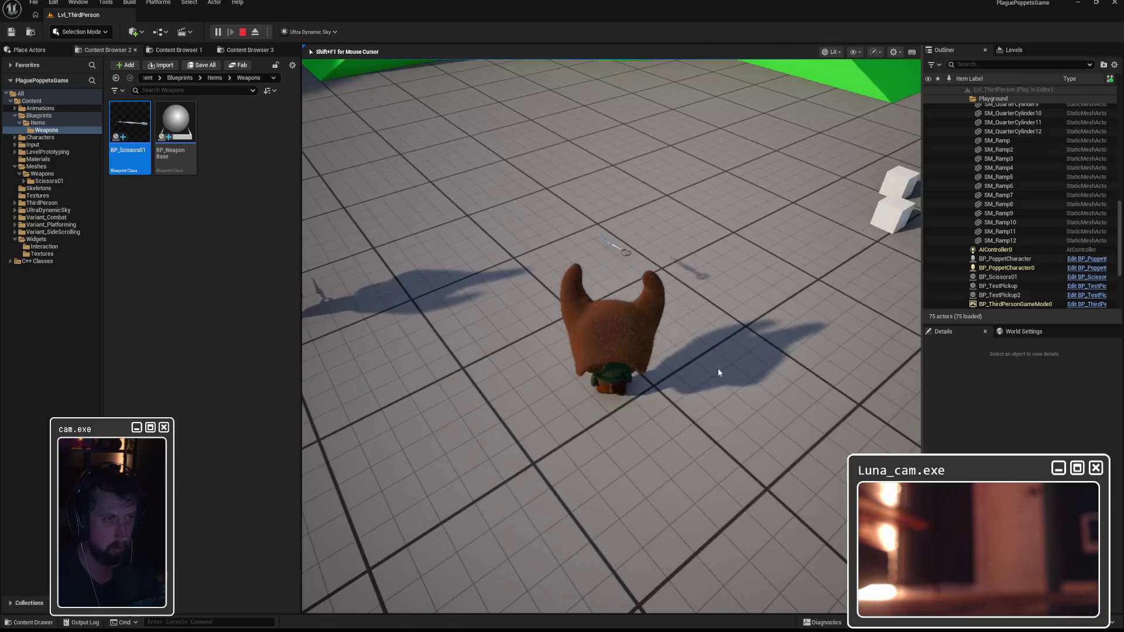
key(Escape)
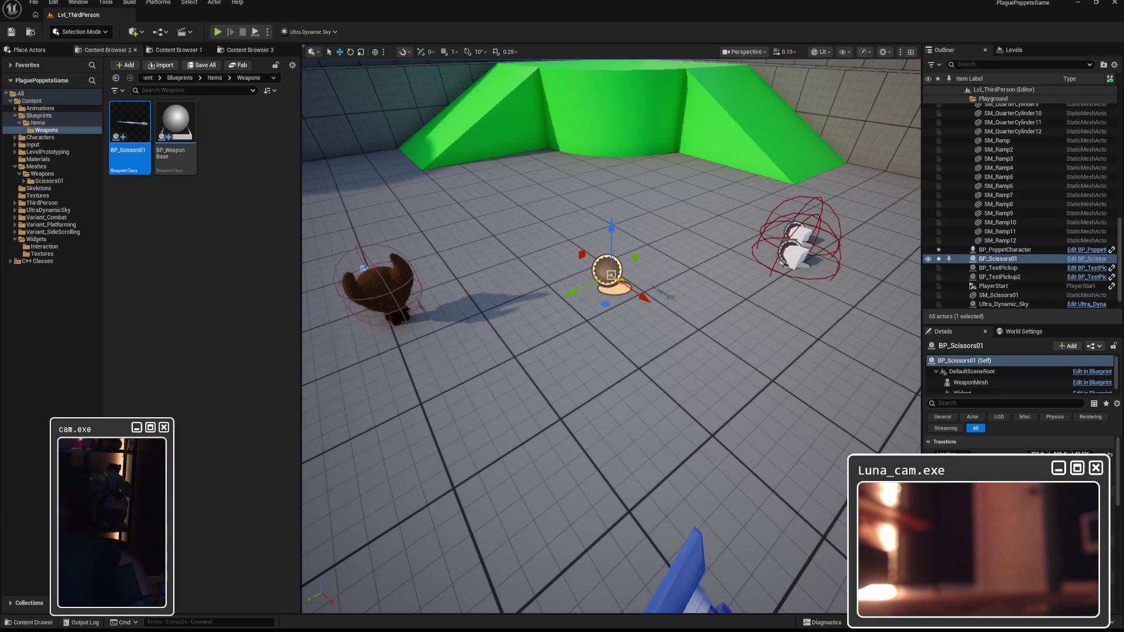
double_click(126, 135)
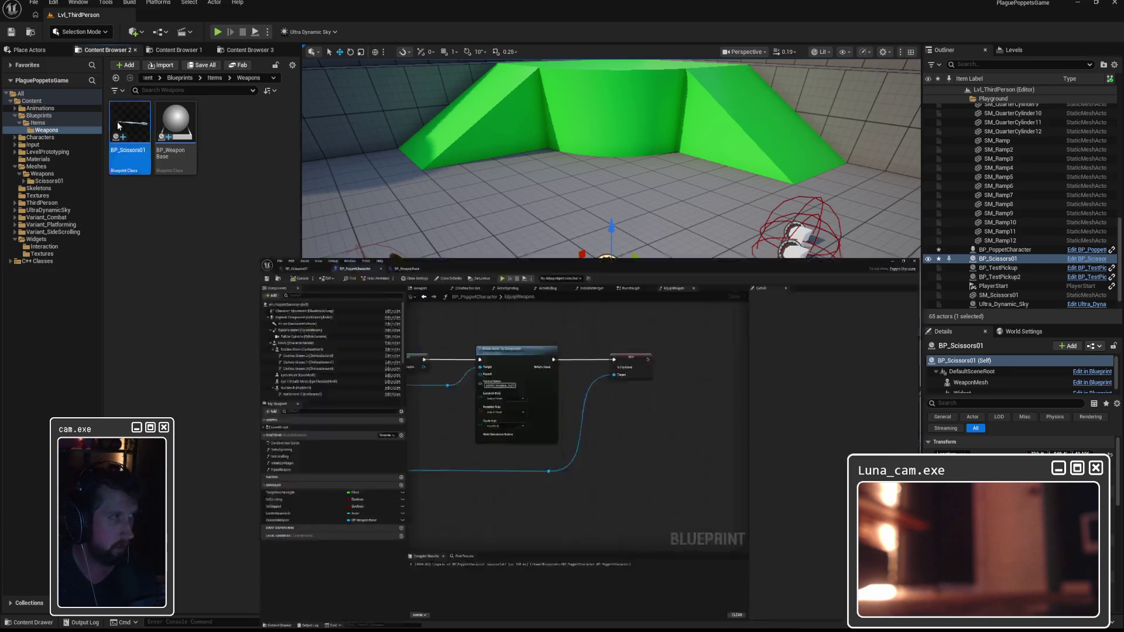
Show BP_Scissors01's Class Defaults, filter the Details for collision settings, then close the Details panel
click(58, 76)
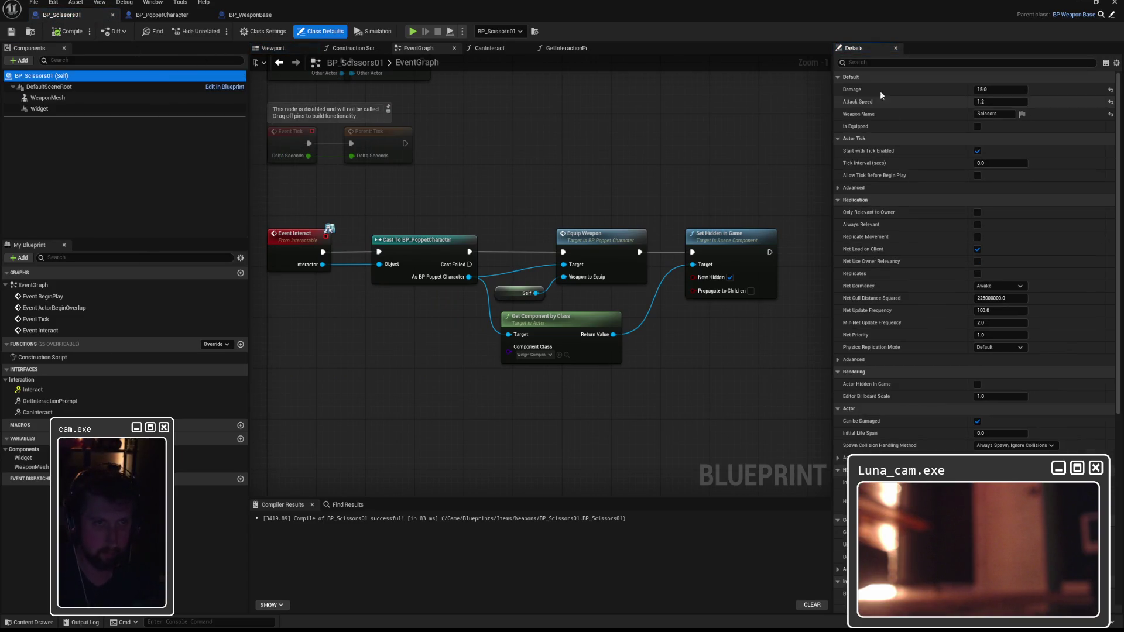
click(873, 63)
text(cl)
key(BackSpace)
text(oll)
key(BackSpace)
key(BackSpace)
key(BackSpace)
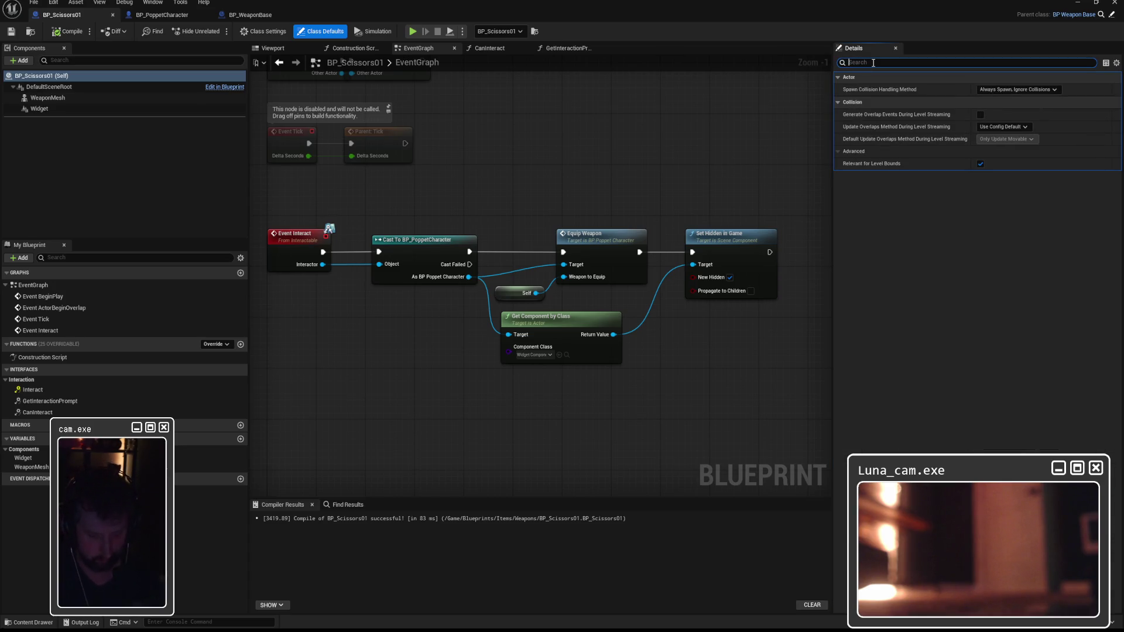
text(colli)
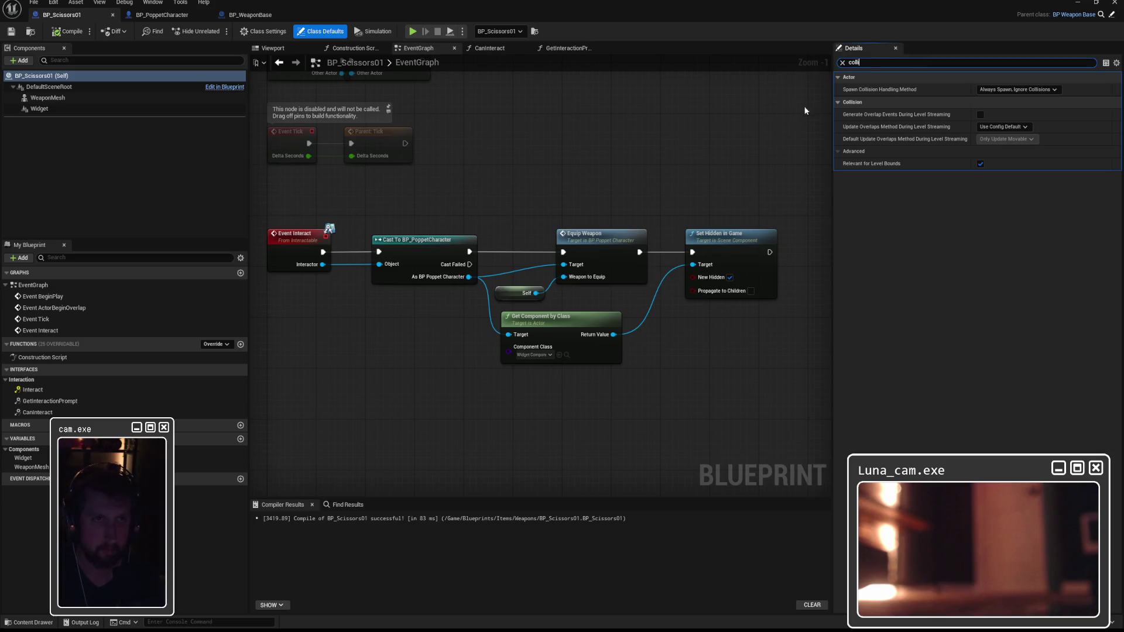
mouse_move(896, 130)
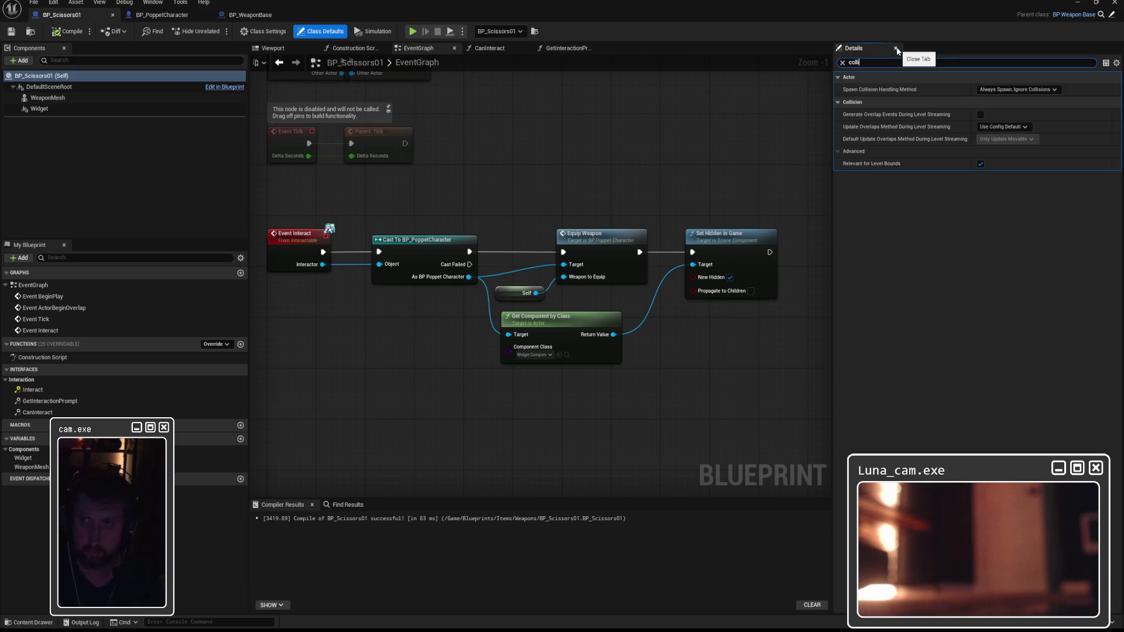
click(896, 49)
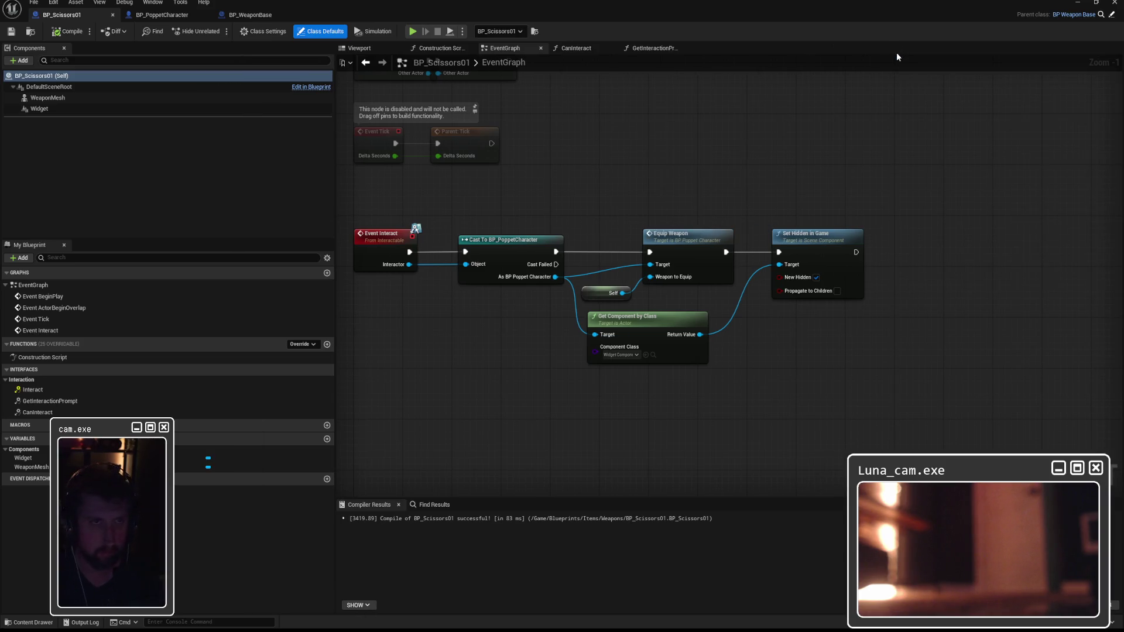
Reopen Details from the Window menu, clear the filter, expand Advanced collision, and select WeaponMesh
click(153, 2)
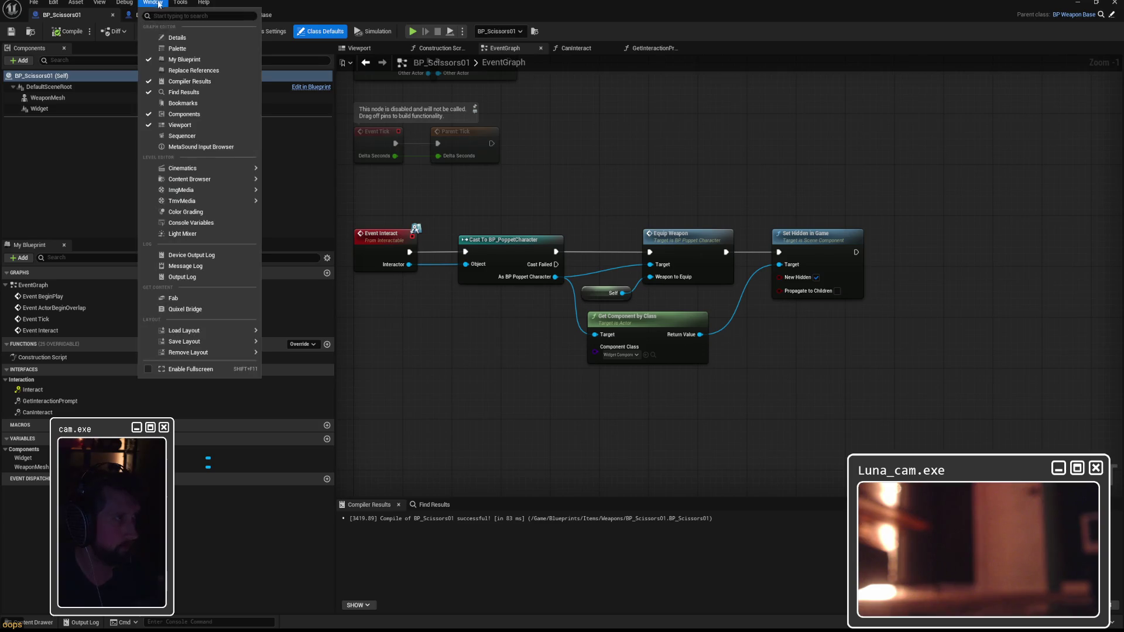
click(178, 38)
click(845, 63)
click(843, 63)
scroll(887, 298, down, 5)
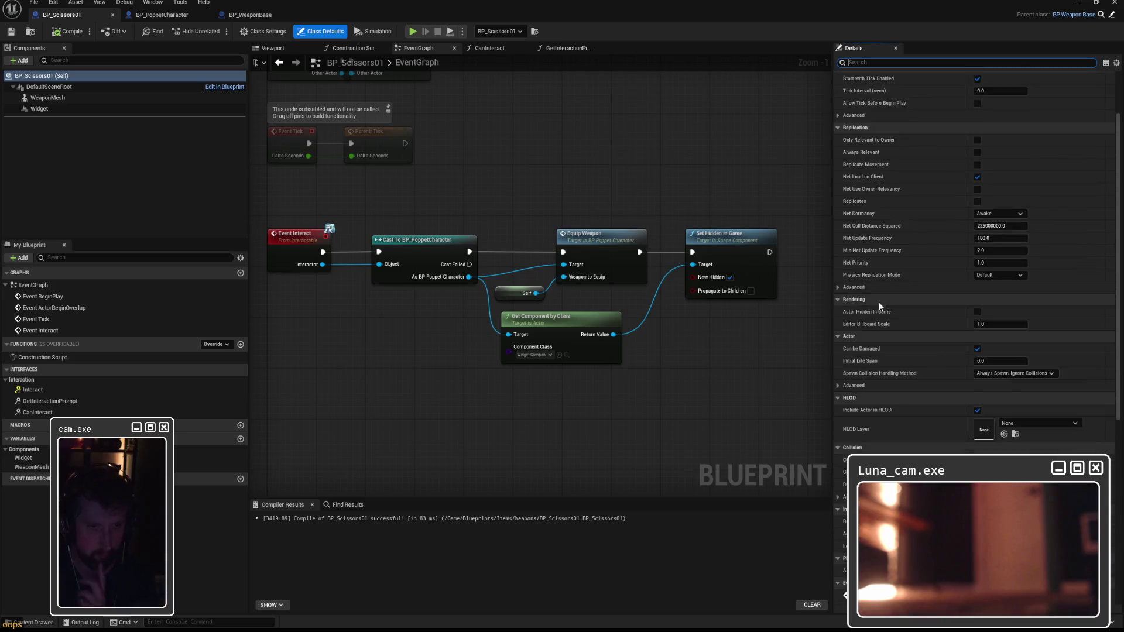
scroll(863, 354, down, 3)
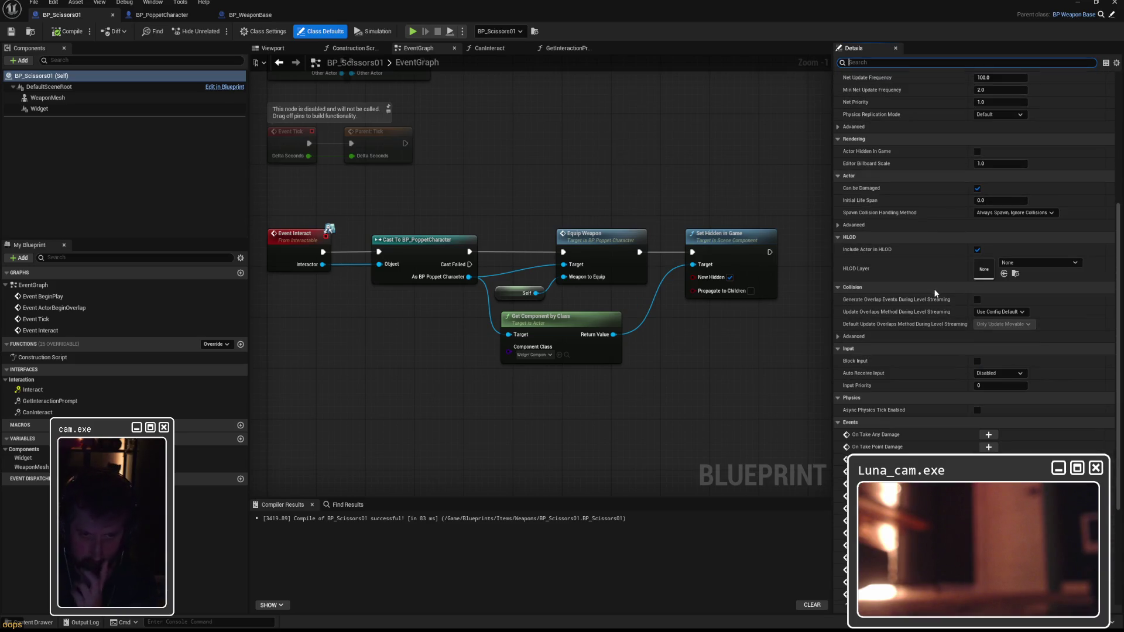
click(861, 337)
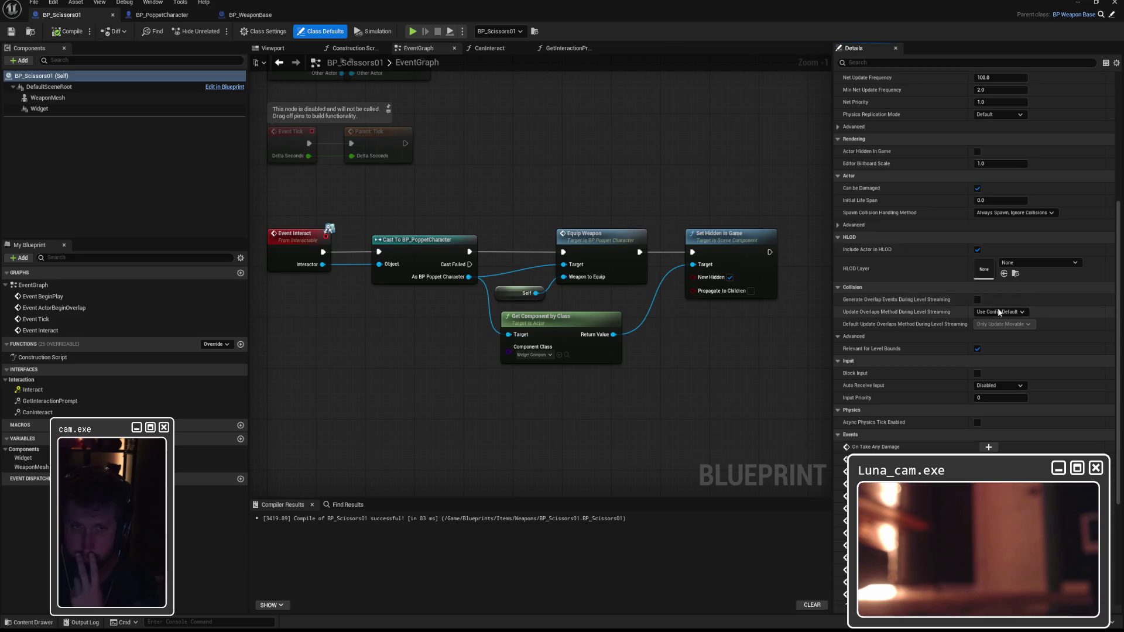
scroll(884, 386, up, 3)
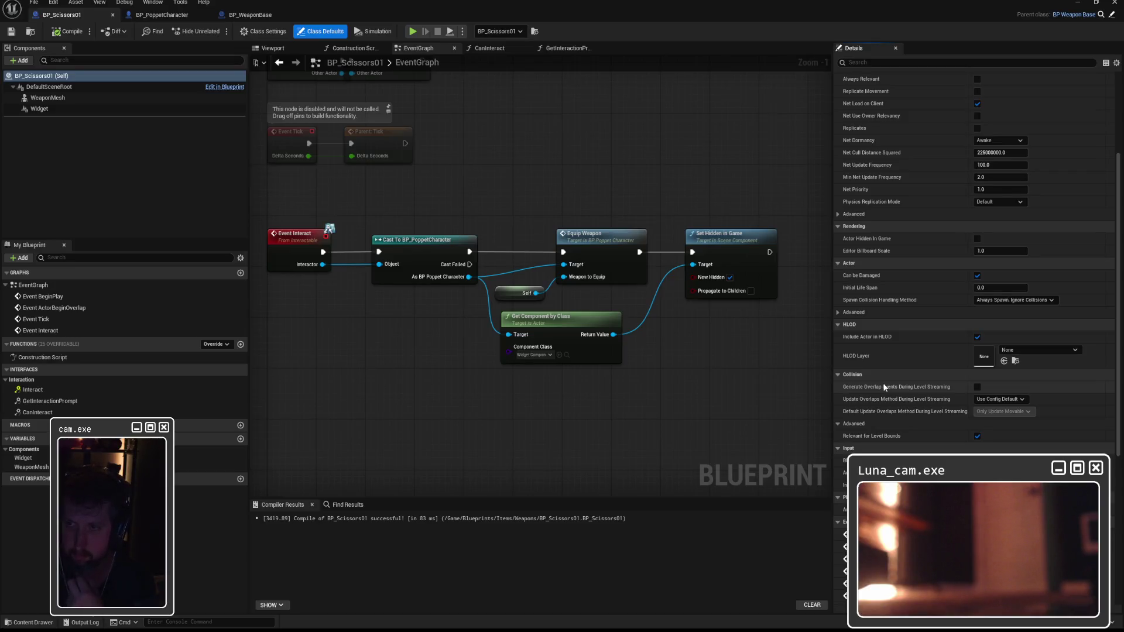
click(47, 97)
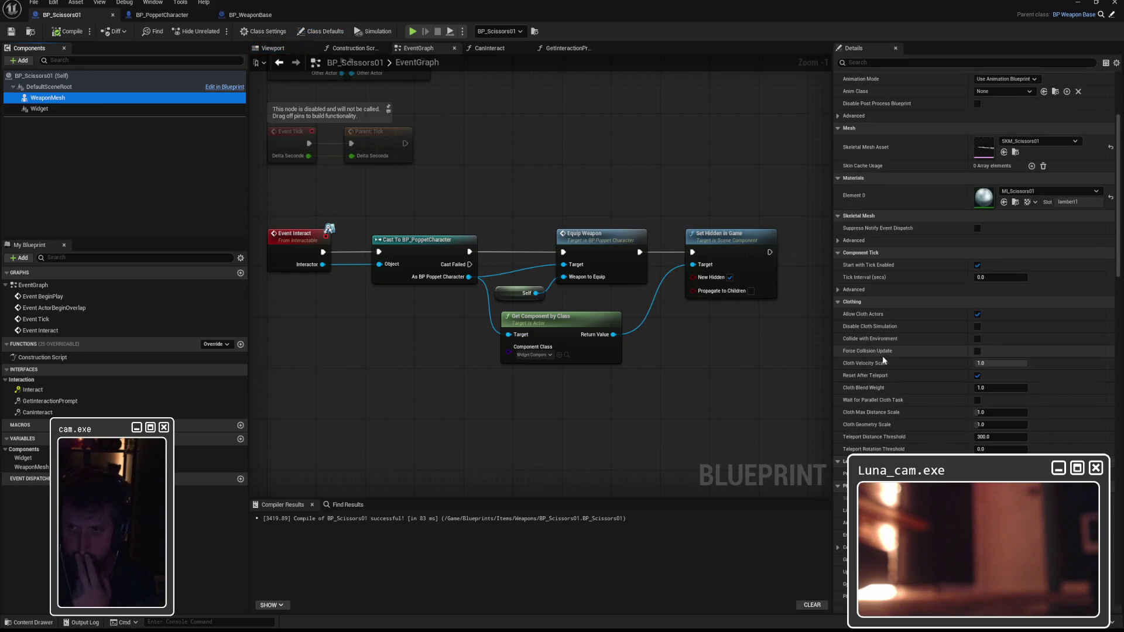
Change WeaponMesh's Collision Presets from NoCollision to OverlapAllDynamic
scroll(879, 415, down, 3)
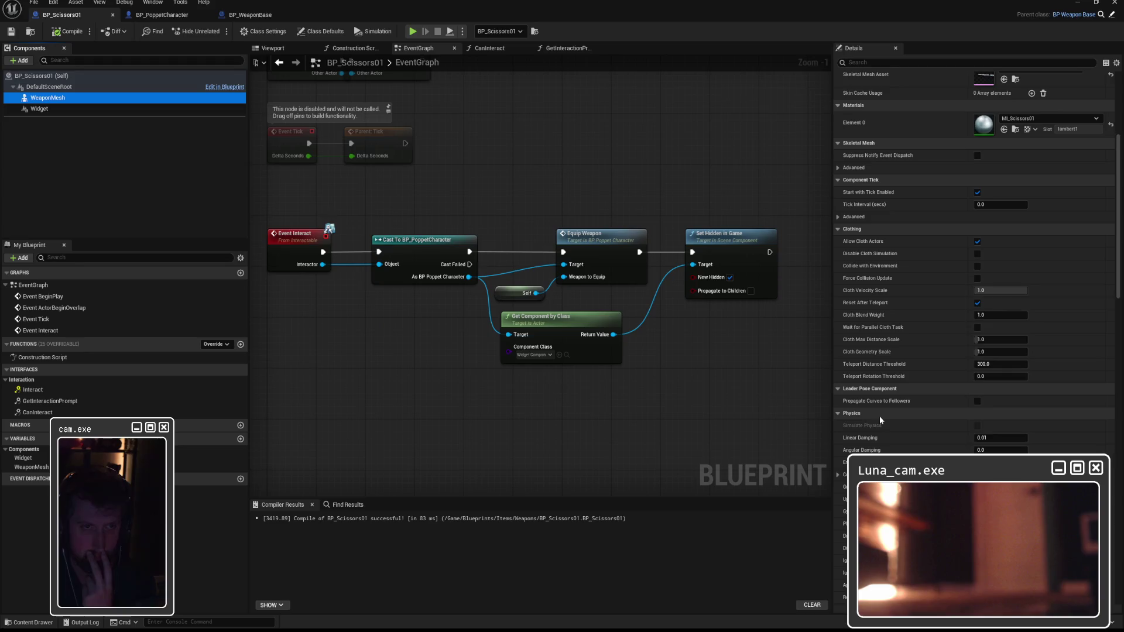
scroll(880, 417, down, 10)
scroll(880, 416, down, 4)
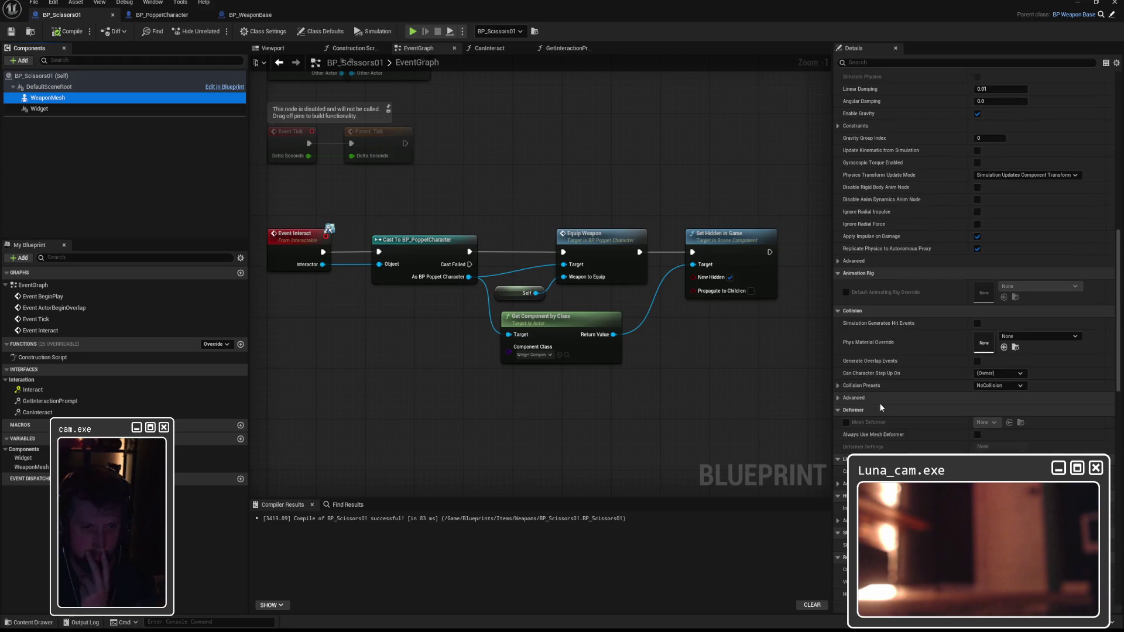
click(1022, 387)
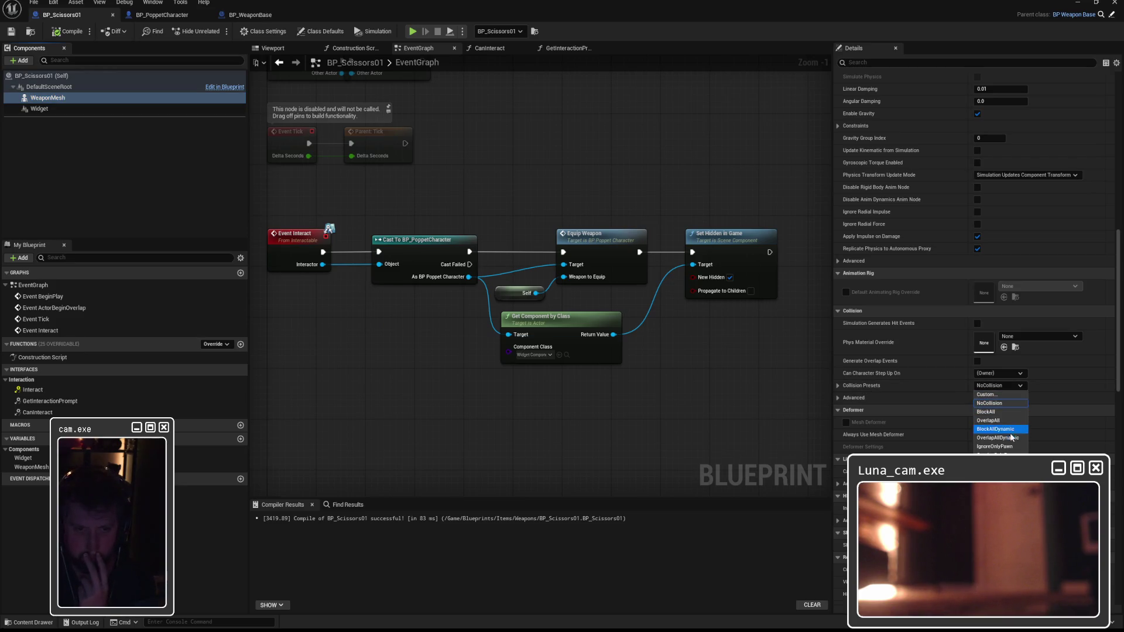
click(1013, 438)
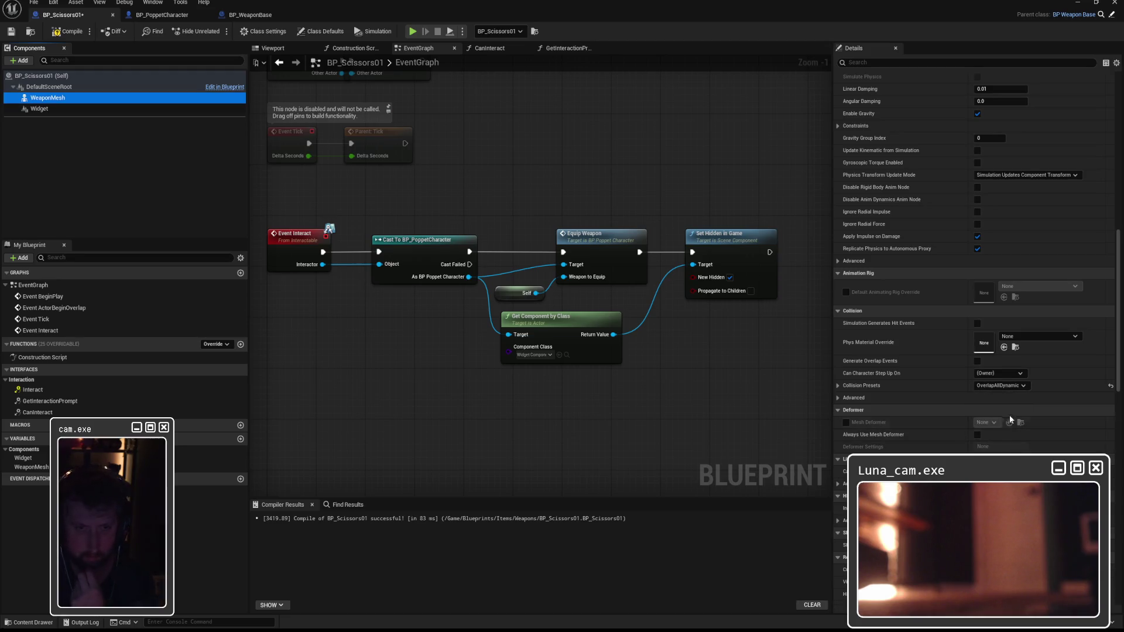
click(838, 386)
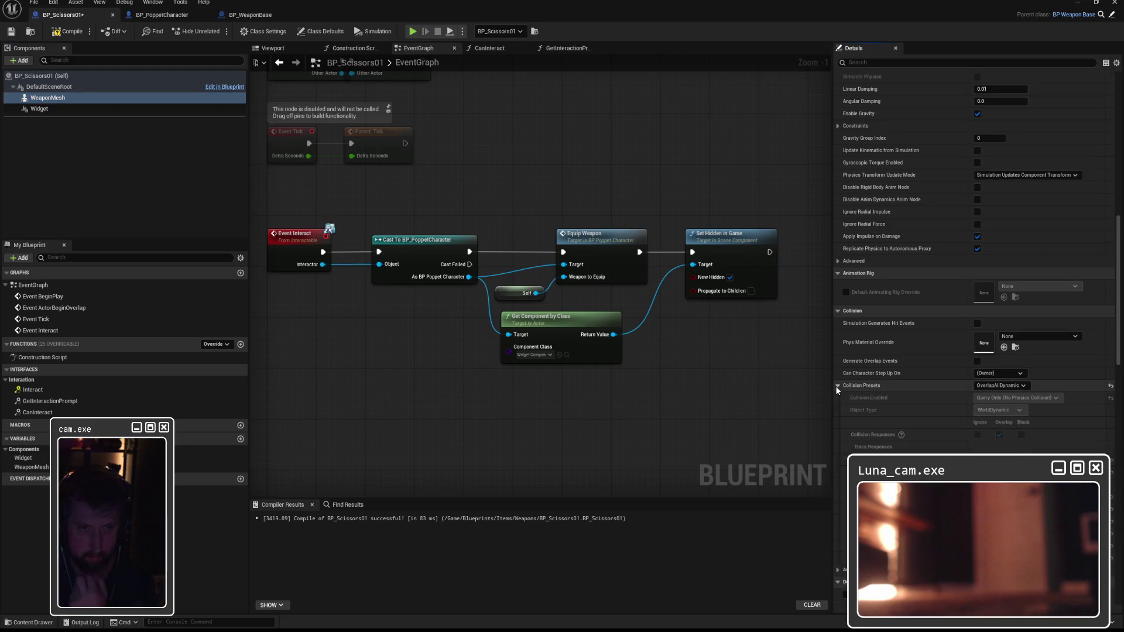
click(836, 387)
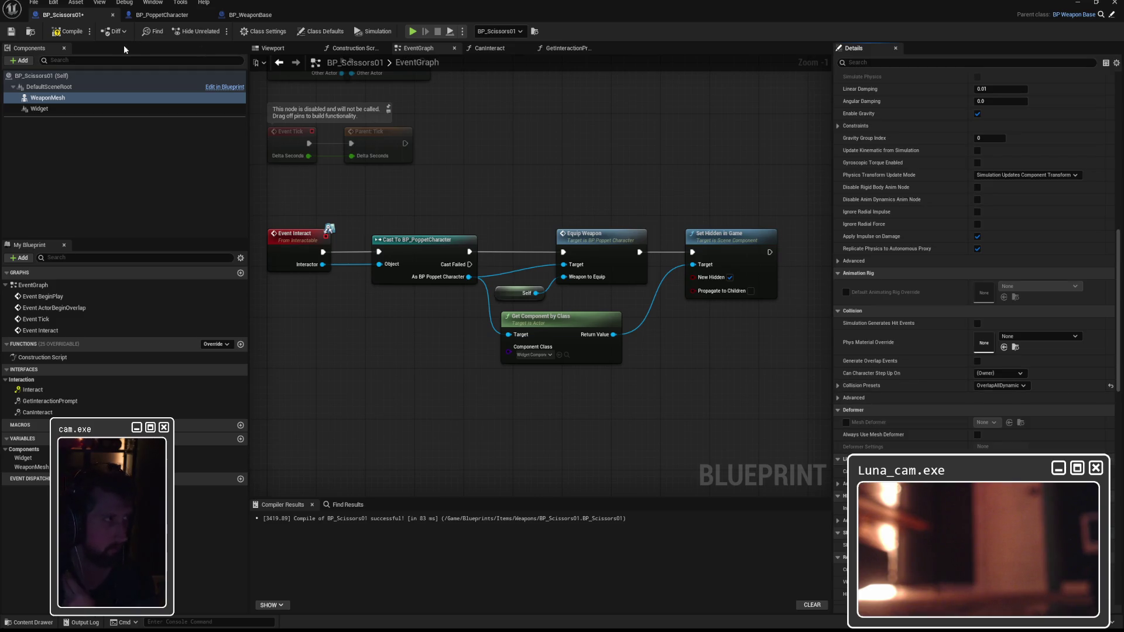
Compile BP_Scissors01 and start a play test from the level editor
click(69, 31)
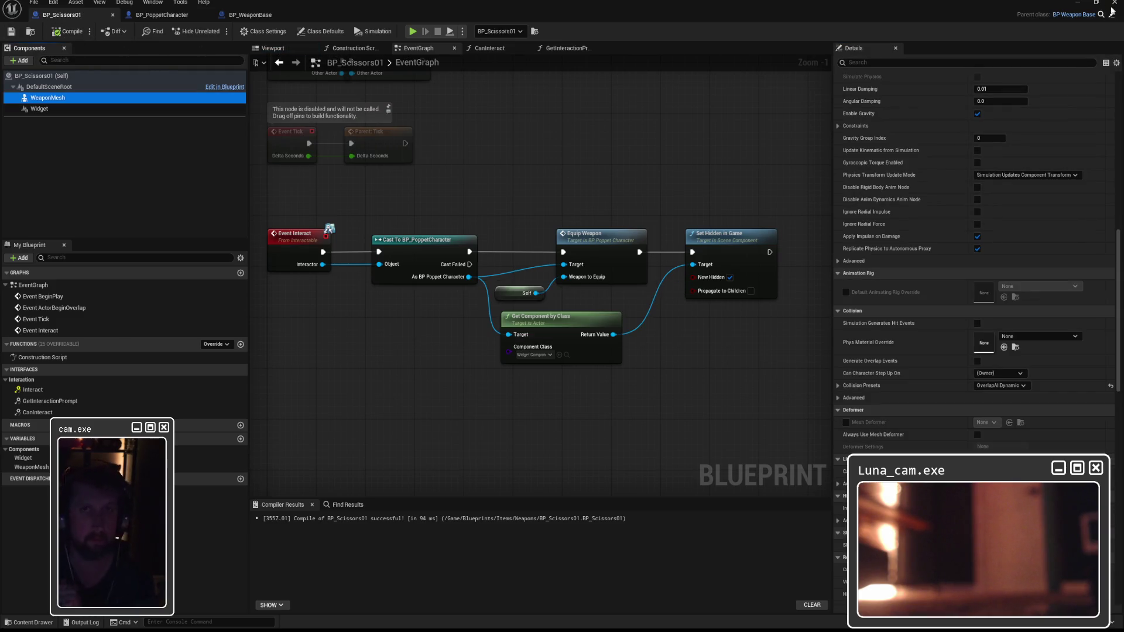
click(1078, 2)
click(218, 32)
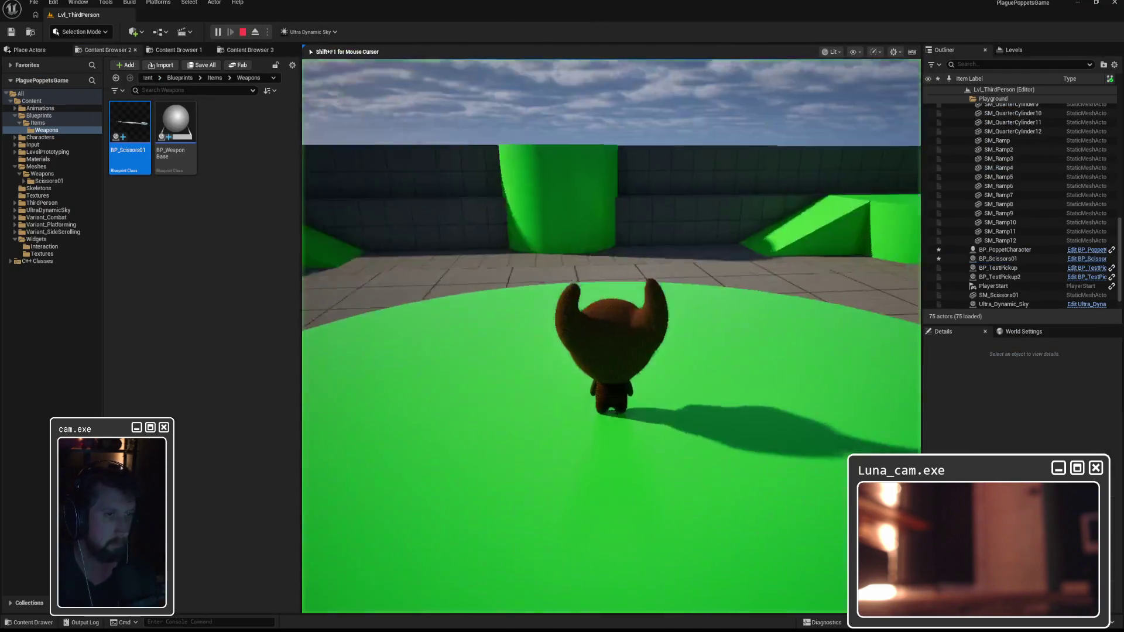
Walk toward the scissors, end the play test, and frame the ramps and scissors in the viewport
key(w)
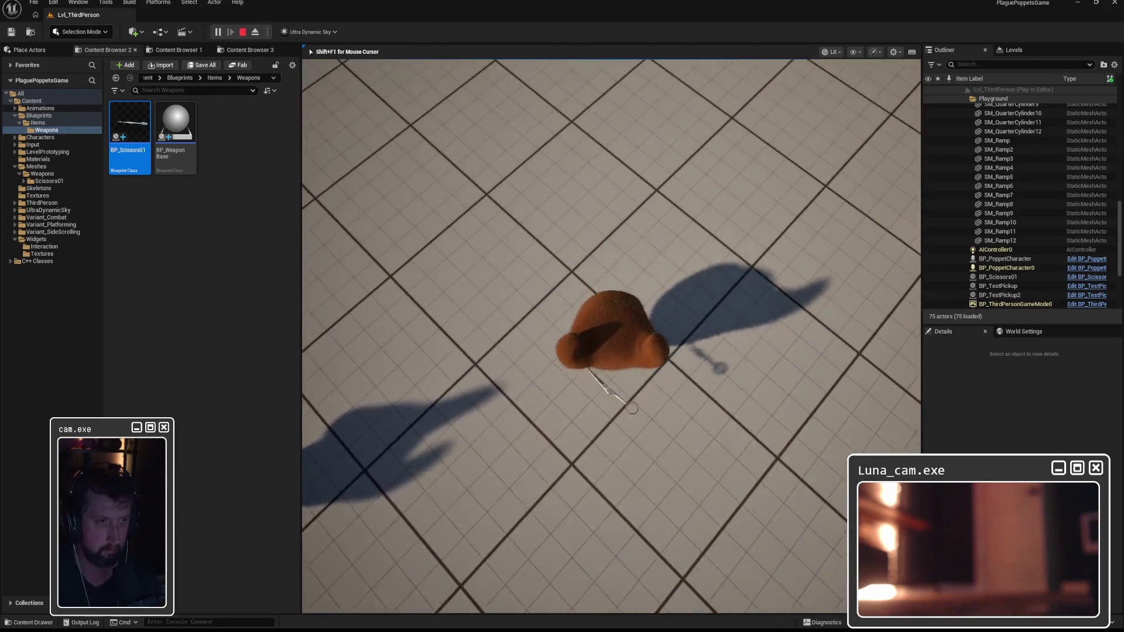
key(Escape)
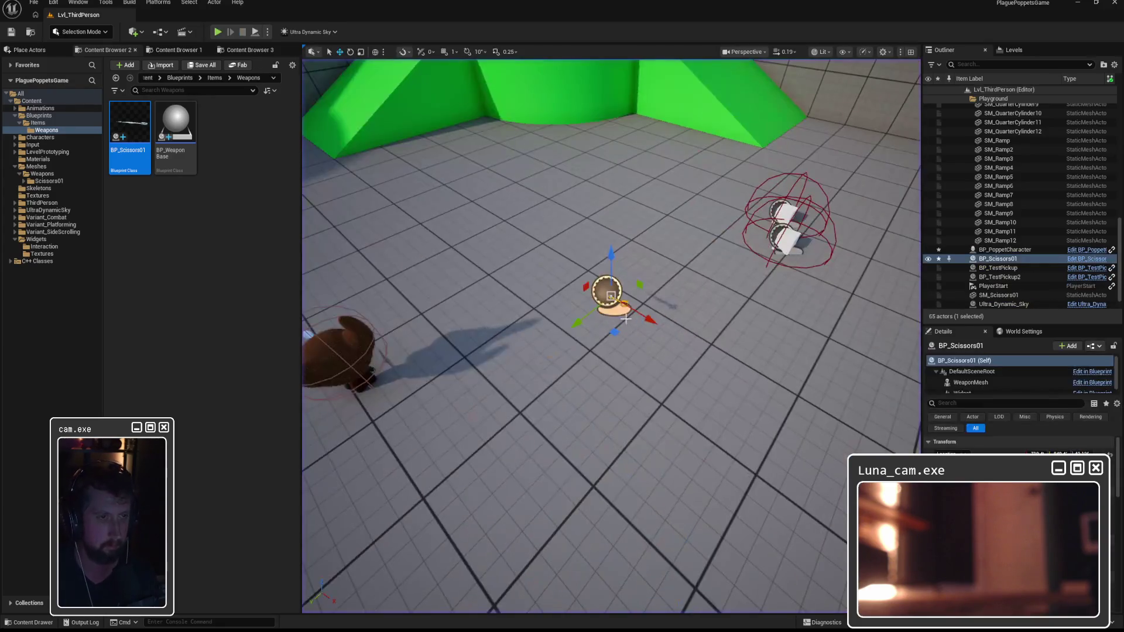
drag(687, 318, 676, 299)
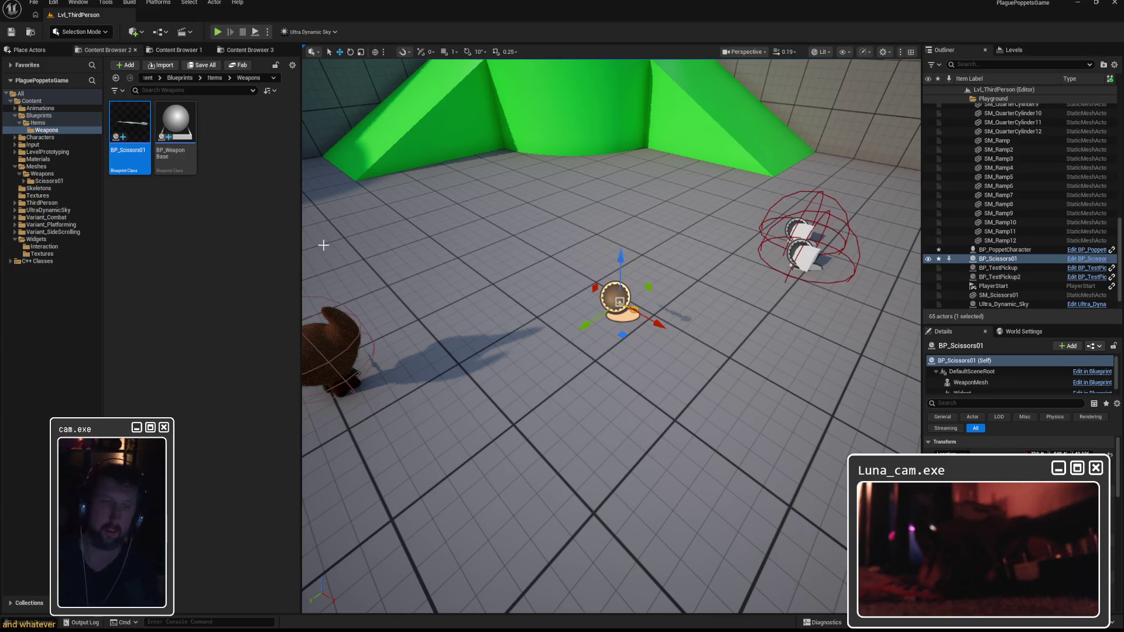
Open the BP_Scissors01 Blueprint and pick its root as parent for a new component
double_click(123, 130)
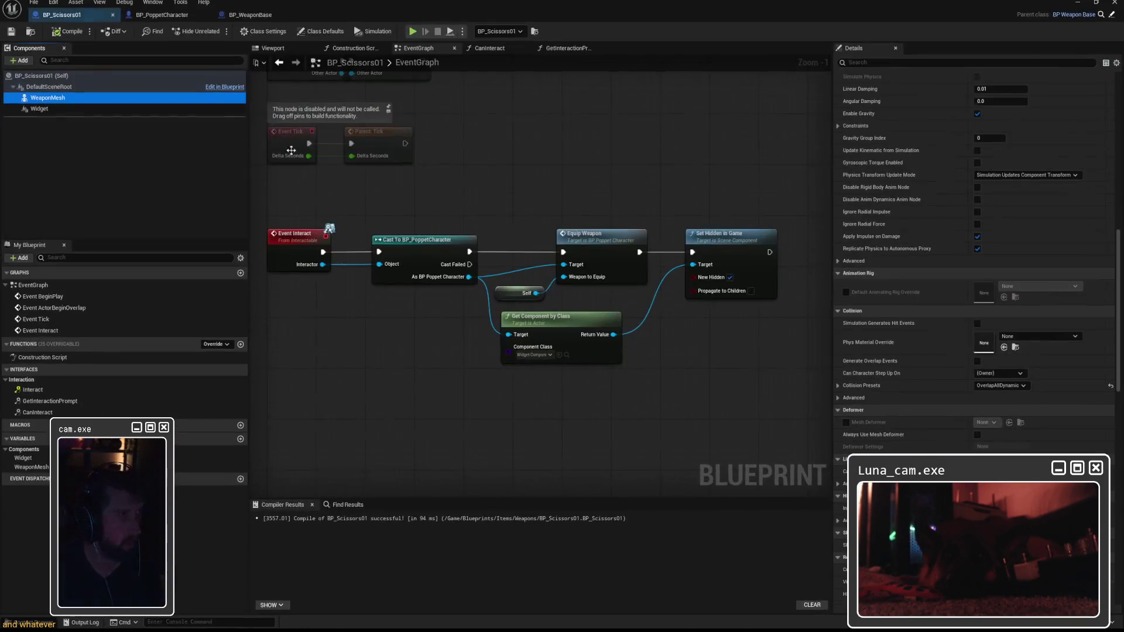
click(52, 108)
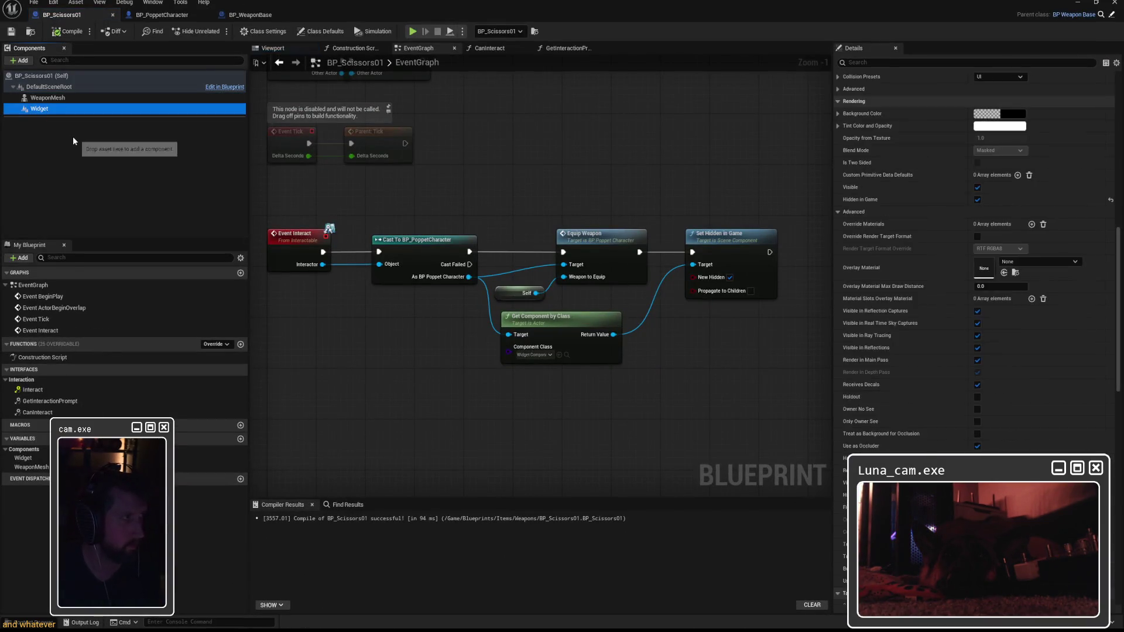
click(73, 140)
click(23, 61)
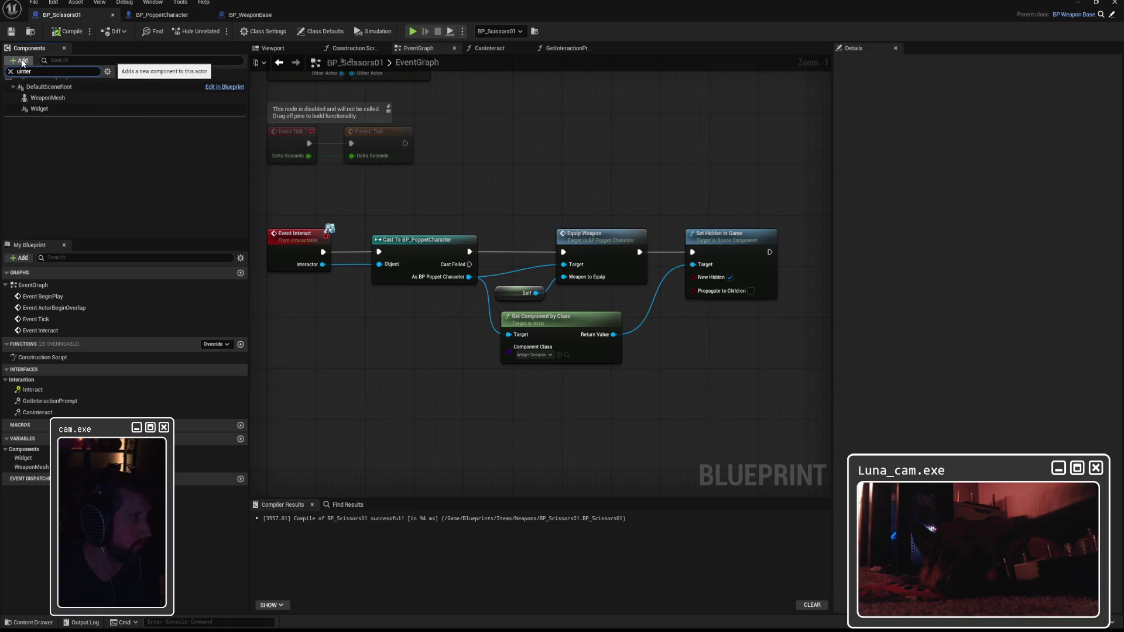
click(147, 167)
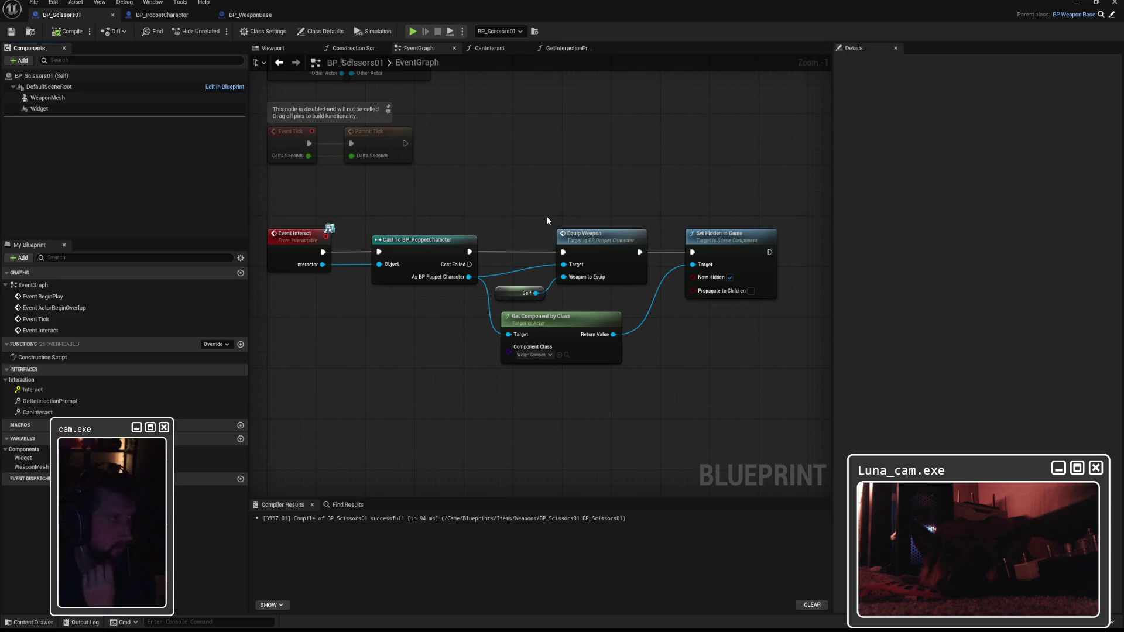
click(53, 86)
Add an Interaction component to BP_Scissors01 and return to the level with the floor selected
click(18, 60)
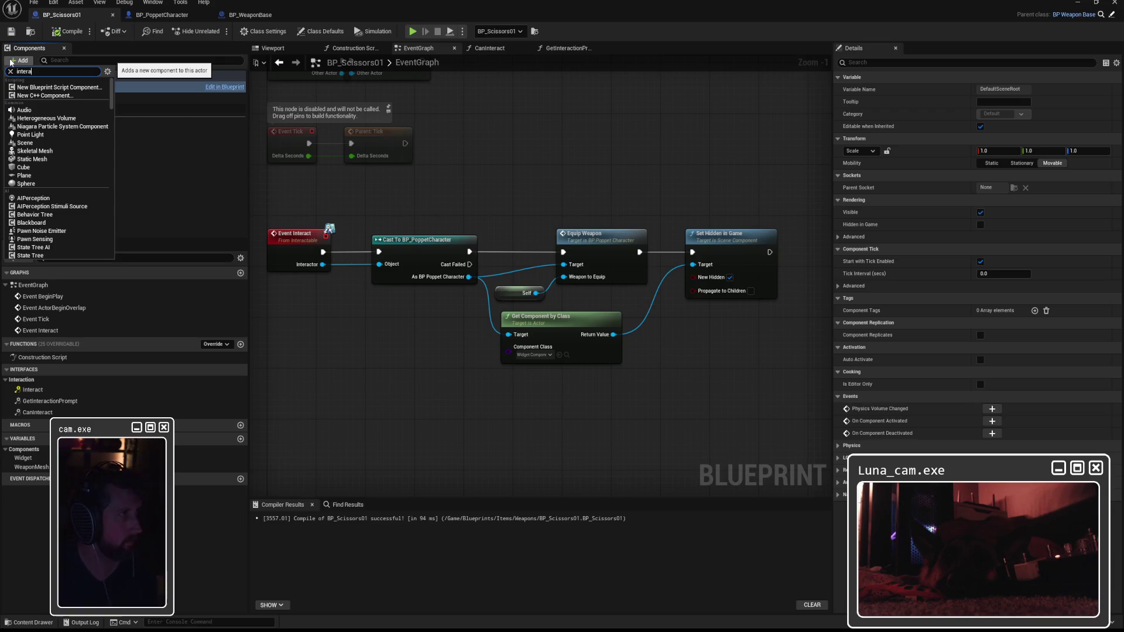
text(c)
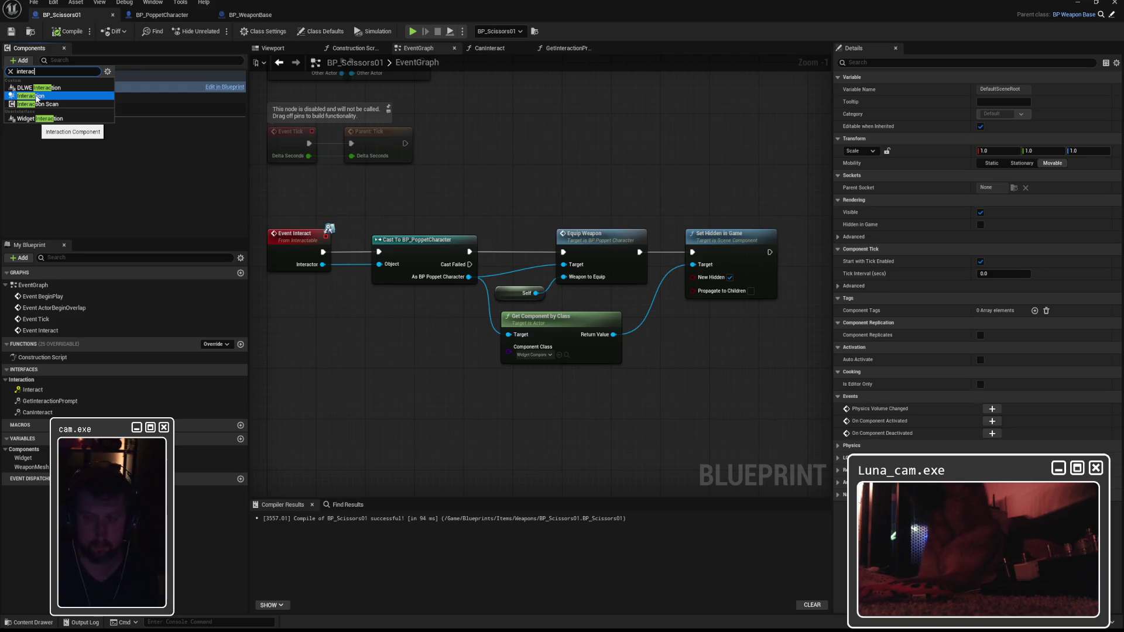
click(37, 98)
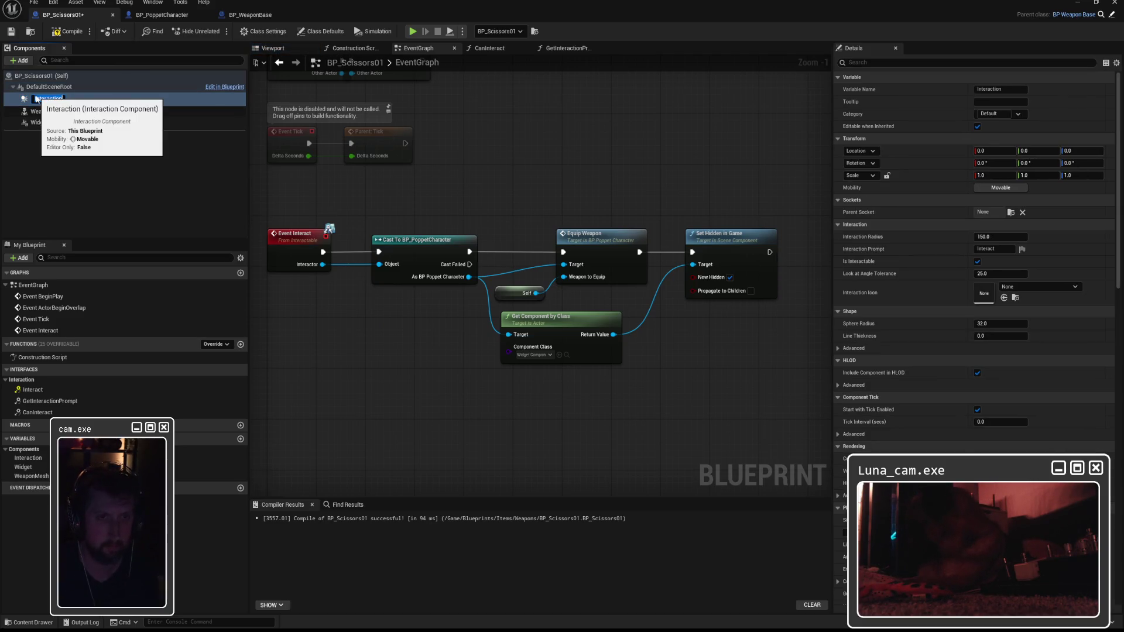
click(67, 164)
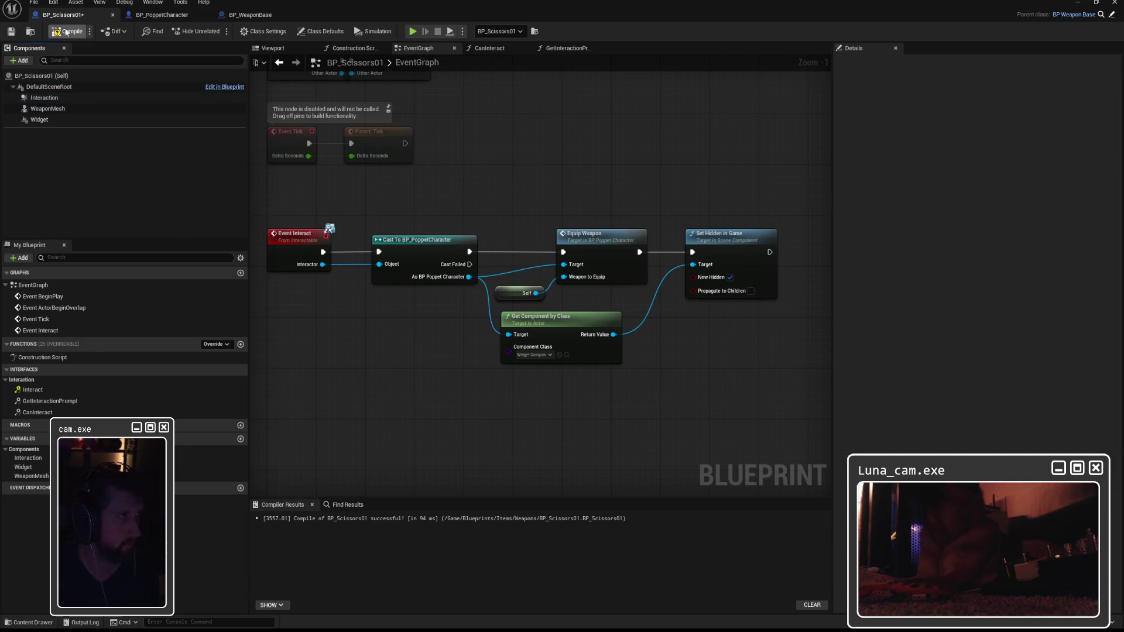
click(1081, 3)
click(525, 178)
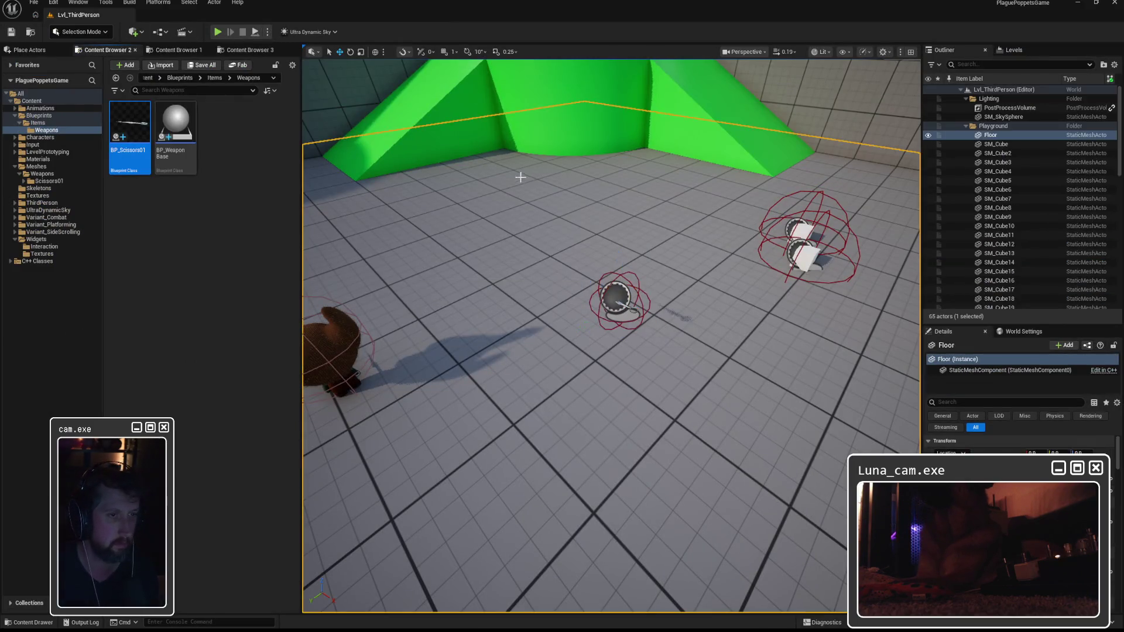
Run a quick play test, then reopen BP_Scissors01 and set Interaction Radius to 300
click(217, 32)
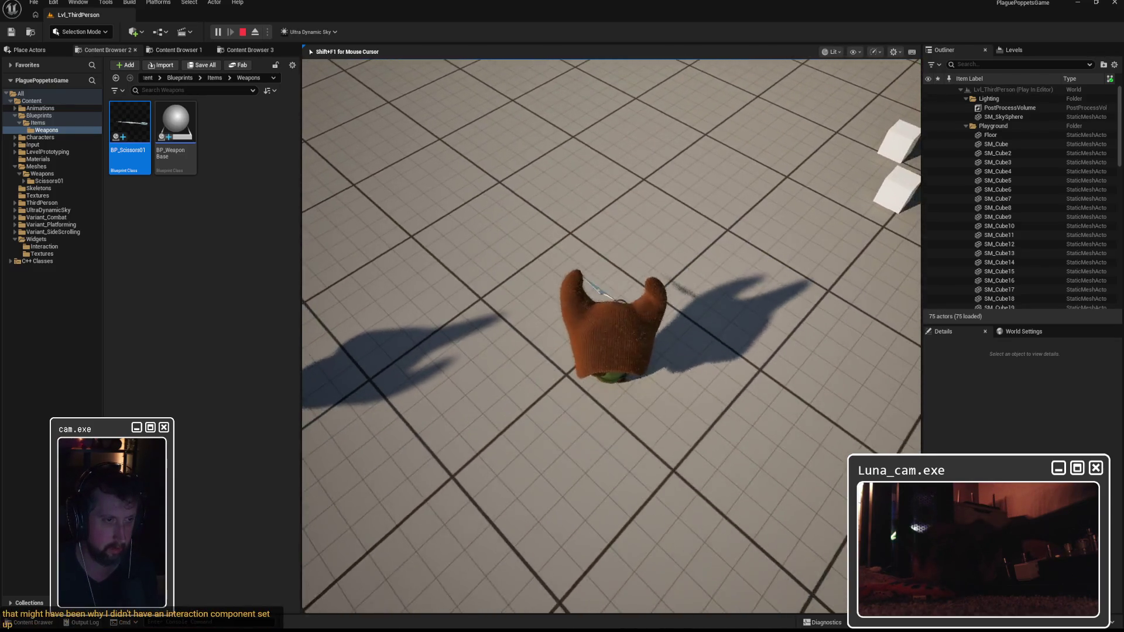
key(Escape)
double_click(140, 120)
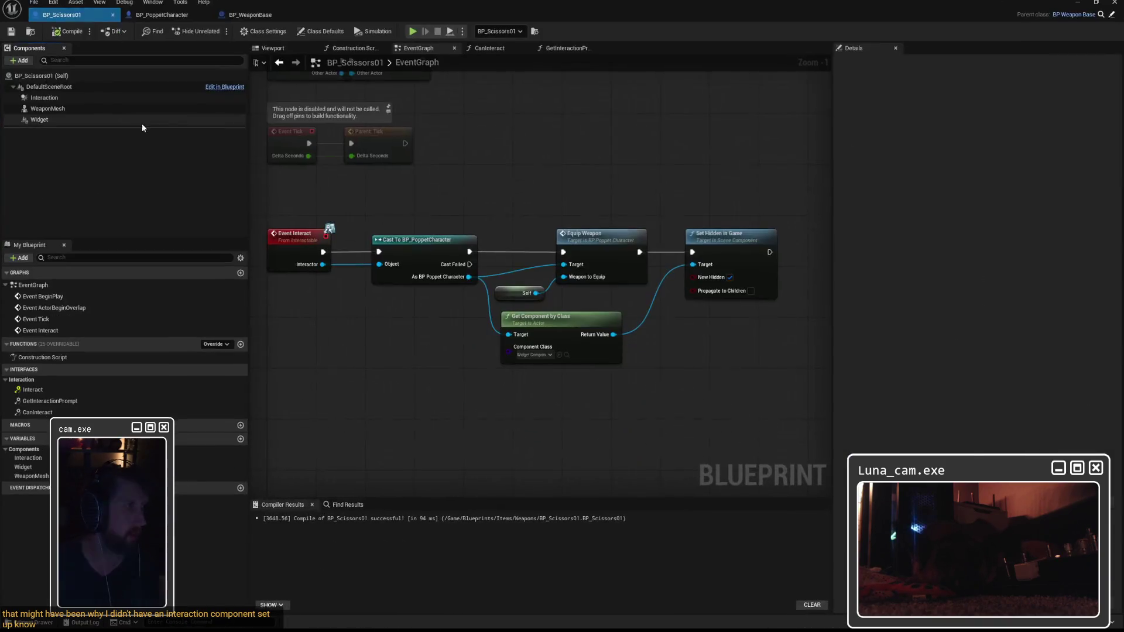
click(44, 97)
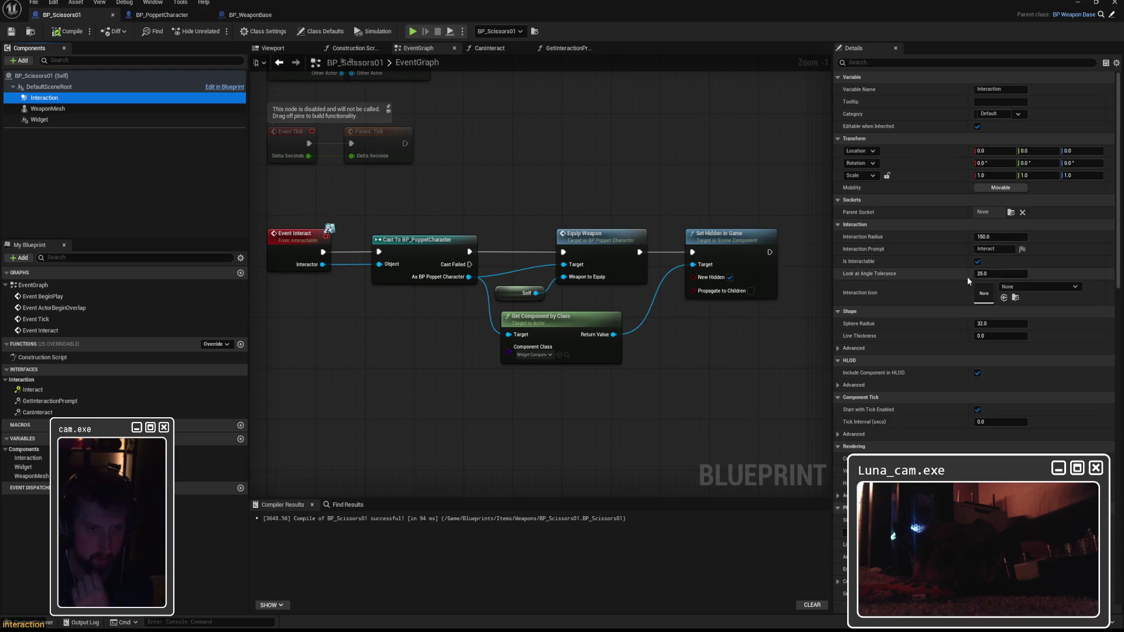
click(1003, 238)
text(300)
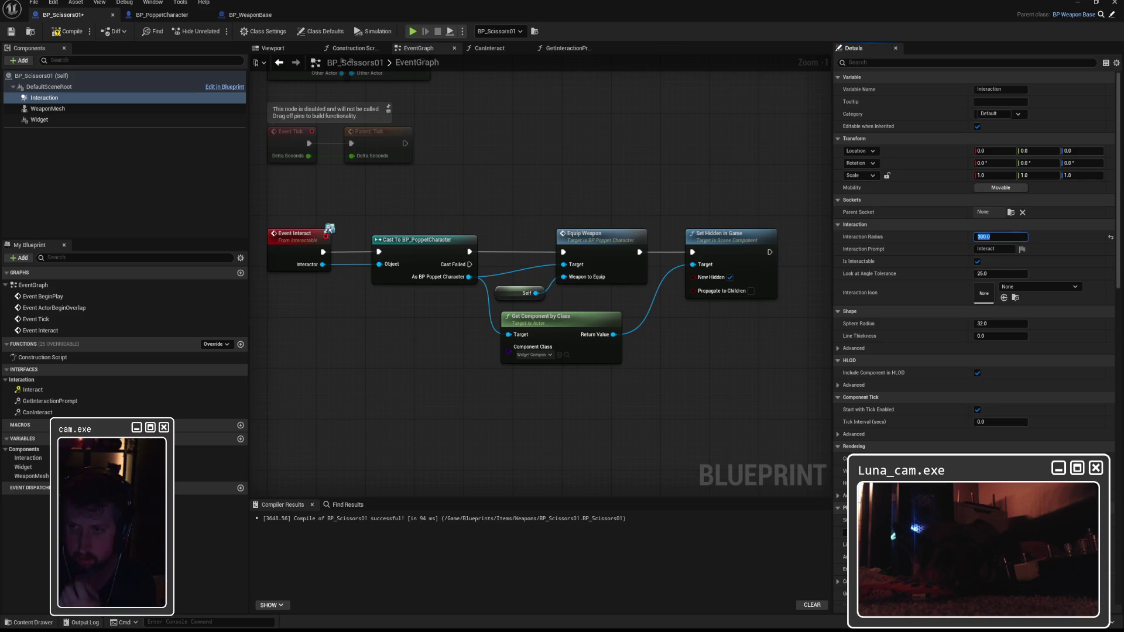
Compile and save BP_Scissors01, then return to the level and start a play test
click(316, 34)
click(263, 31)
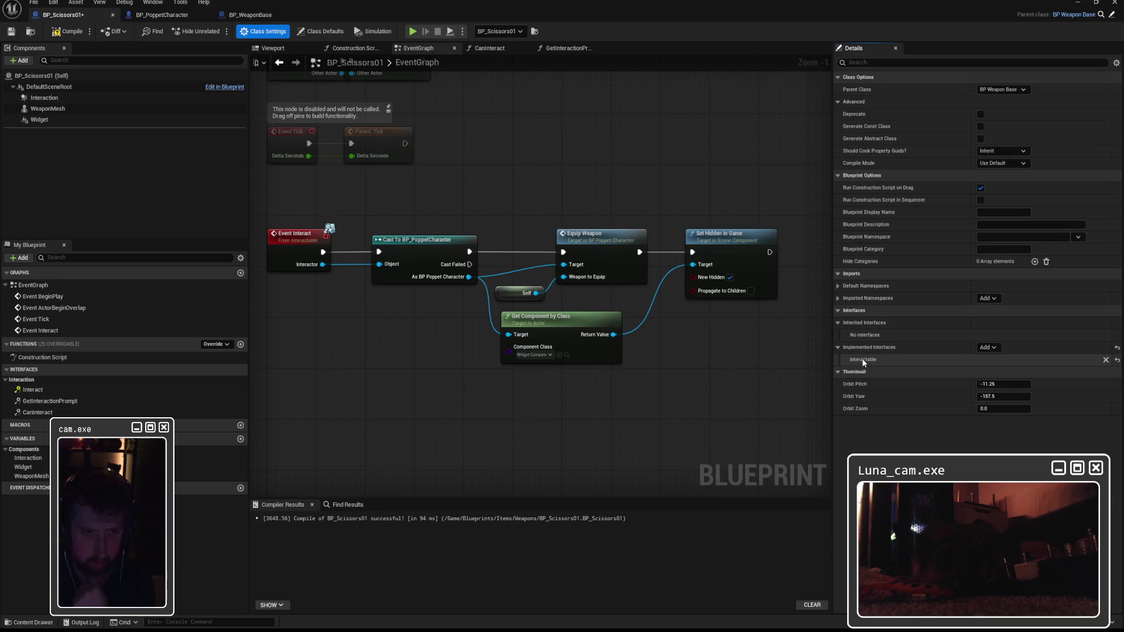
click(68, 31)
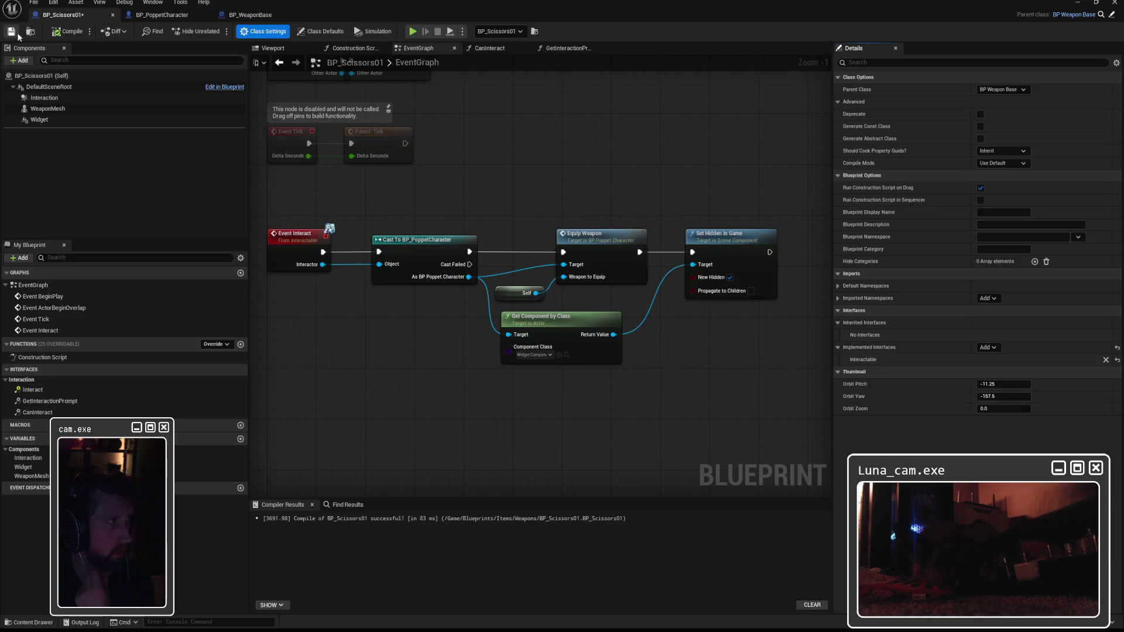
key(ctrl+s)
click(319, 32)
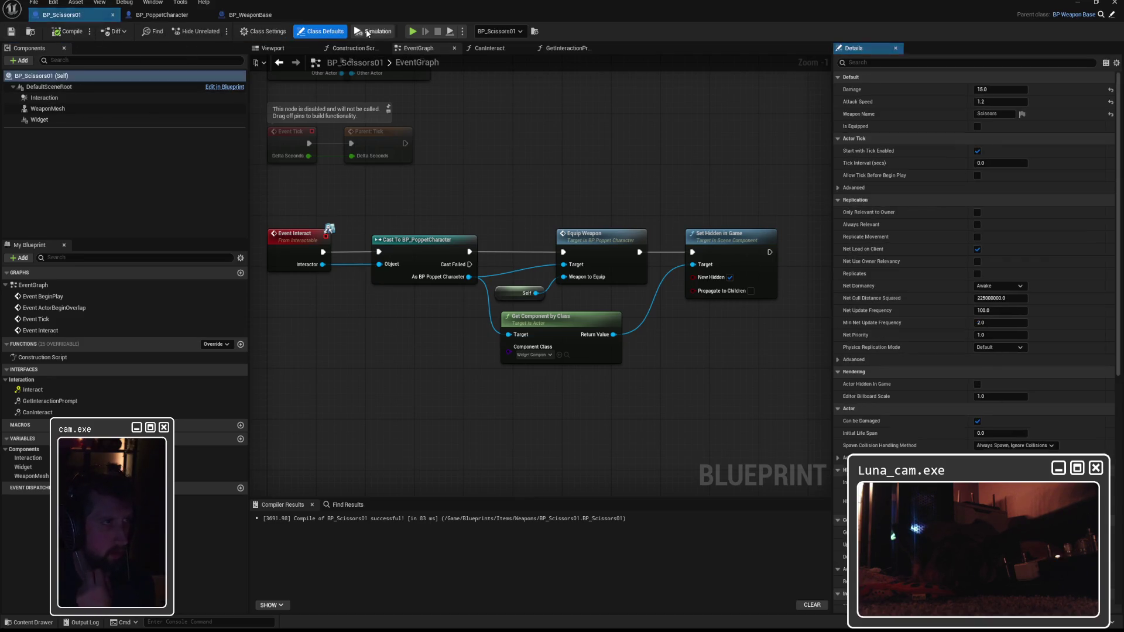
click(58, 99)
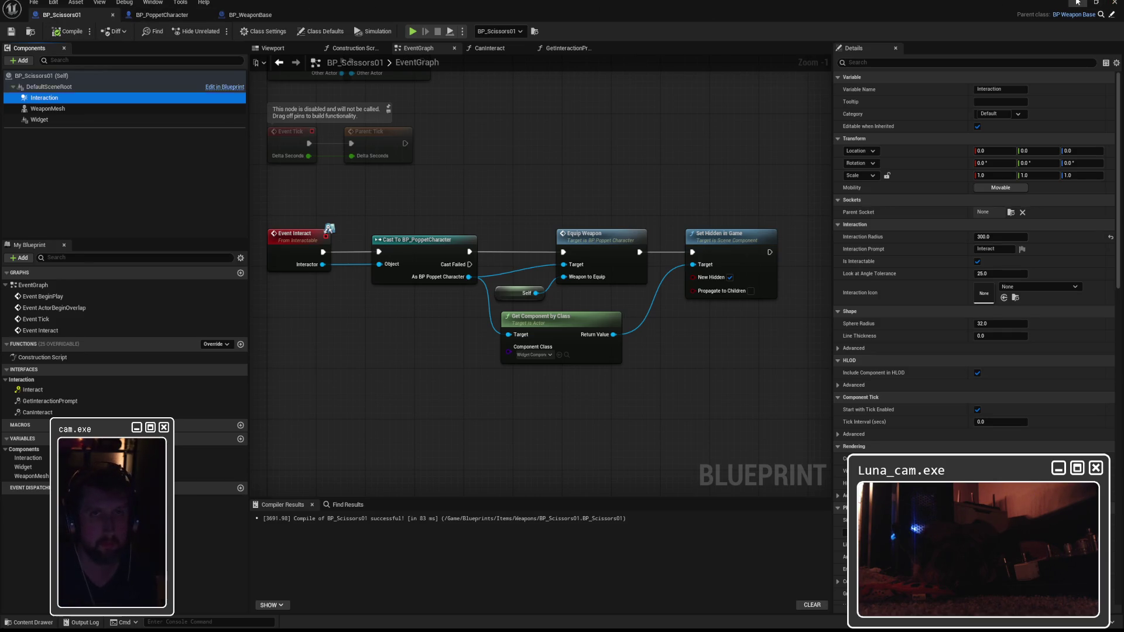
click(1078, 3)
click(217, 31)
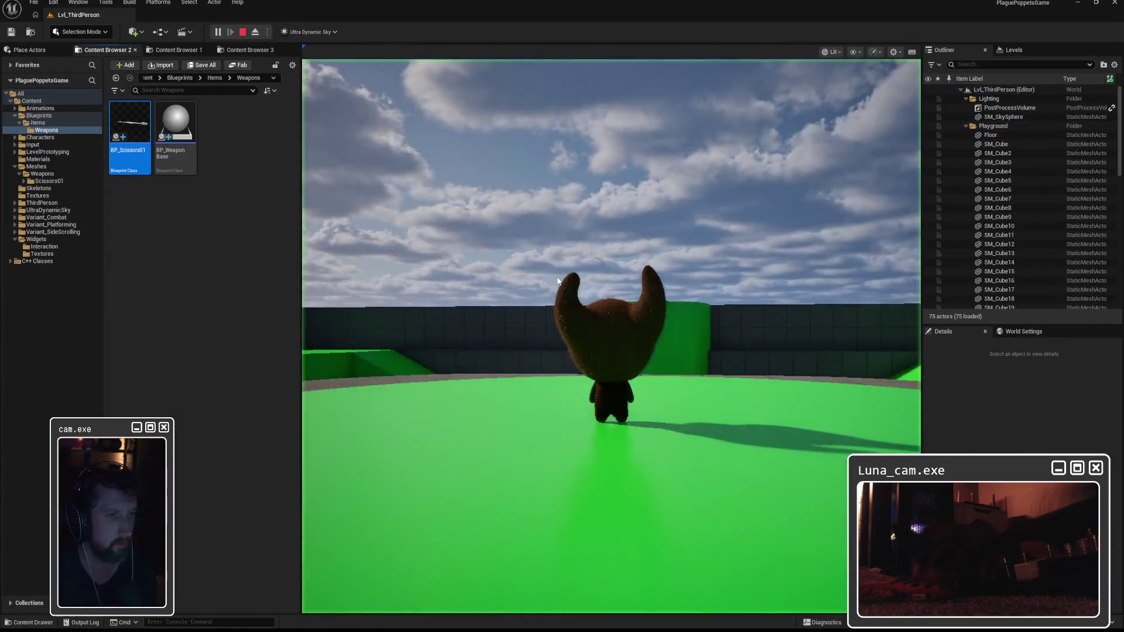
Walk the character past the scissors toward the white cubes until the E prompt shows, then stop playing
key(w)
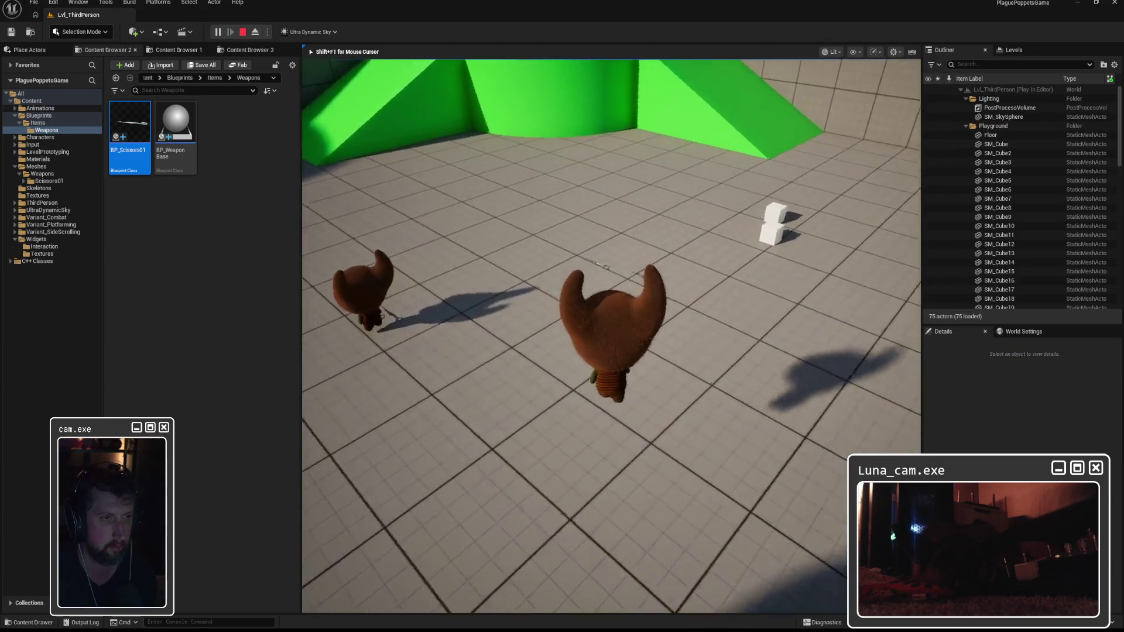
key(d)
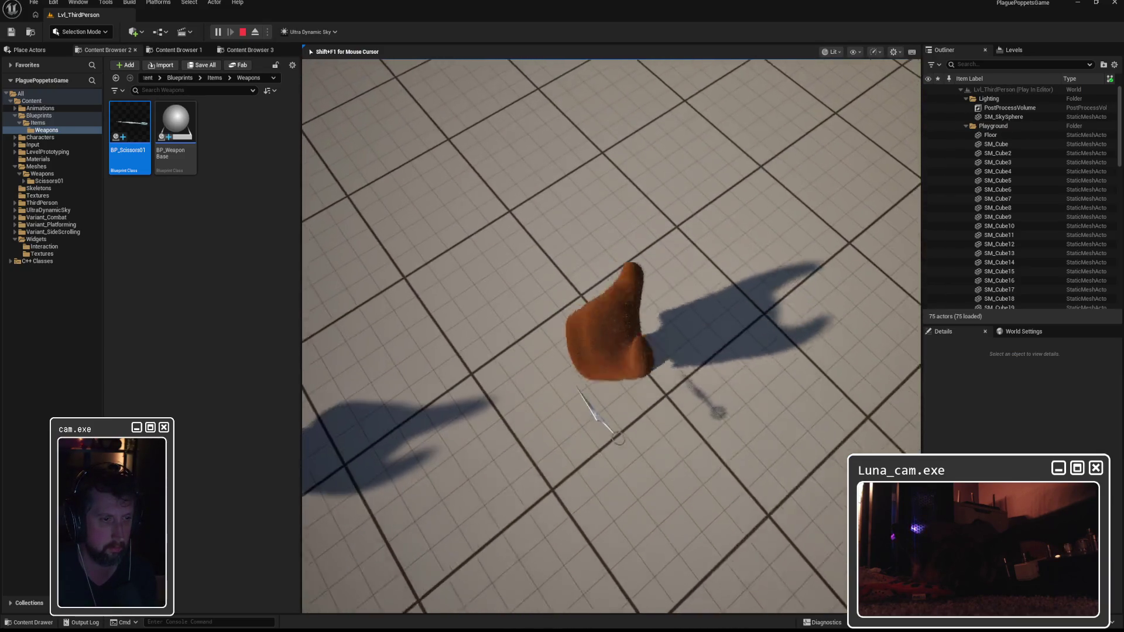
key(w)
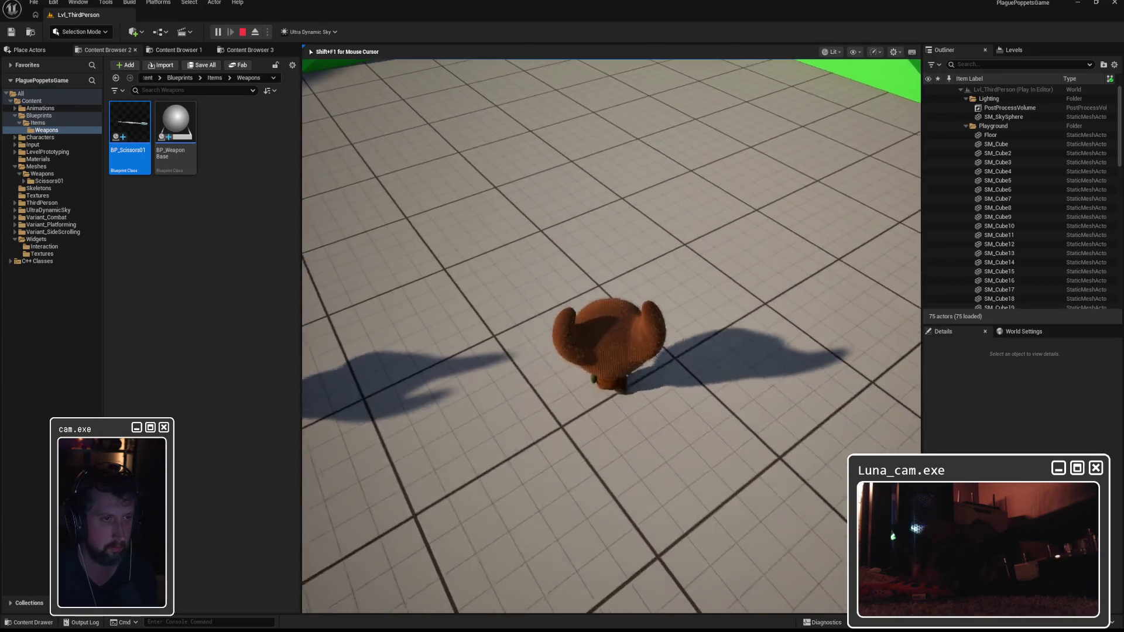
key(s)
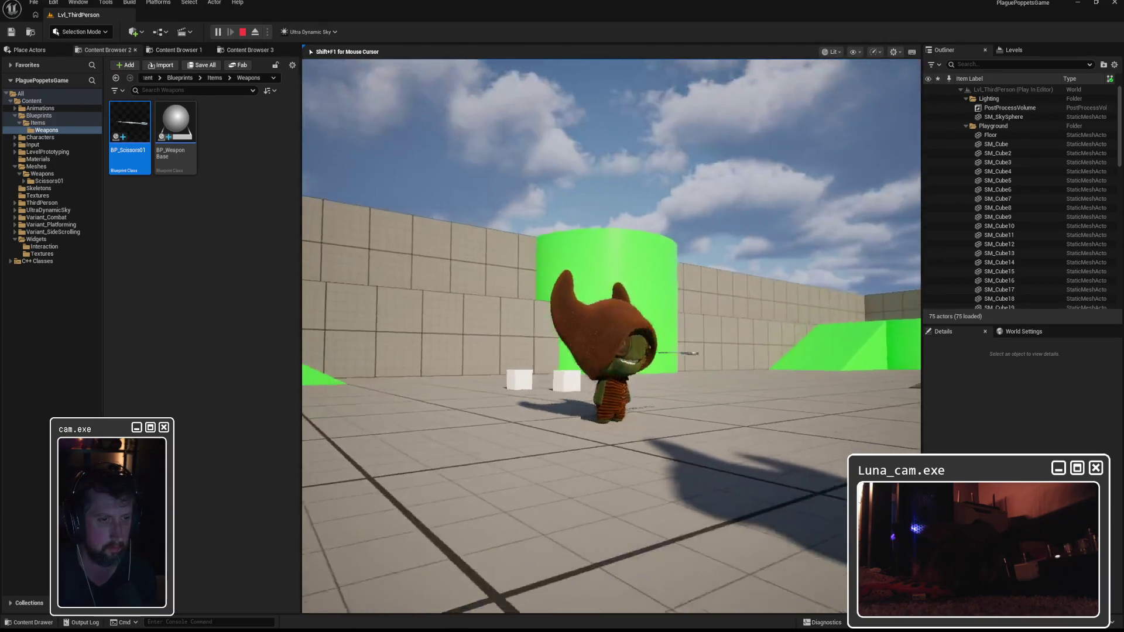
key(w)
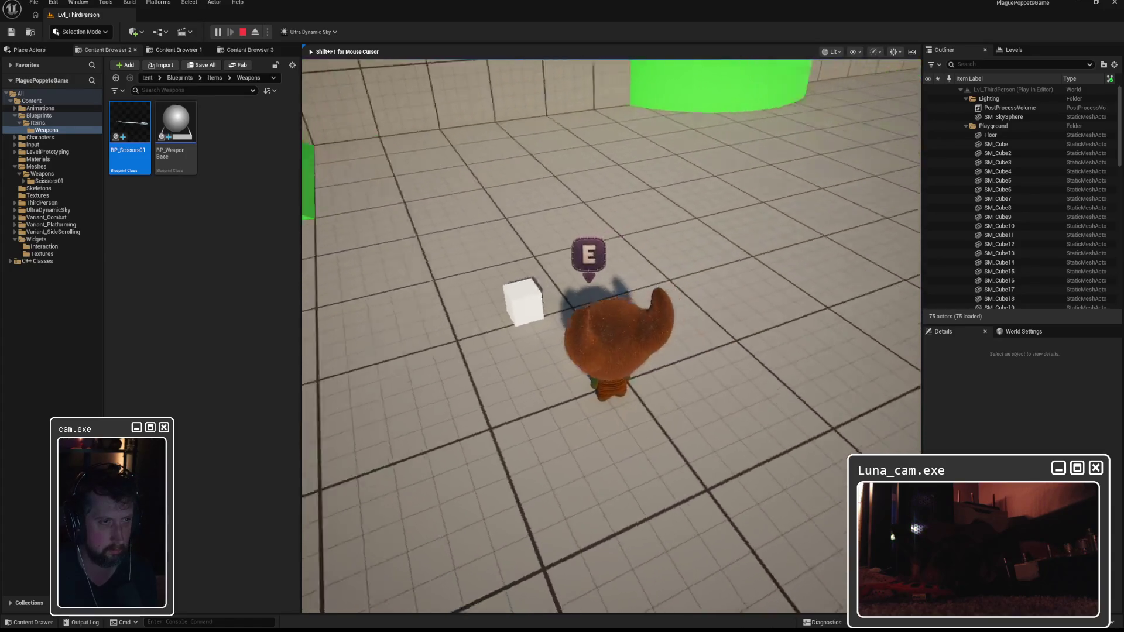
key(Escape)
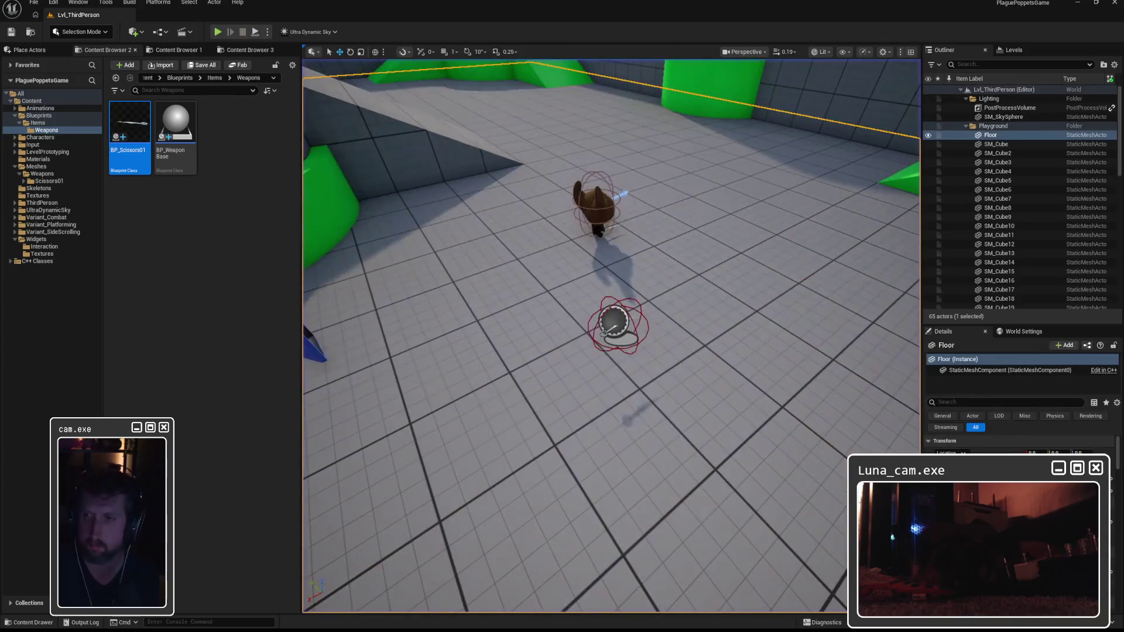
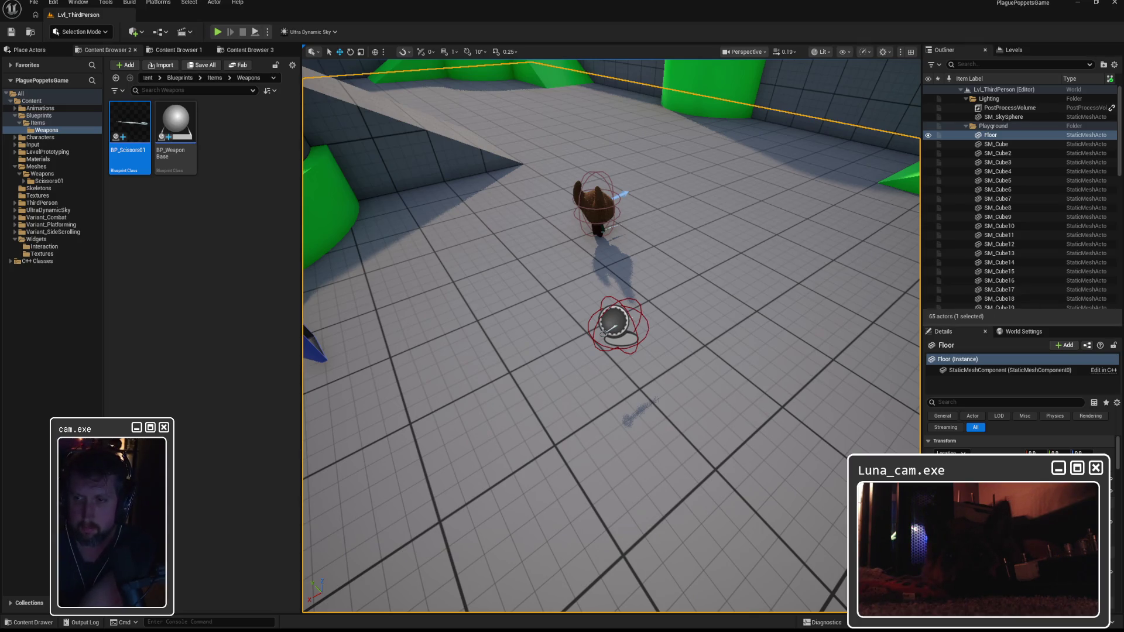
Save the SK_Poppet asset with Save Selected, then switch to the PlaguePoppetsGame solution in Visual Studio
key(Right)
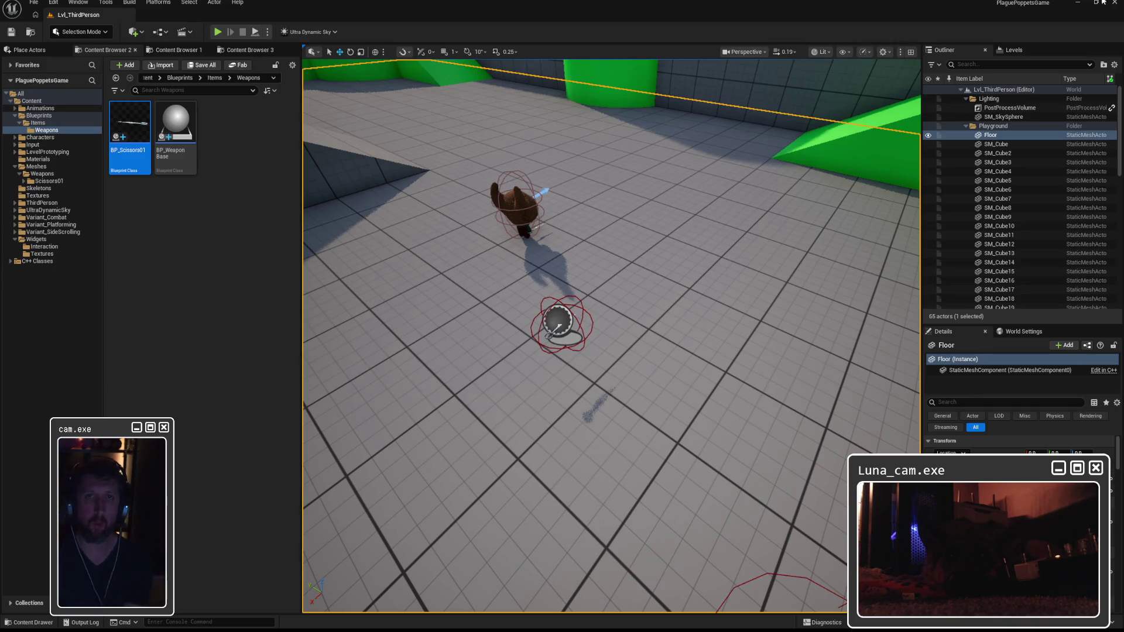
key(ctrl+shift+s)
click(600, 424)
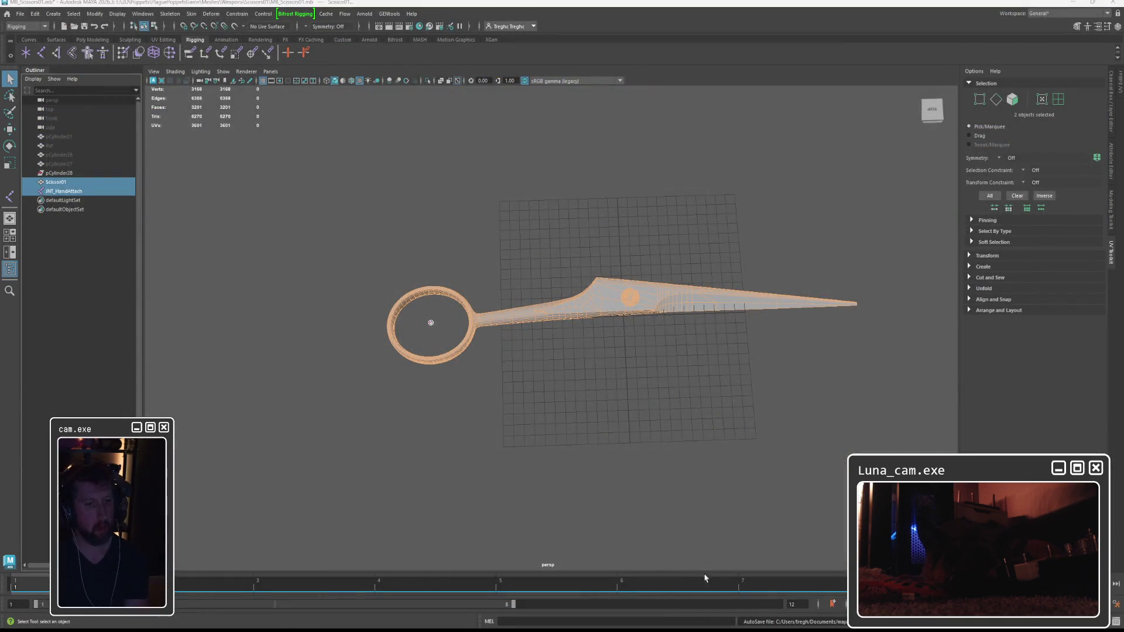
key(alt+Tab)
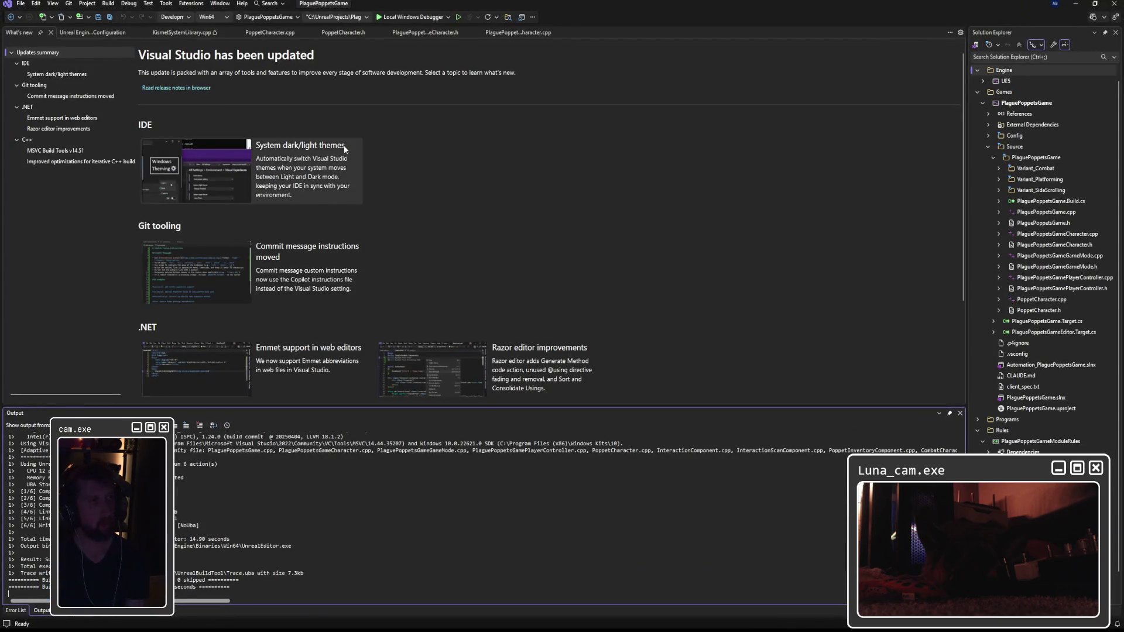
Build PlaguePoppetsGame with Start Without Debugging, relaunching the editor on Lvl_ThirdPerson
click(459, 18)
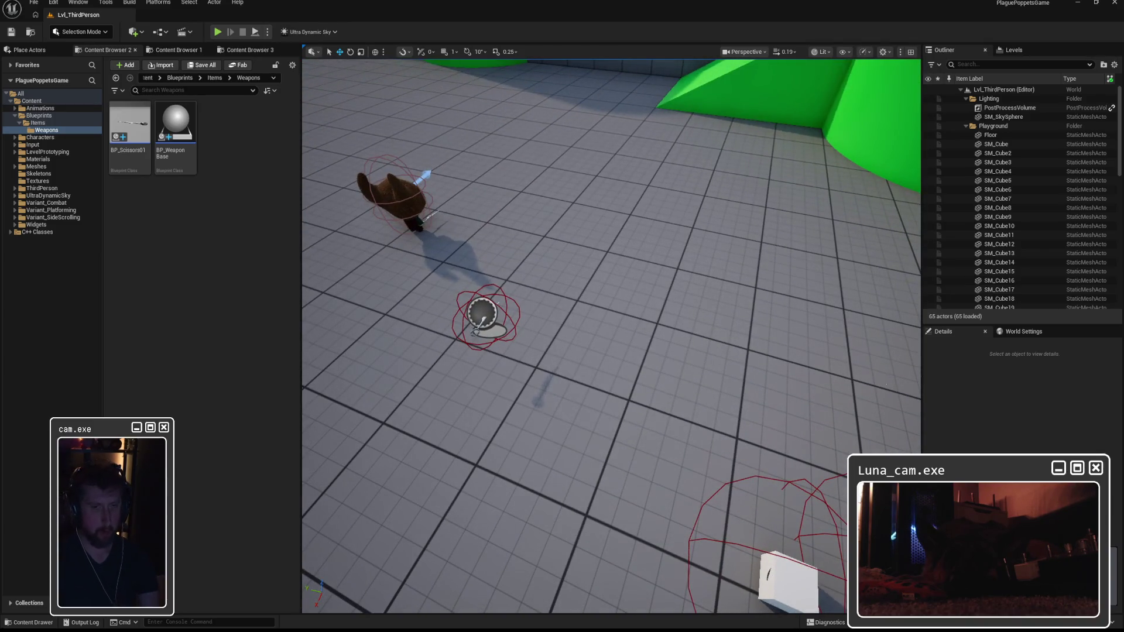
Play Lvl_ThirdPerson, walk the character off the platform, stop, and show the Output Log
click(218, 32)
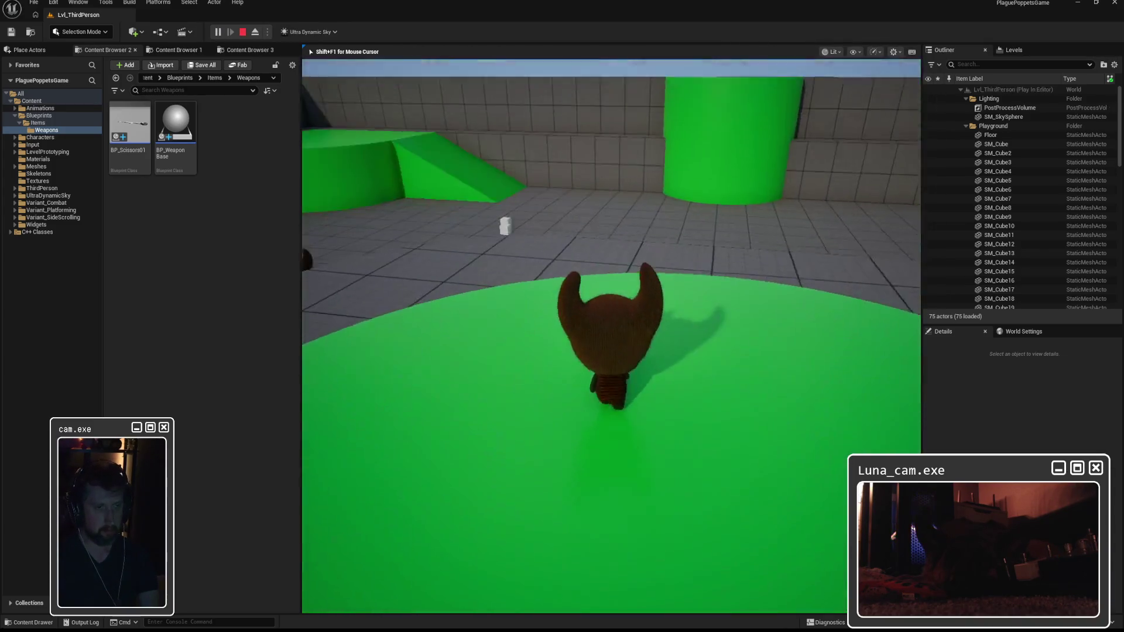
key(w)
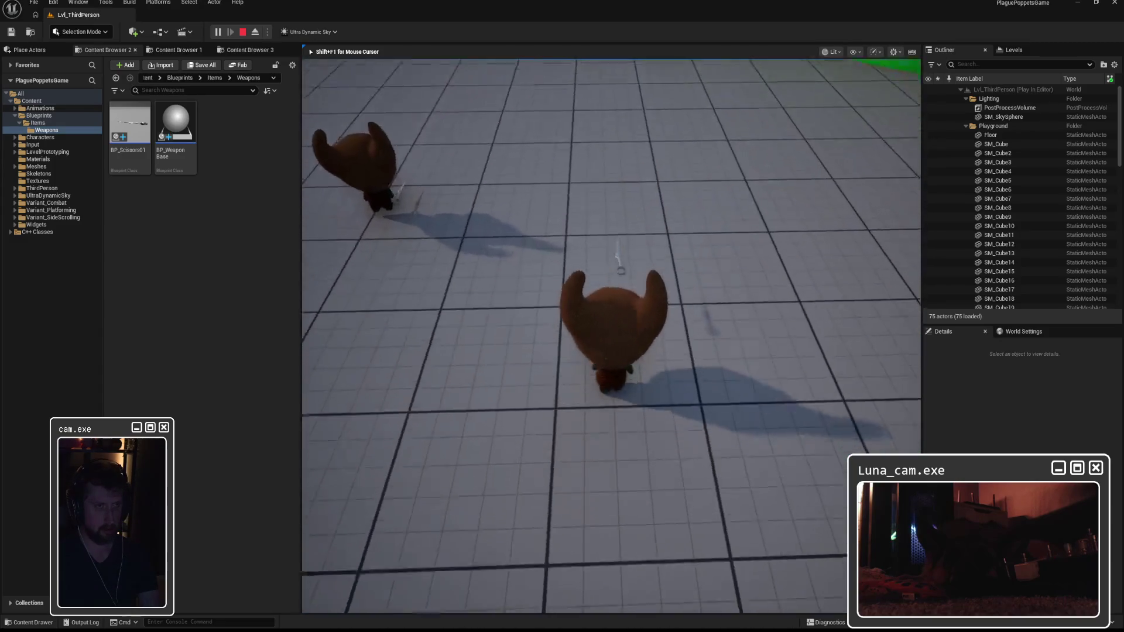
key(Escape)
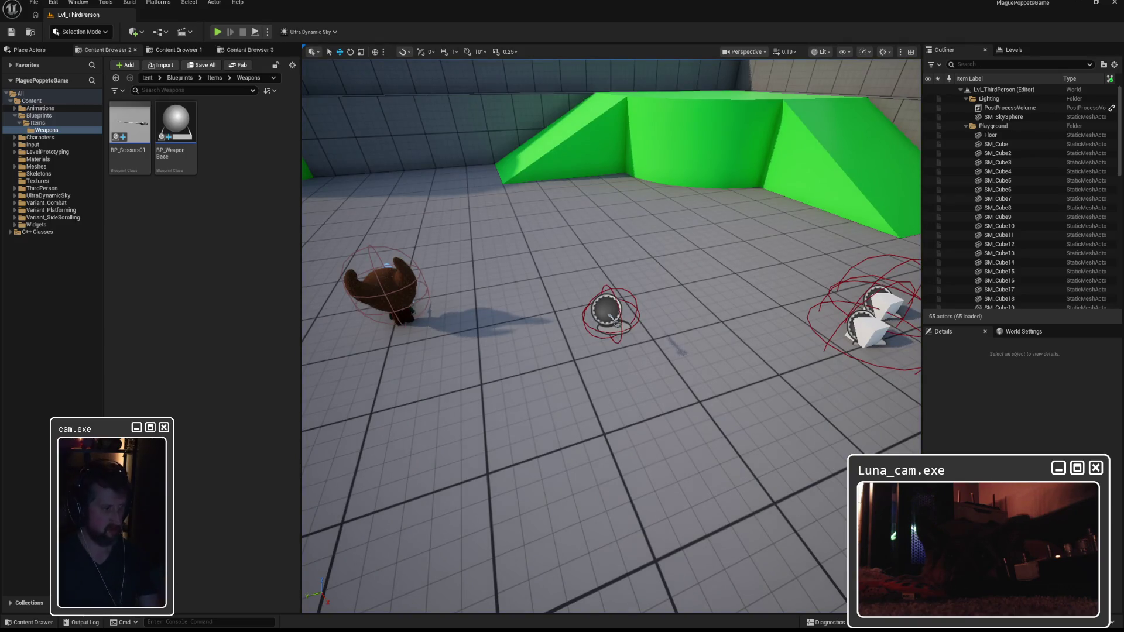
click(82, 623)
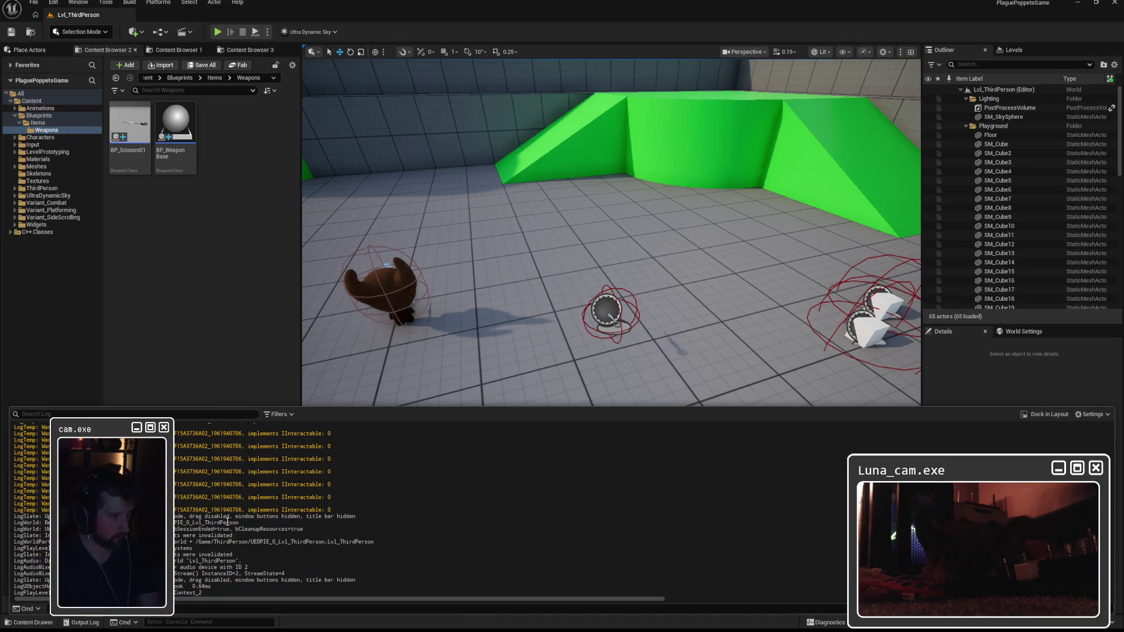
Select the LogTemp 'implements IInteractable: 0' lines up to the PIE line, then close the log
scroll(345, 544, up, 2)
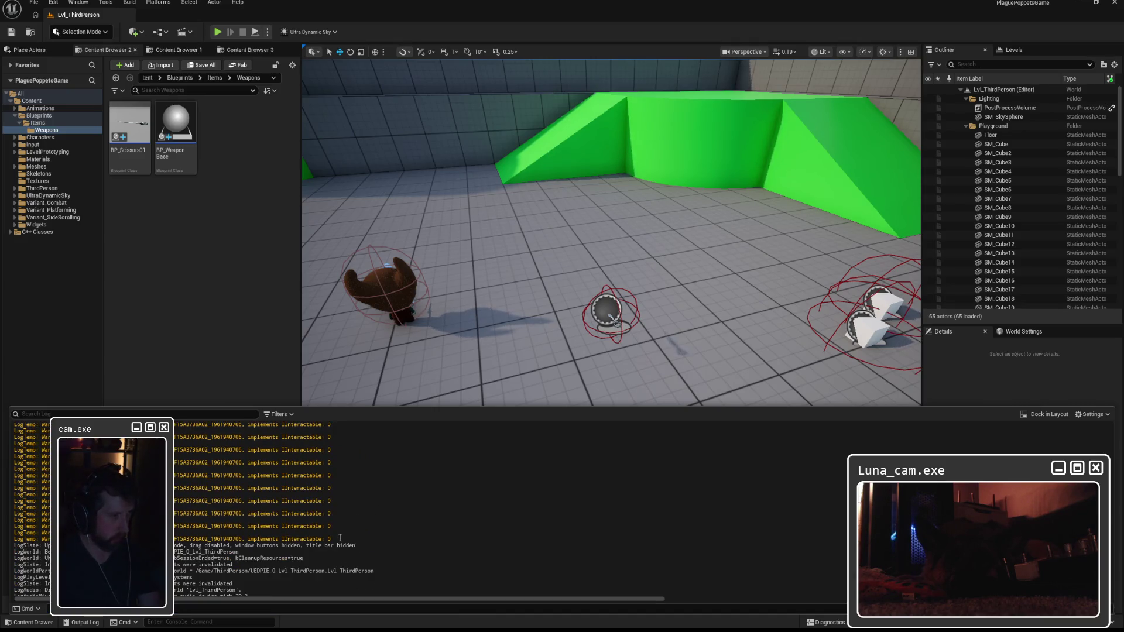
mouse_move(340, 538)
mouse_down()
mouse_move(331, 527)
mouse_move(330, 588)
mouse_up()
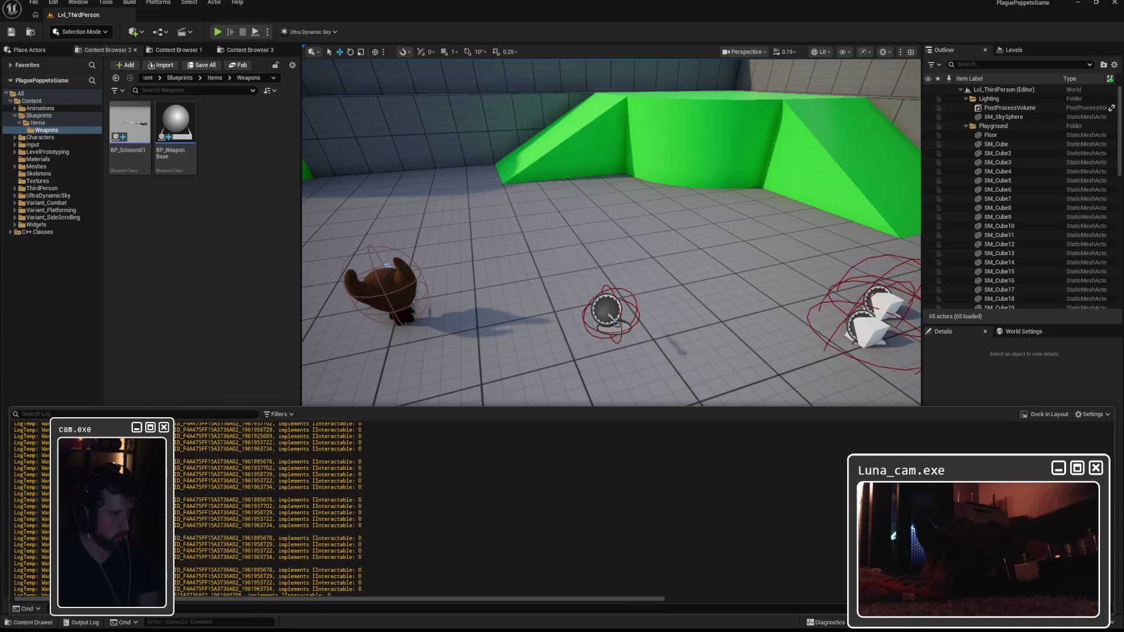
scroll(351, 585, up, 5)
mouse_move(361, 588)
mouse_down()
mouse_move(23, 509)
mouse_move(23, 553)
mouse_move(21, 543)
mouse_move(4, 555)
mouse_move(4, 535)
mouse_move(6, 554)
mouse_up()
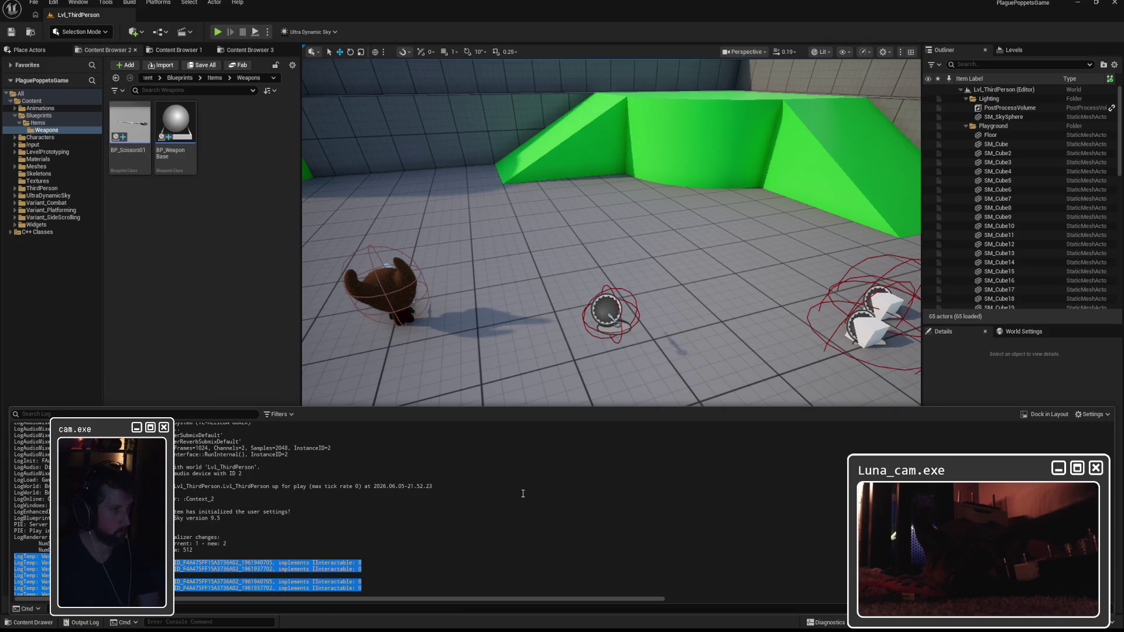
scroll(179, 523, up, 5)
scroll(179, 523, up, 3)
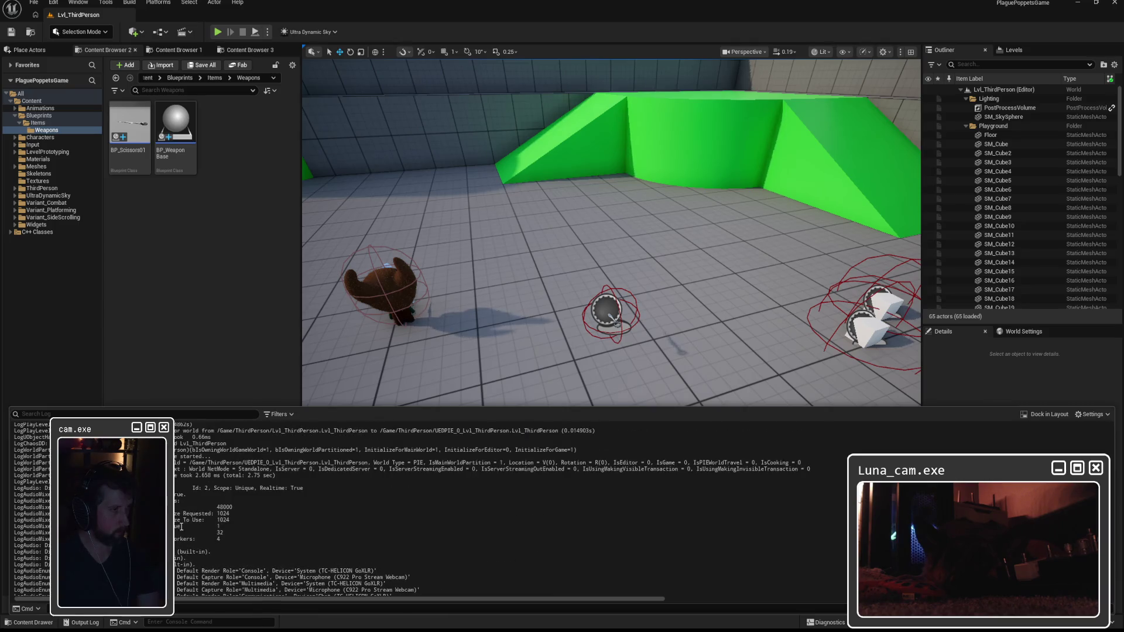
scroll(191, 536, down, 5)
scroll(193, 537, up, 5)
scroll(196, 538, down, 7)
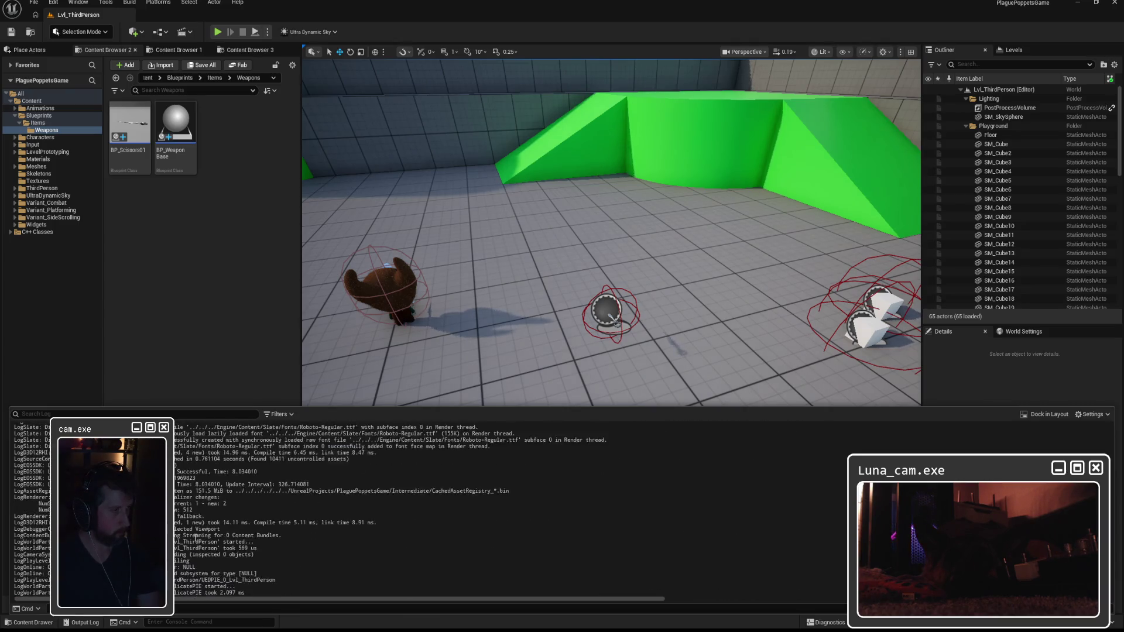
scroll(197, 541, down, 5)
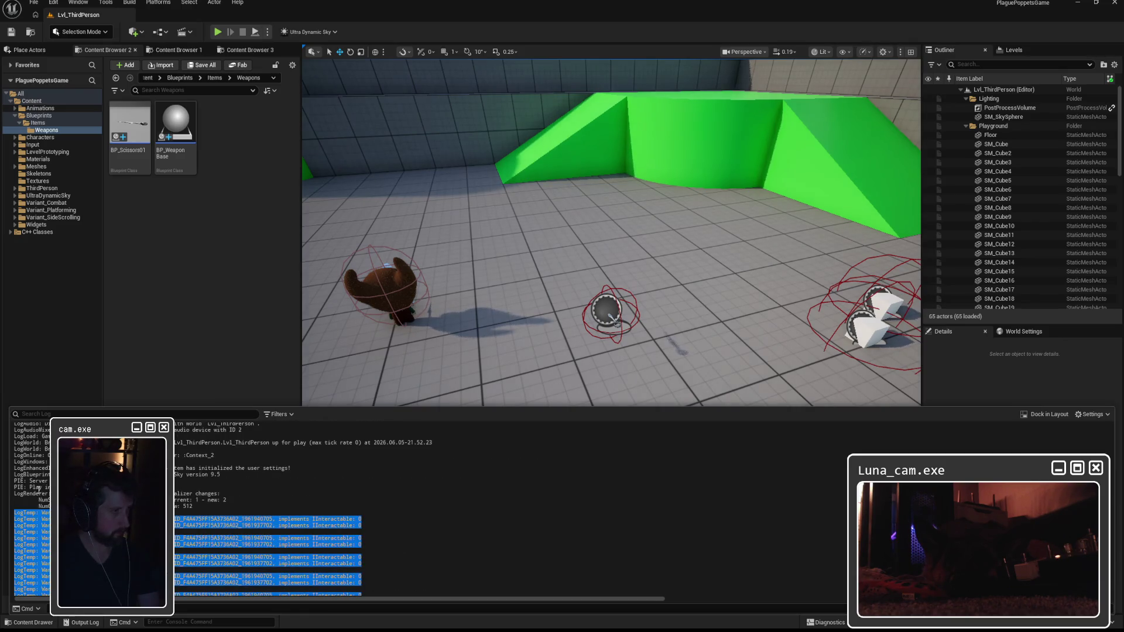
shift+click(14, 487)
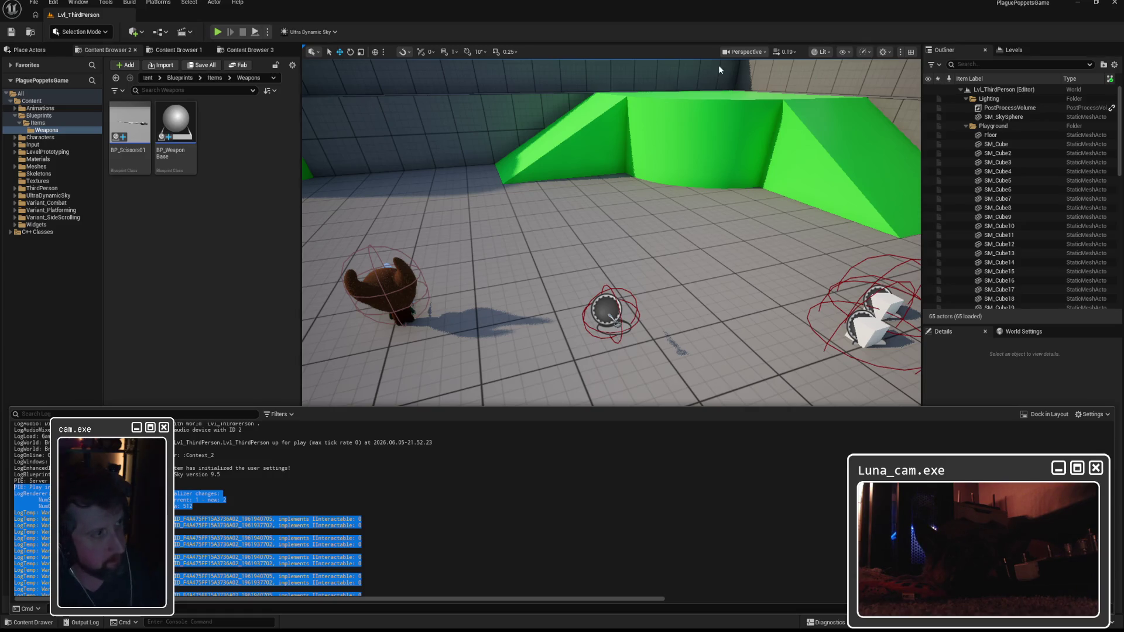
click(47, 164)
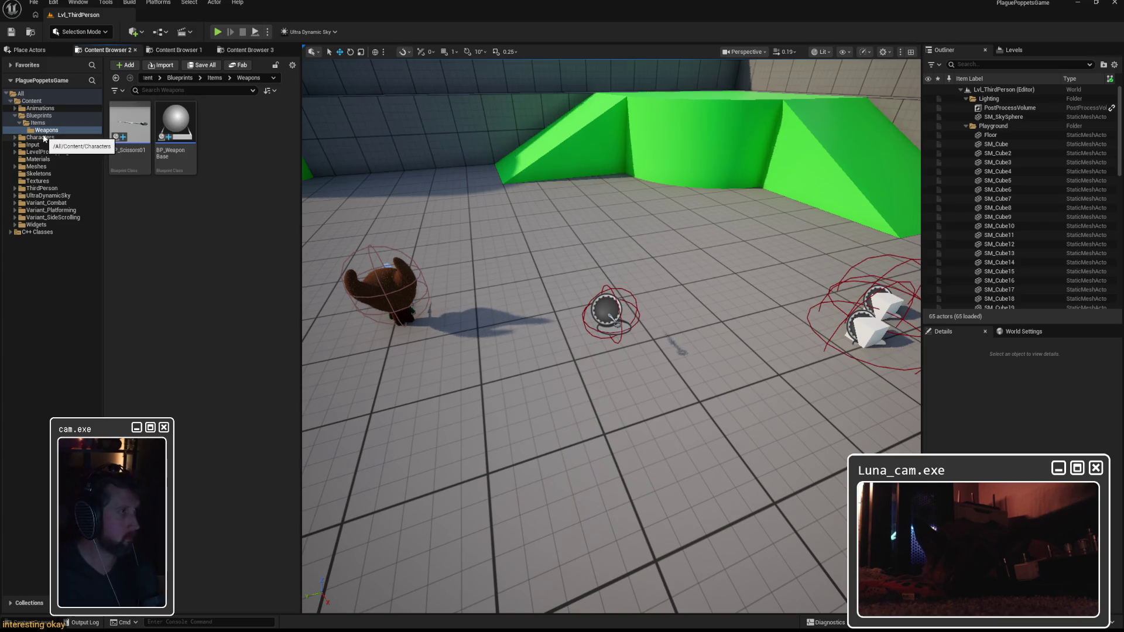
Open SKM_Scissors01 from Meshes/Weapons/Scissors01 and bring up its skeleton
click(43, 167)
double_click(129, 124)
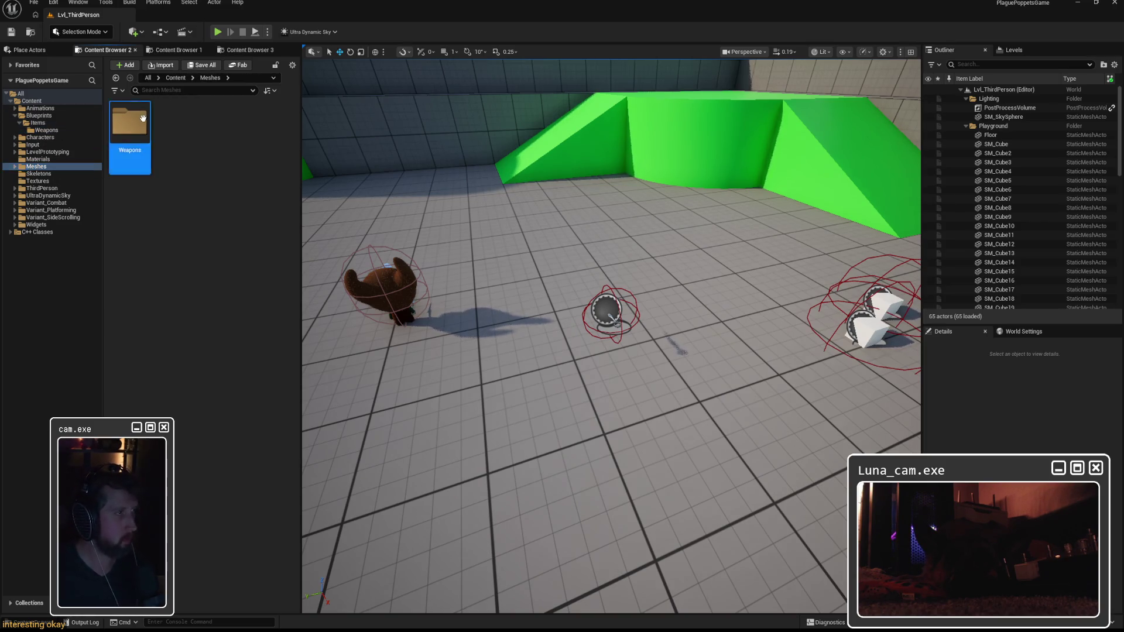
double_click(129, 124)
double_click(216, 135)
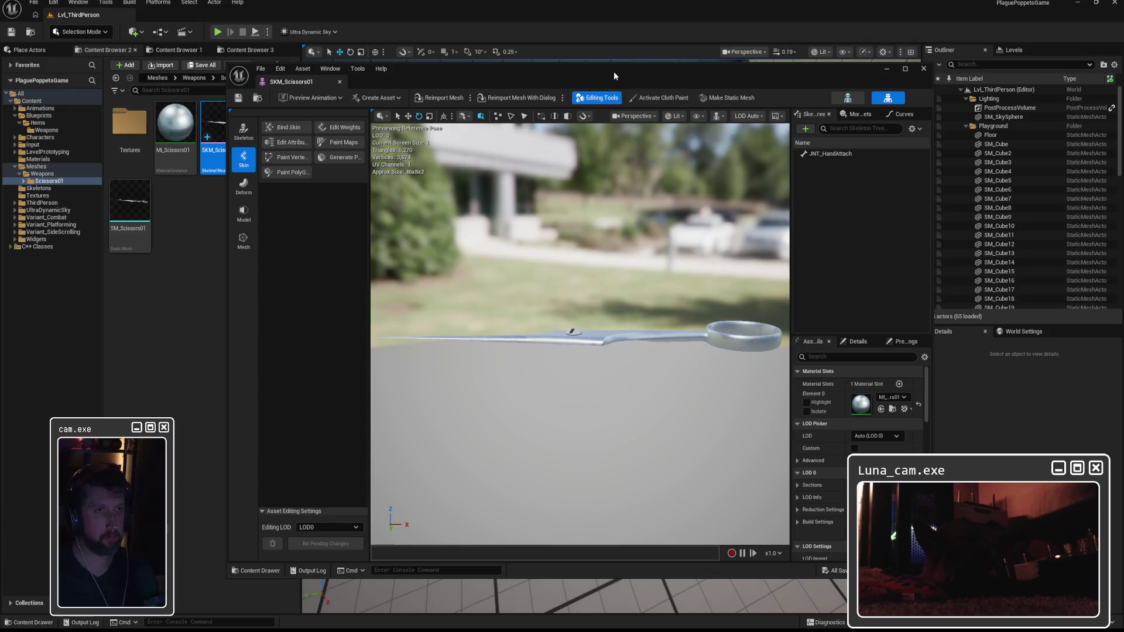
click(864, 96)
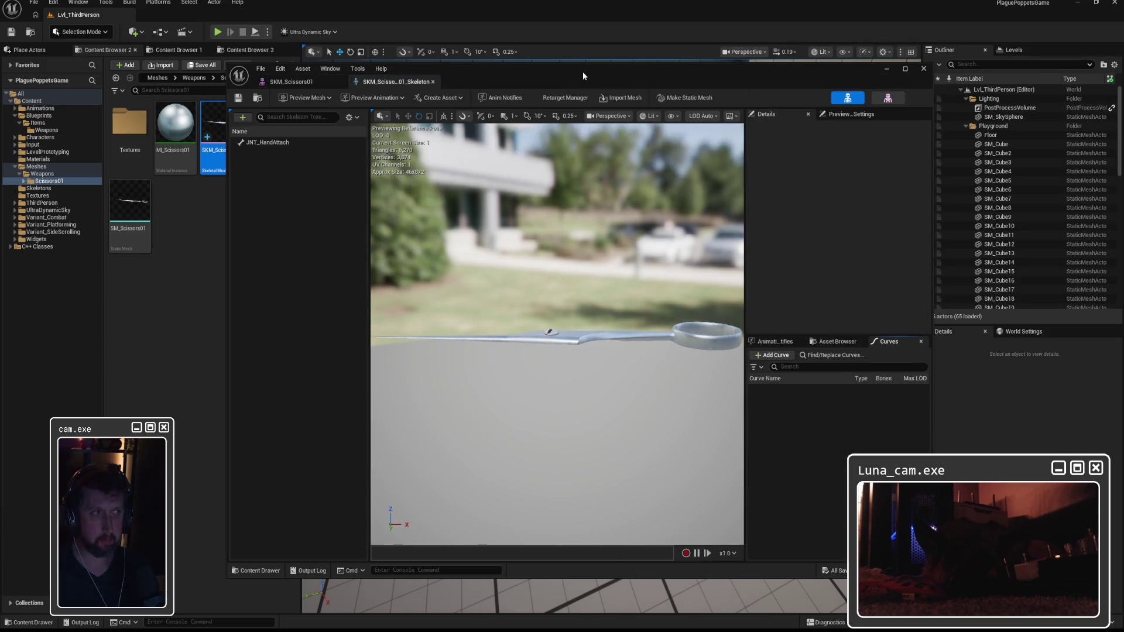
drag(583, 75, 610, 85)
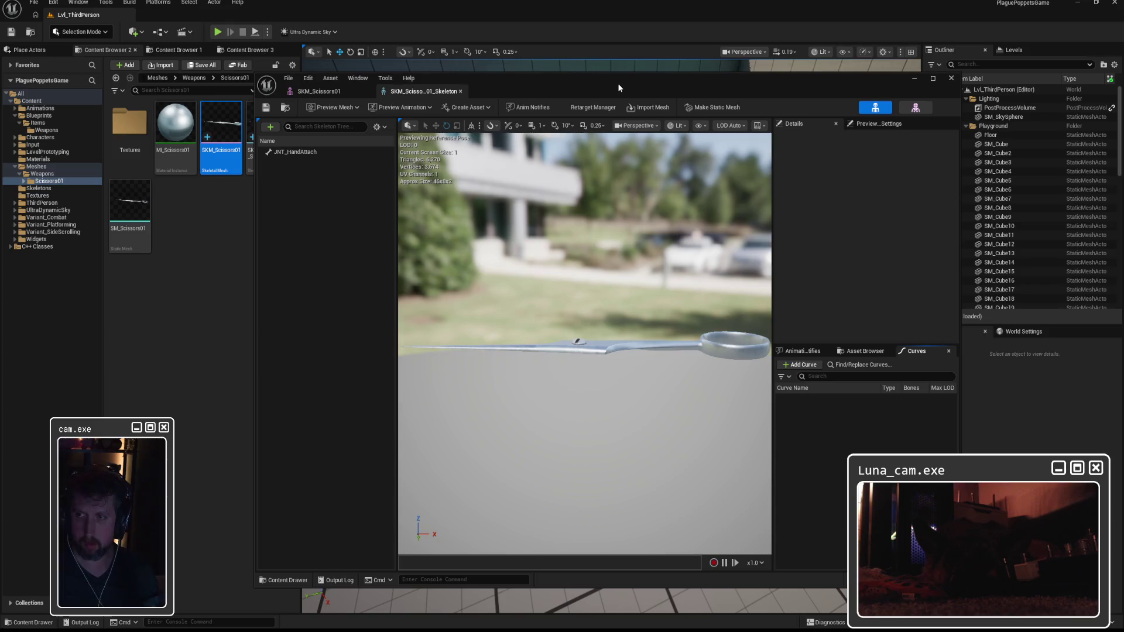
Inspect the asset commands, creation options and preview settings across the scissors mesh and skeleton
click(335, 79)
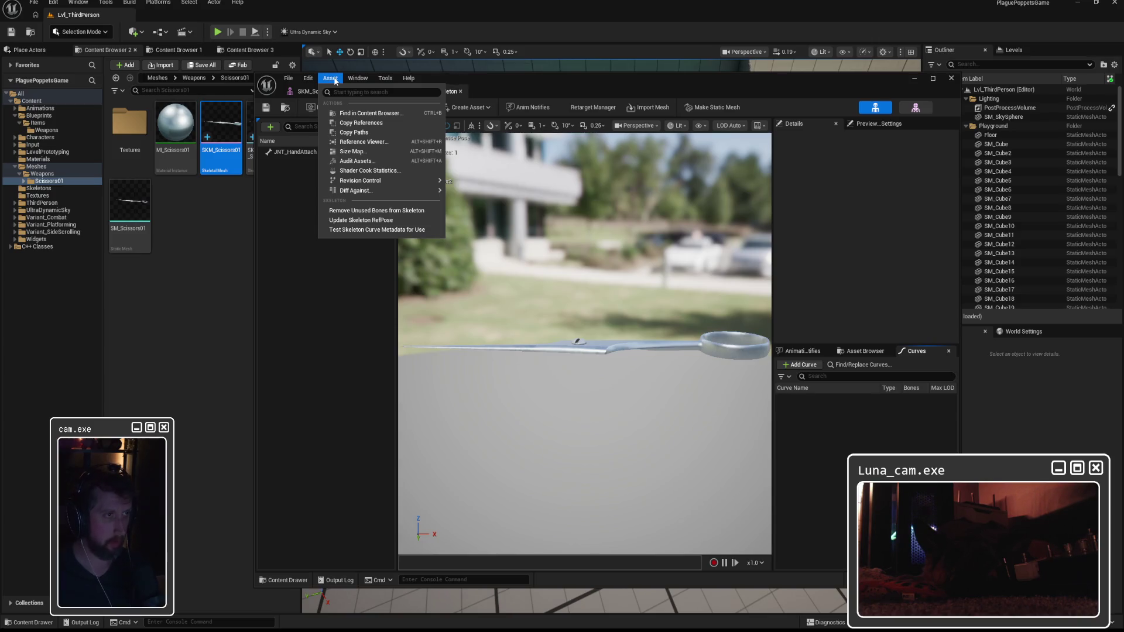
click(335, 79)
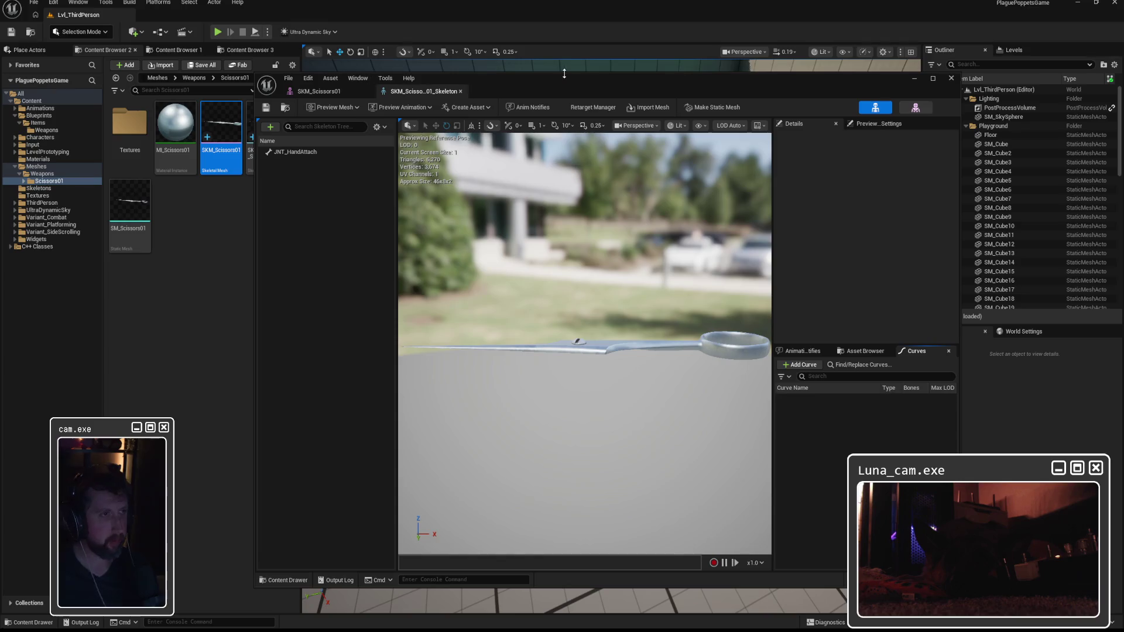
click(490, 107)
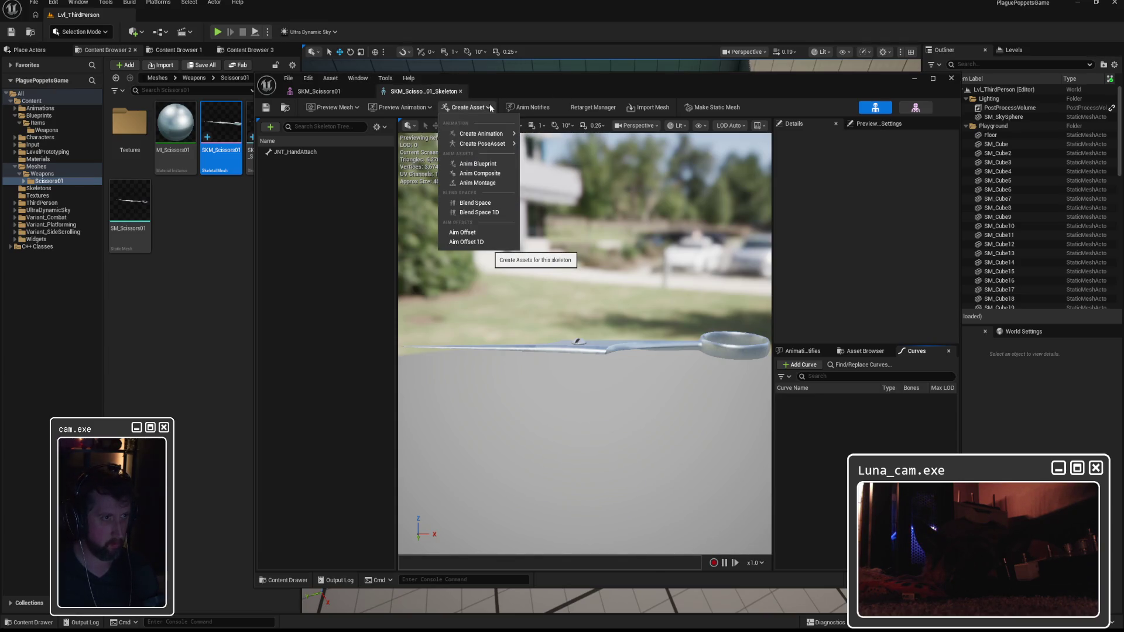
click(554, 91)
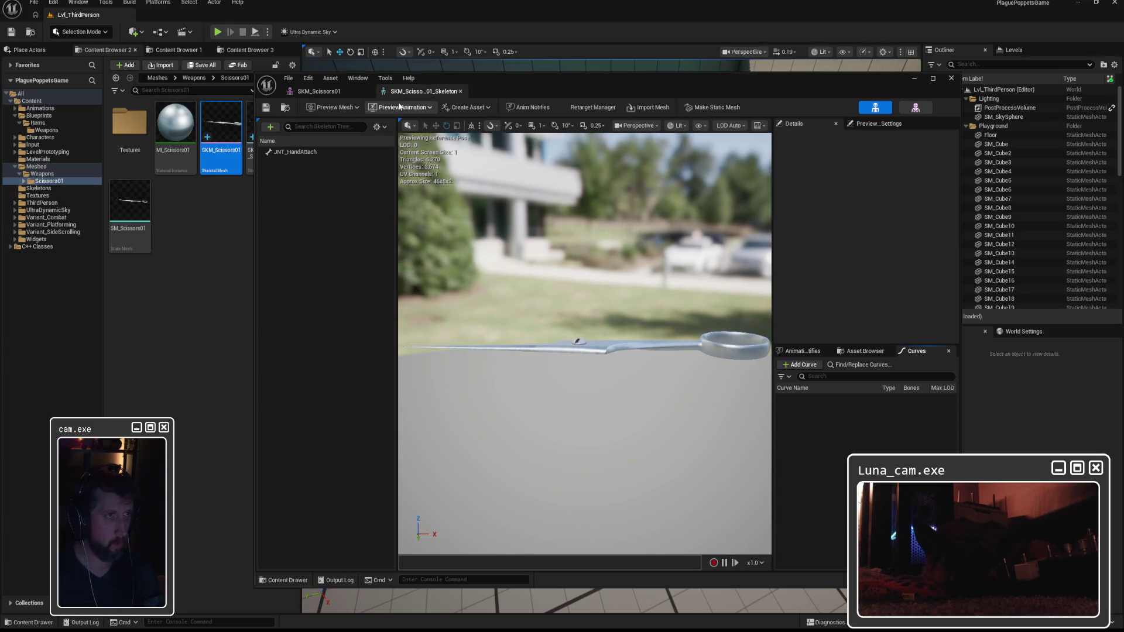
click(316, 92)
click(328, 79)
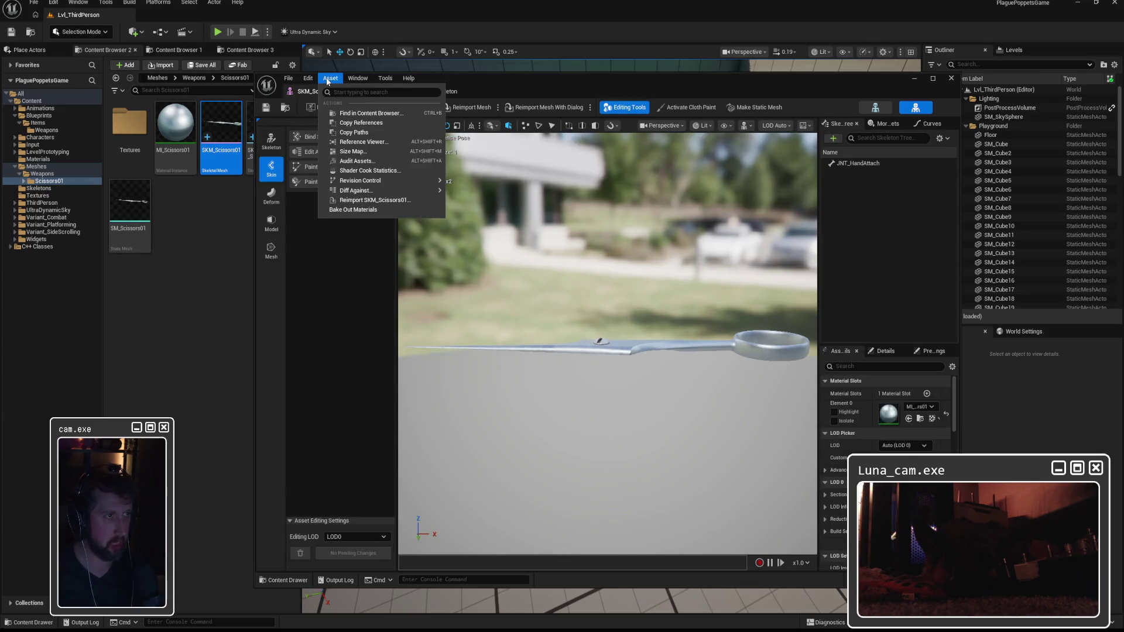
click(328, 81)
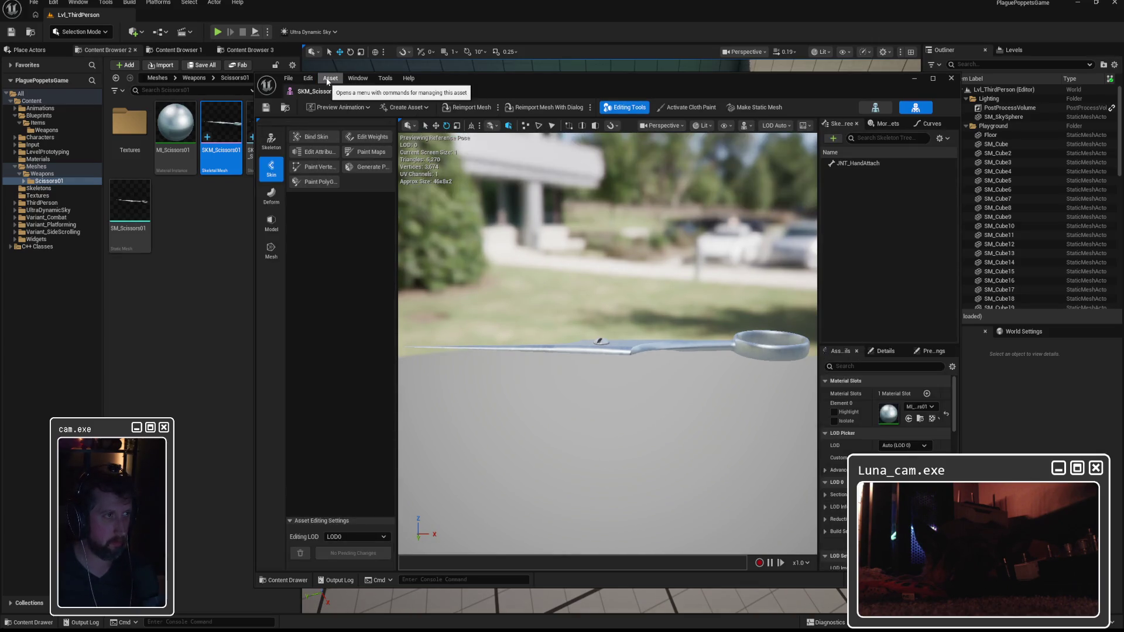
click(271, 141)
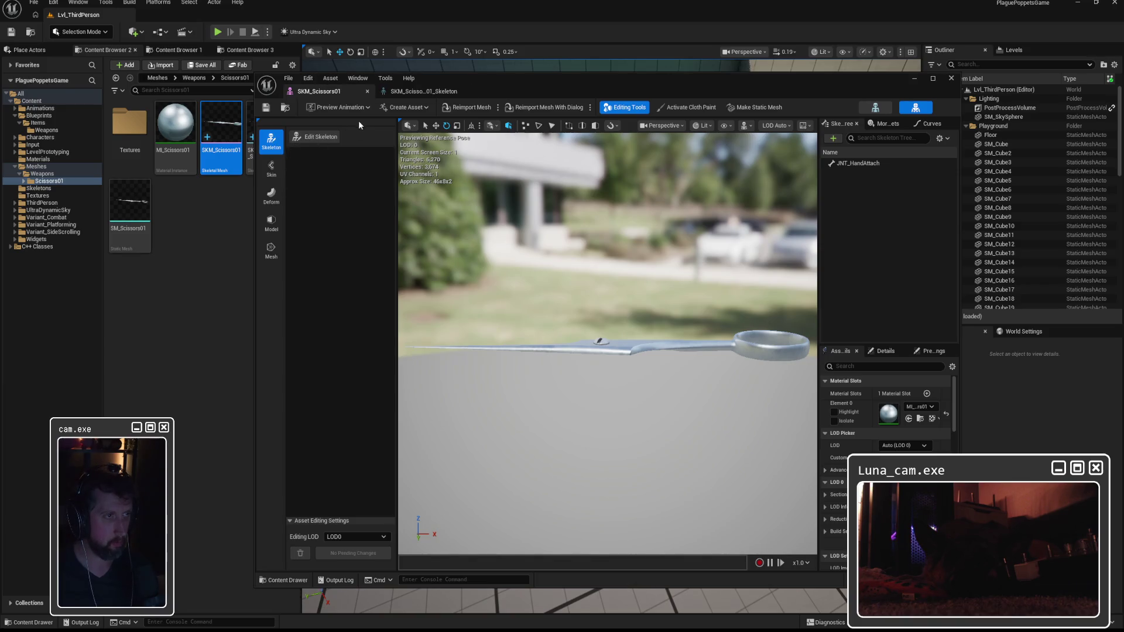
click(404, 92)
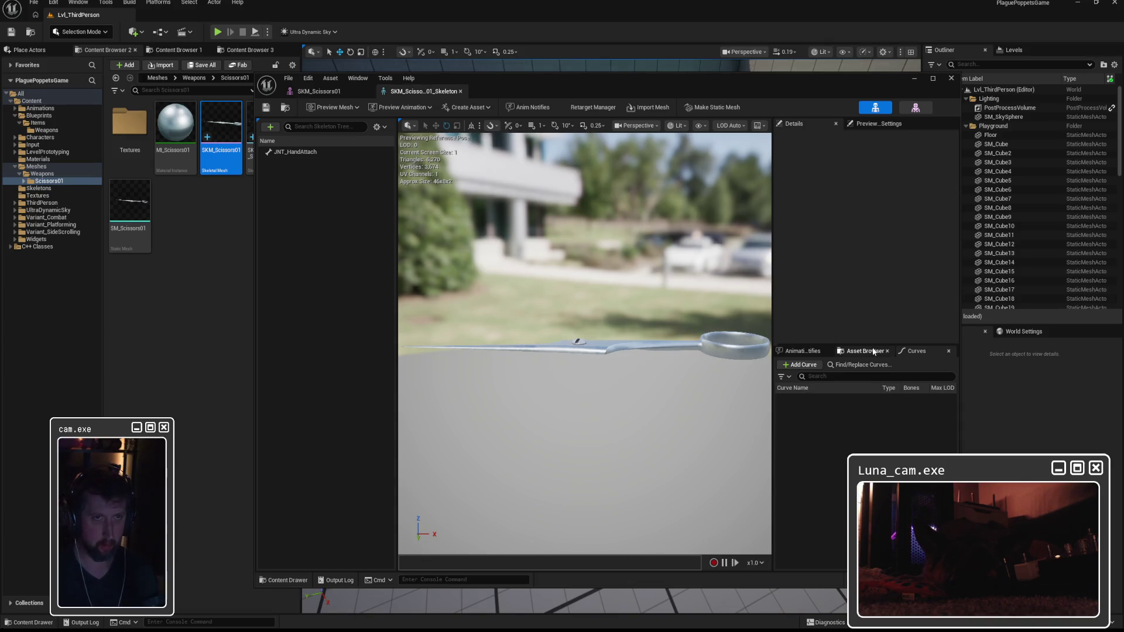
click(876, 125)
click(811, 126)
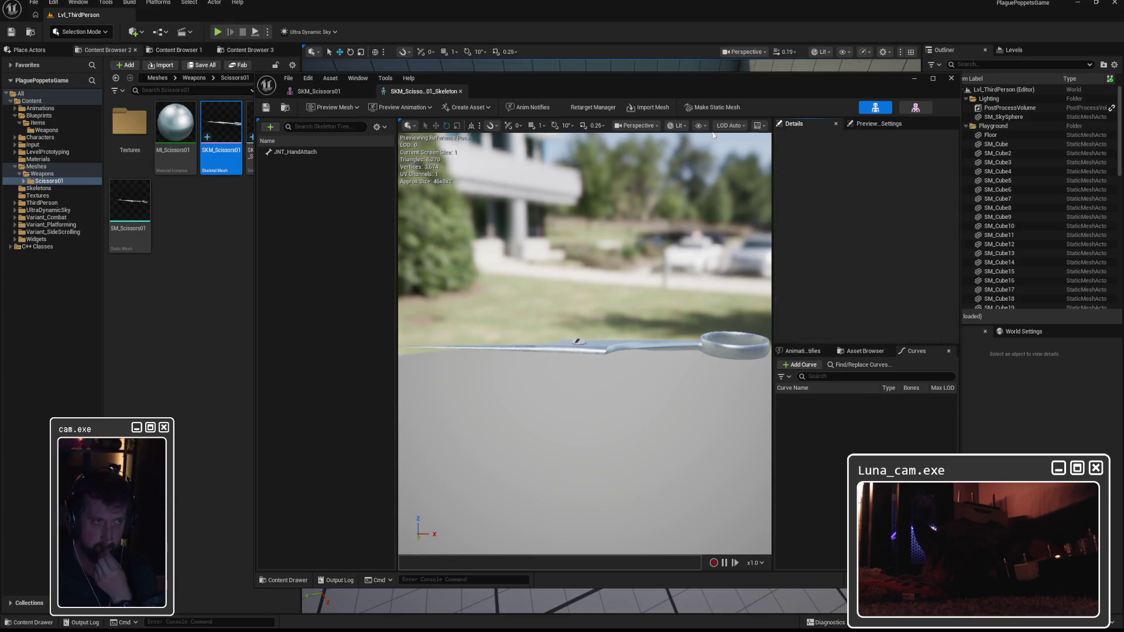
View the skeleton's Asset Details with Skeleton expanded, then close it and the scissors asset editor
click(308, 78)
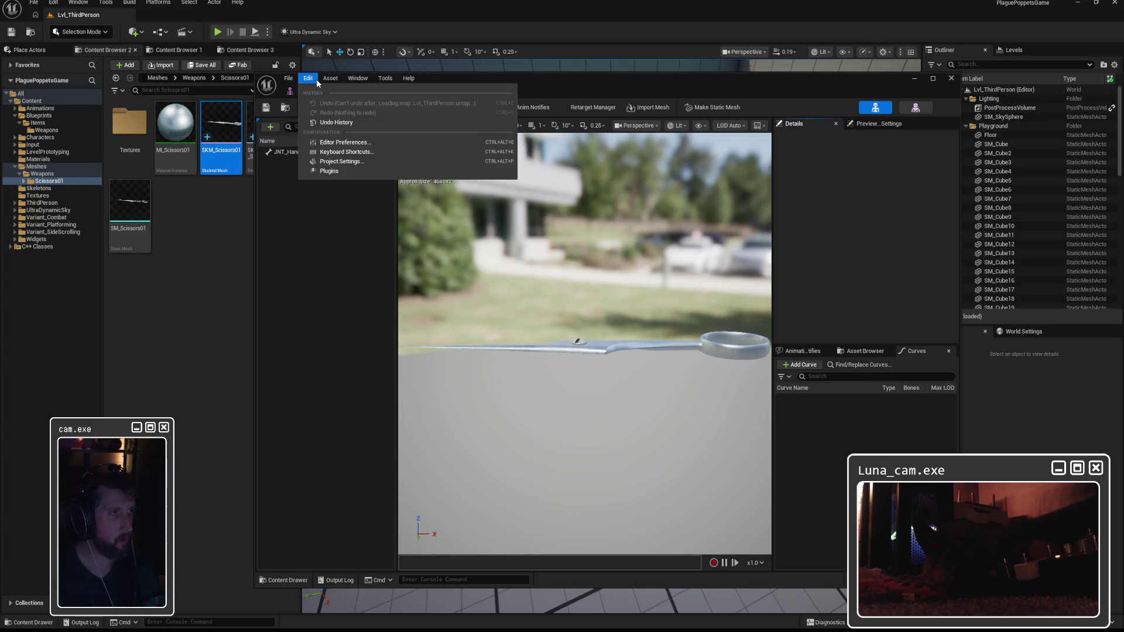
click(329, 80)
mouse_move(314, 81)
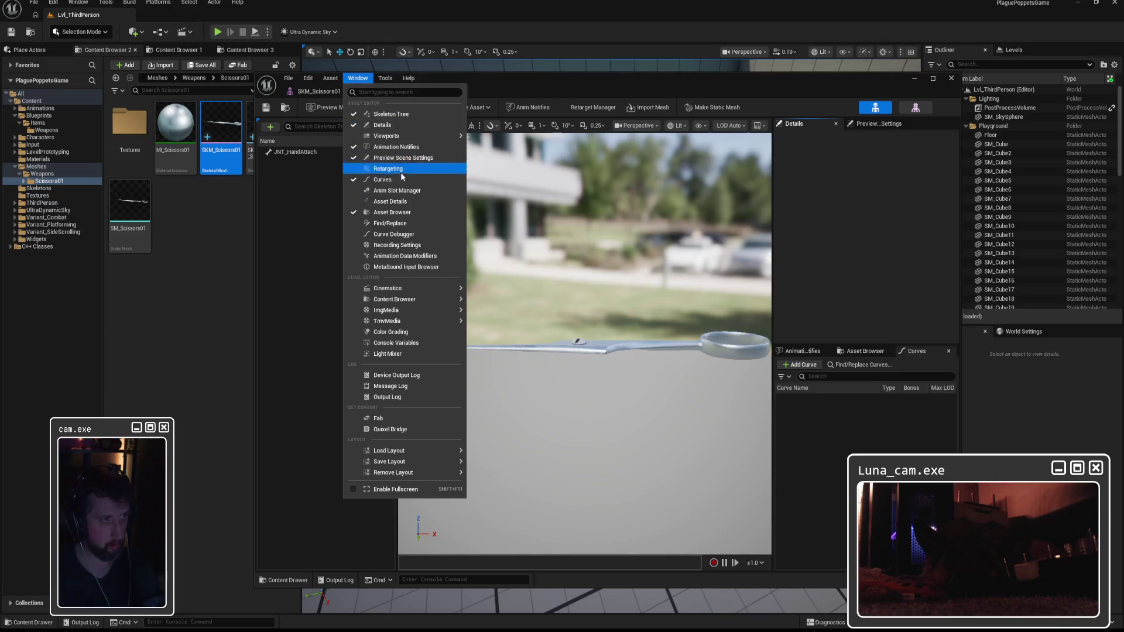
click(402, 202)
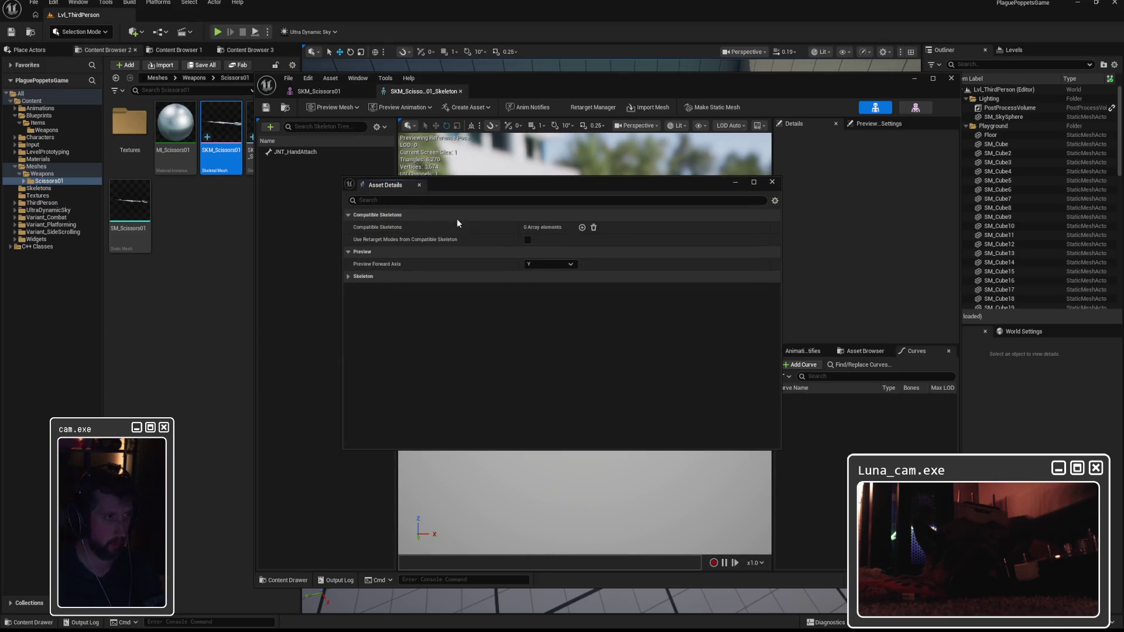
click(348, 277)
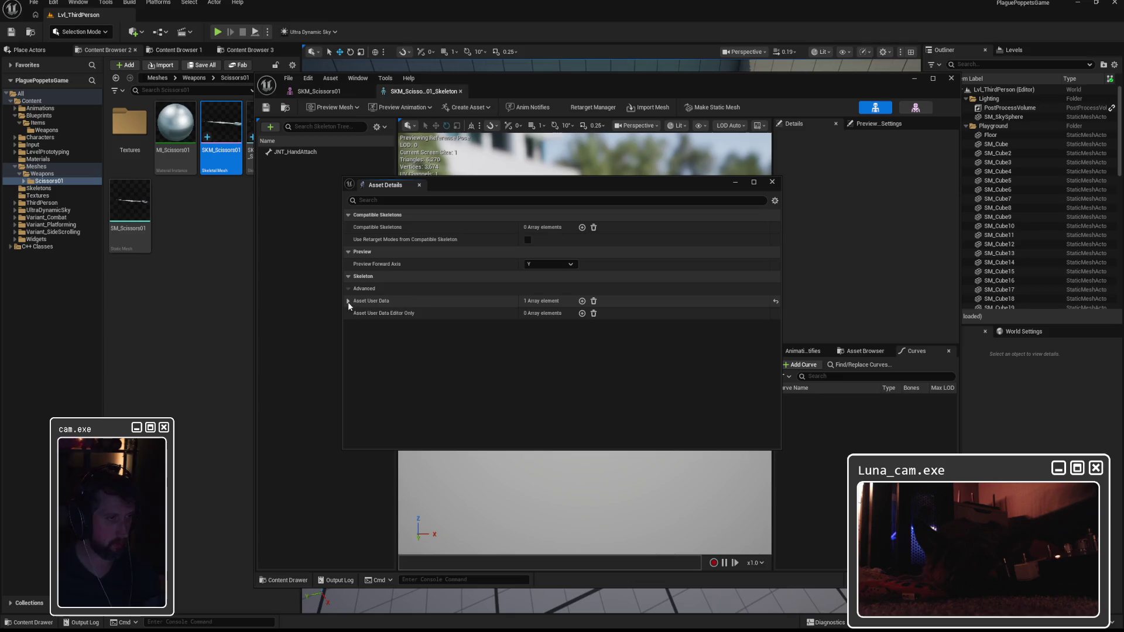
click(772, 183)
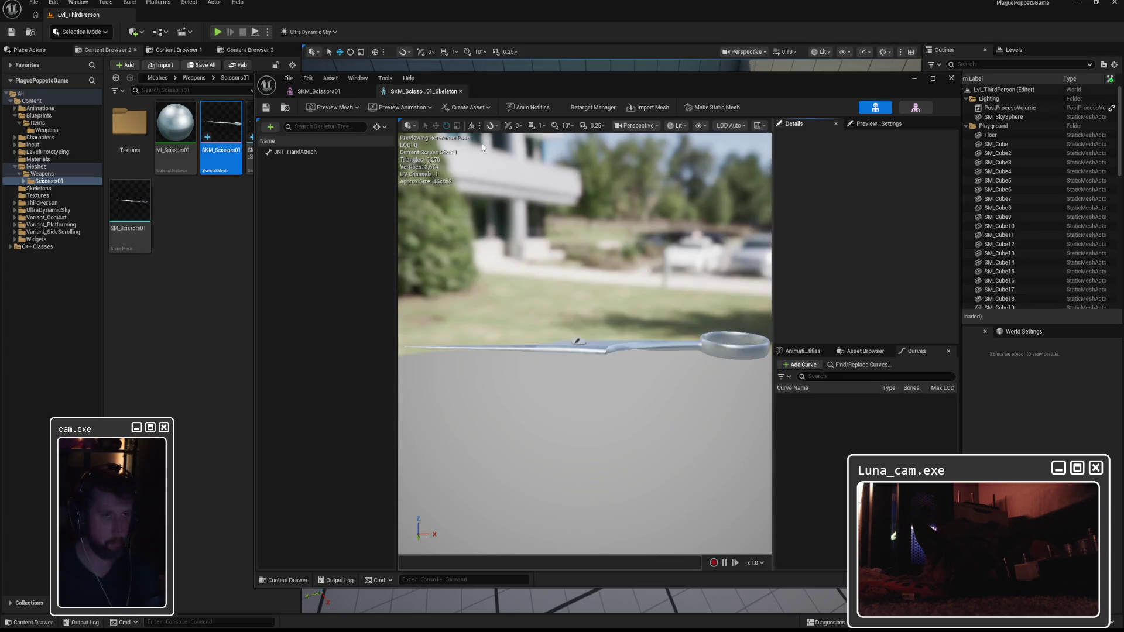
click(313, 93)
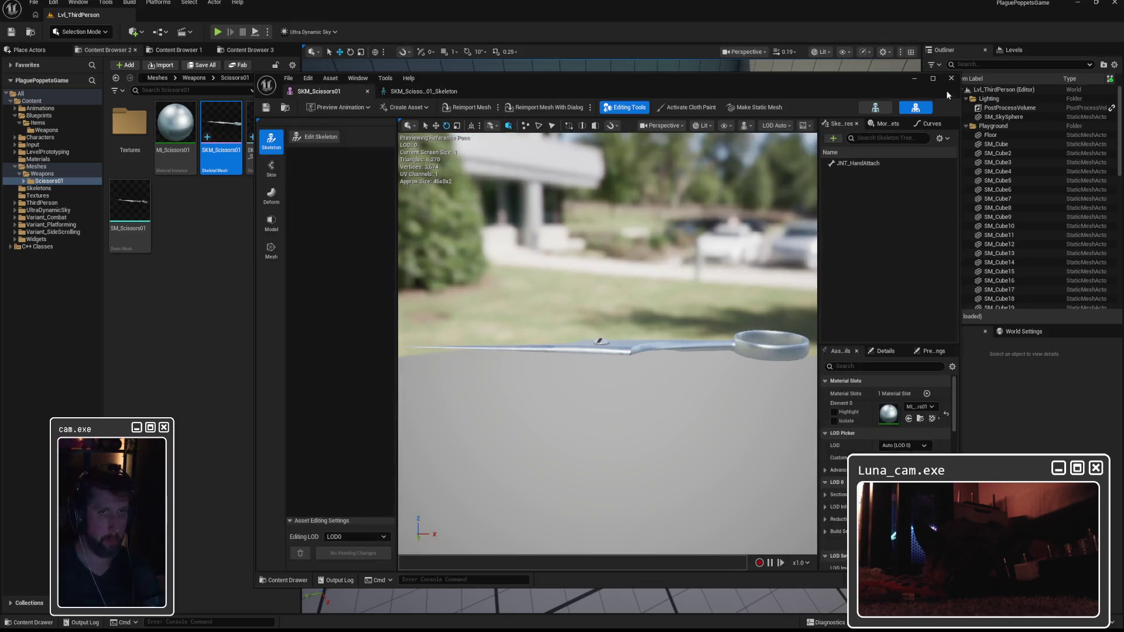
click(957, 78)
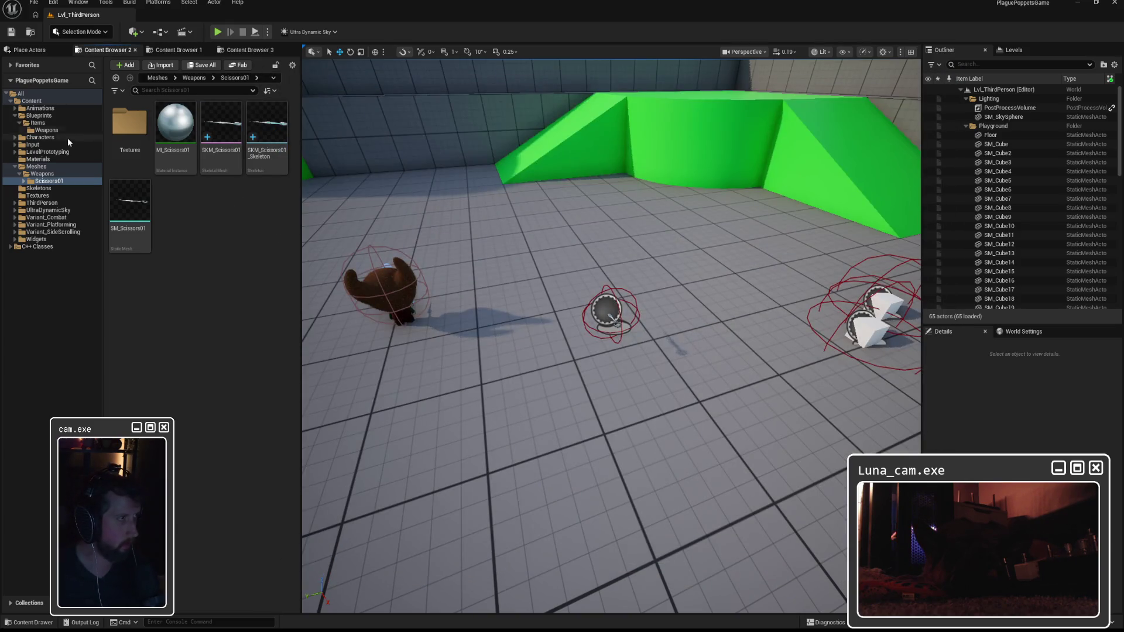
Open BP_Scissors01 and tick Generate Overlap Events on its WeaponMesh component
click(40, 122)
click(139, 148)
double_click(138, 148)
double_click(130, 130)
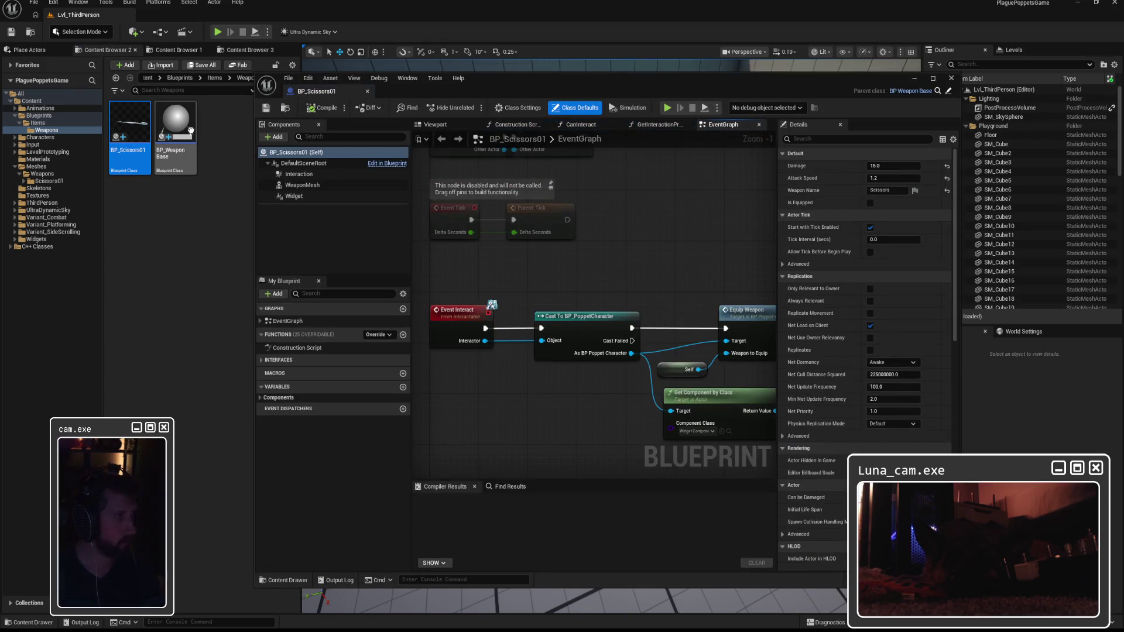
click(302, 185)
scroll(804, 397, down, 2)
scroll(804, 397, down, 15)
scroll(804, 397, down, 5)
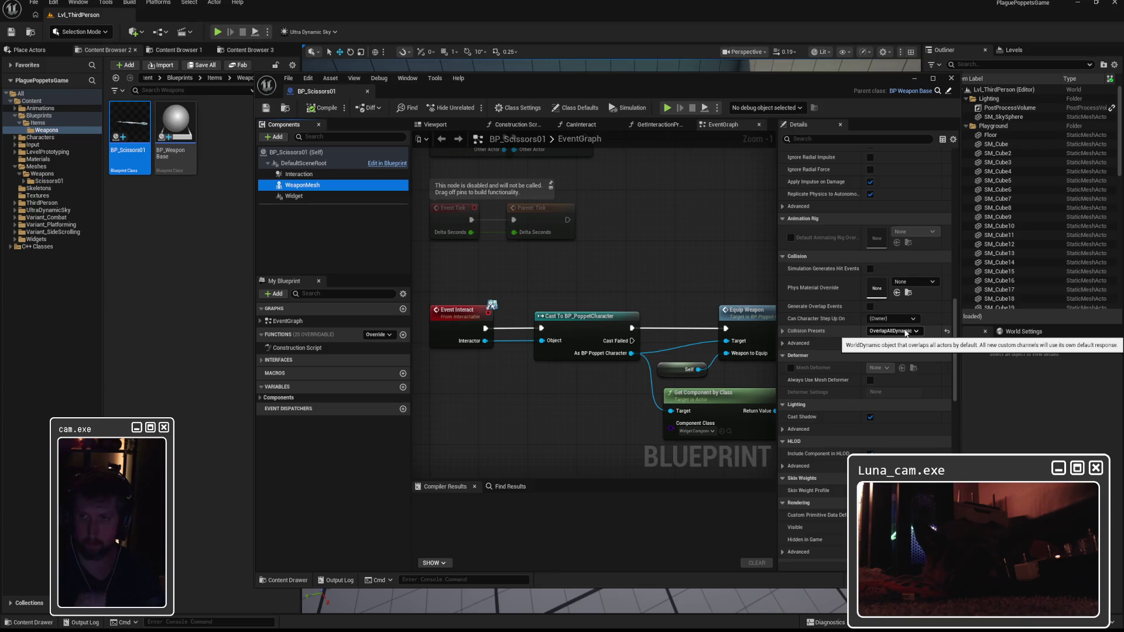
click(869, 307)
click(869, 307)
Compile and close BP_Scissors01, then start a play session
click(323, 108)
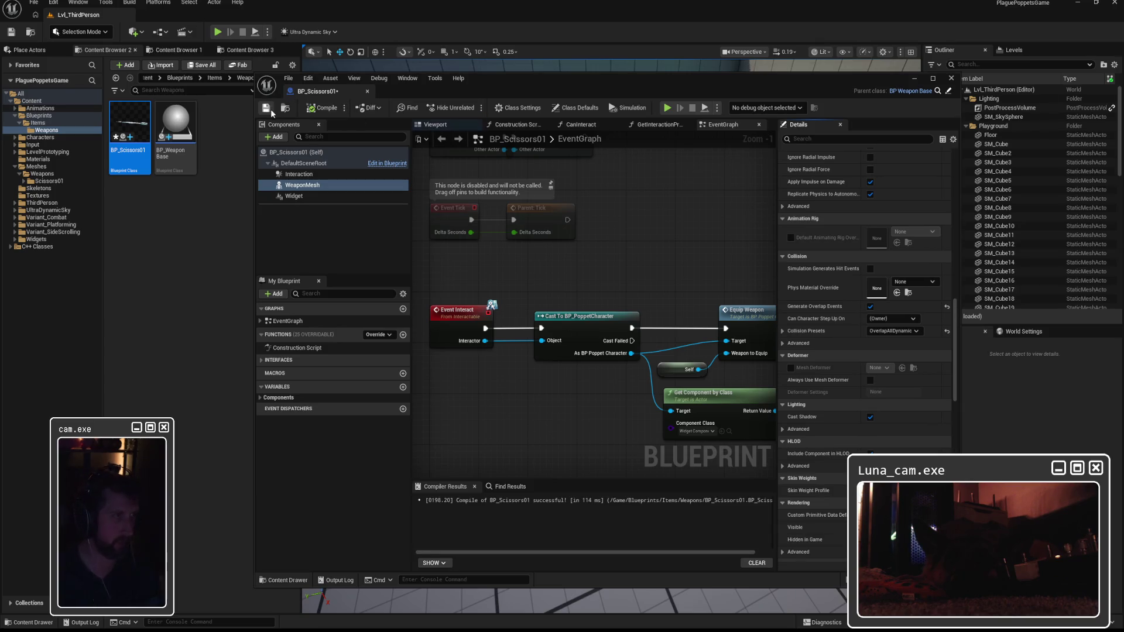
click(945, 78)
click(218, 32)
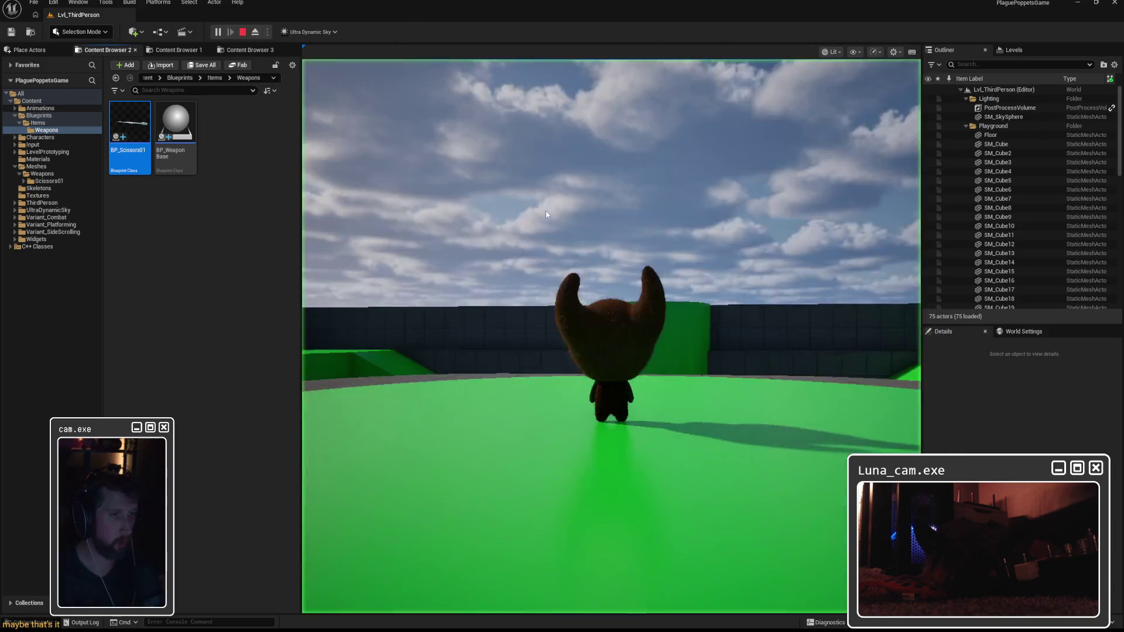
Walk the character onto the tiled floor, then stop the play session
key(w)
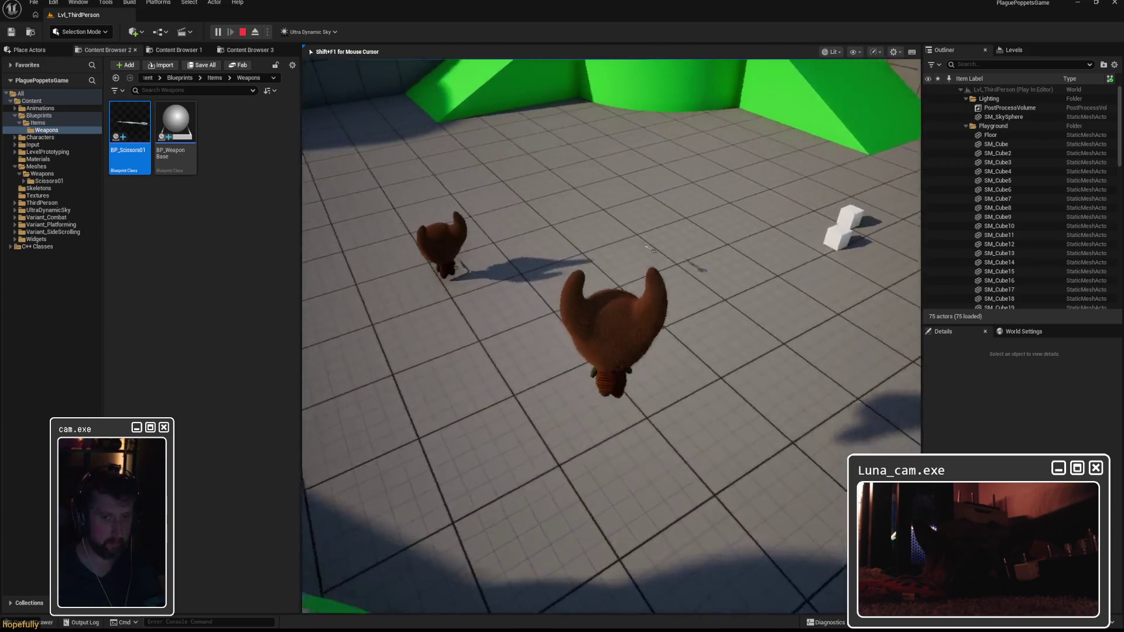
key(w)
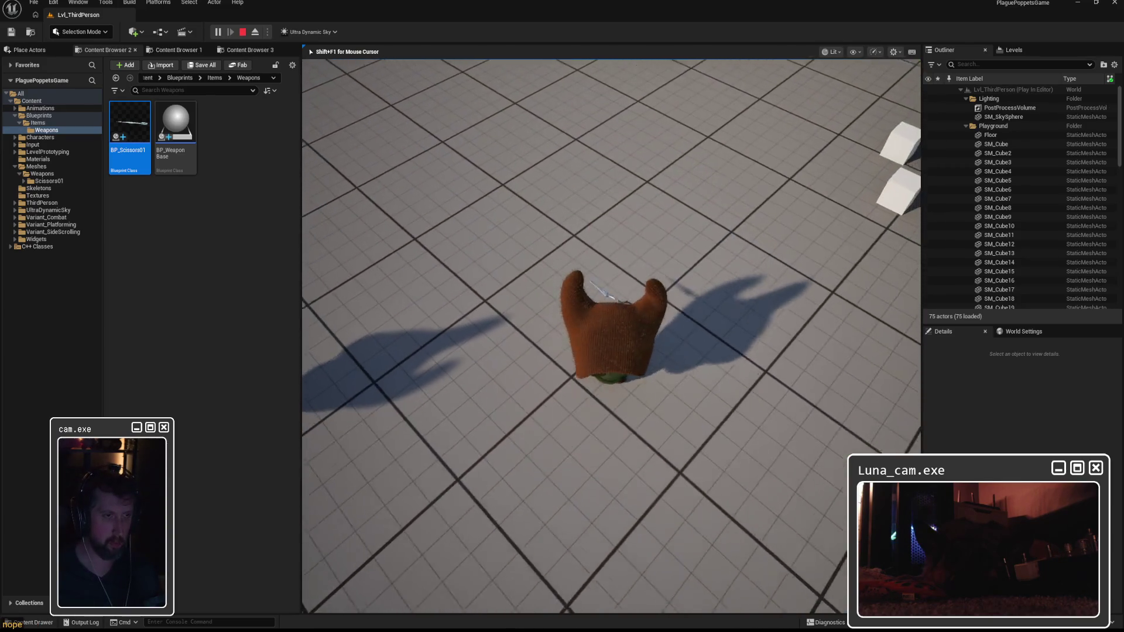
key(Escape)
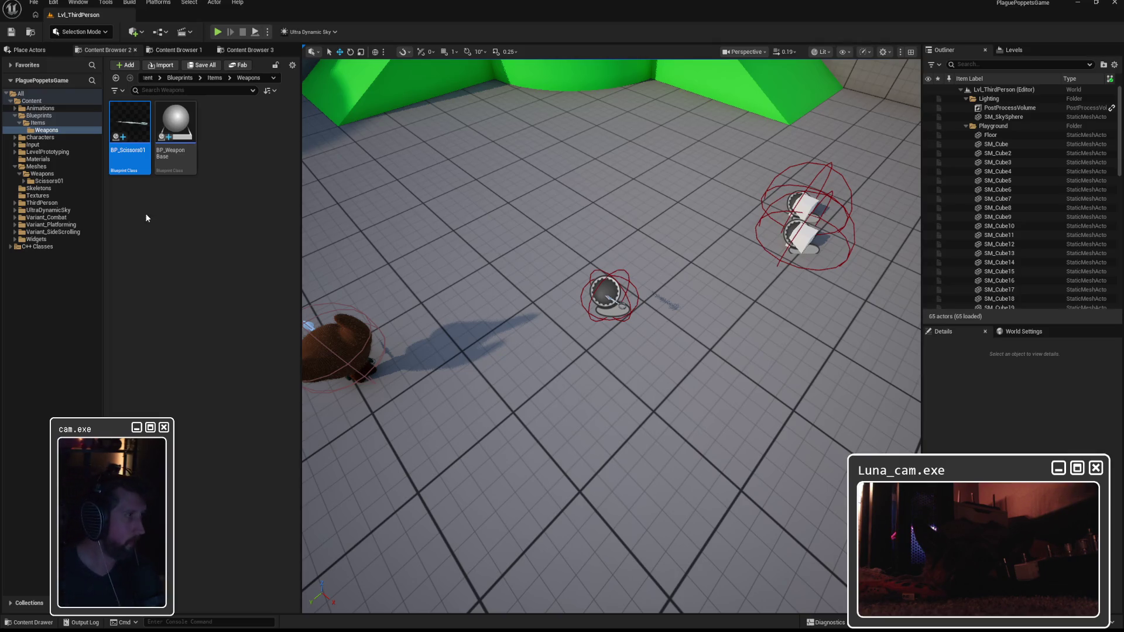
Browse the Scissors01 meshes folder, then return to the Blueprints/Items/Weapons folder
click(47, 181)
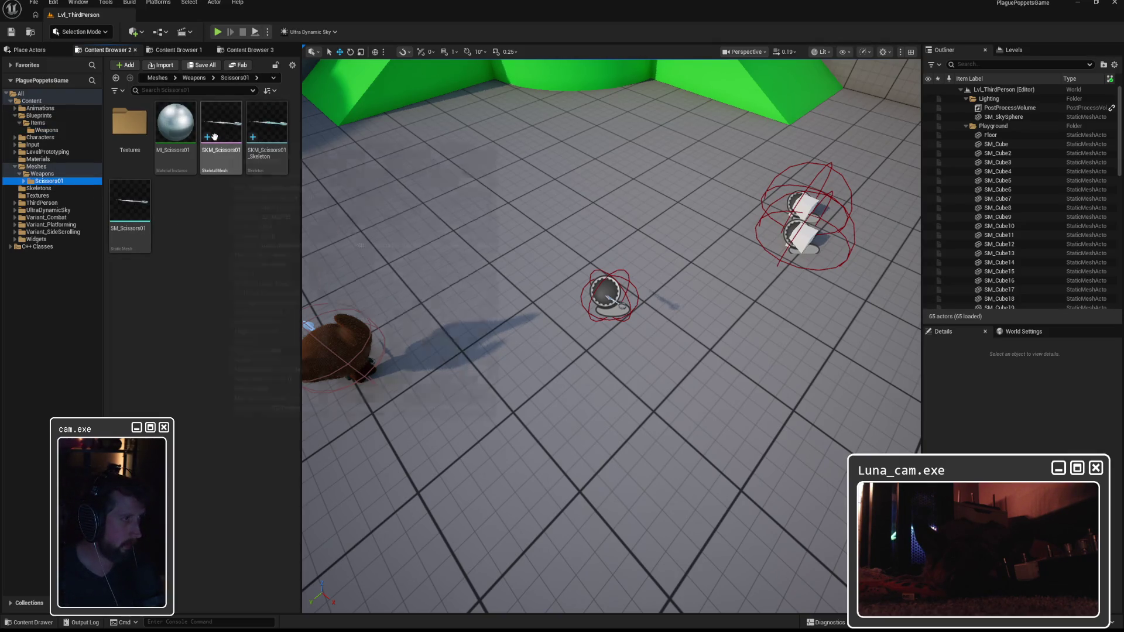
mouse_move(222, 132)
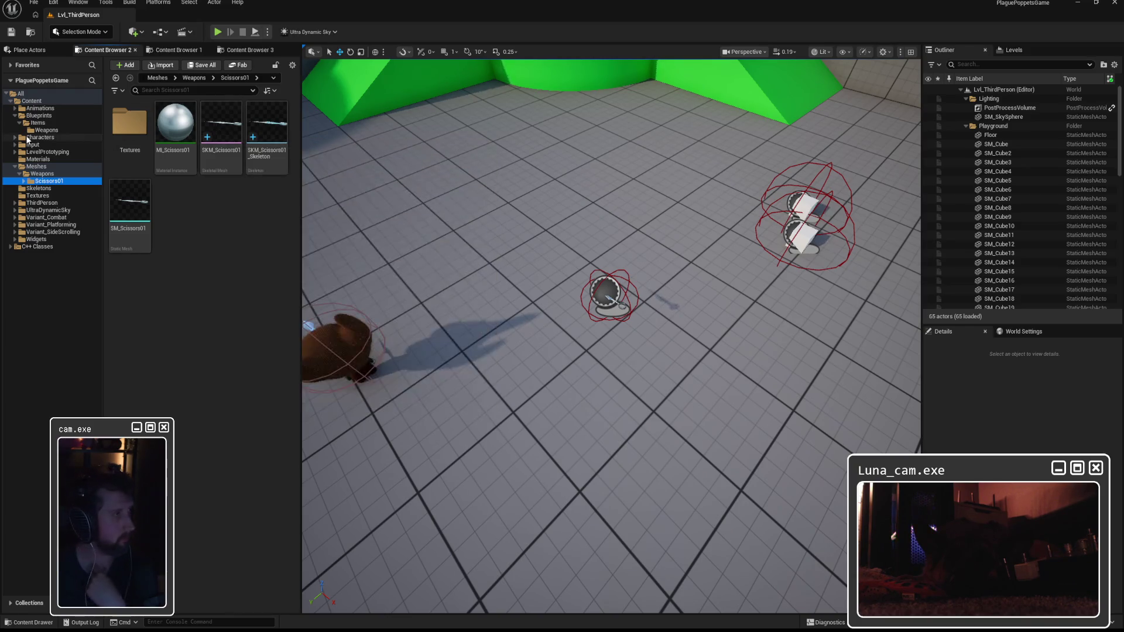
click(46, 130)
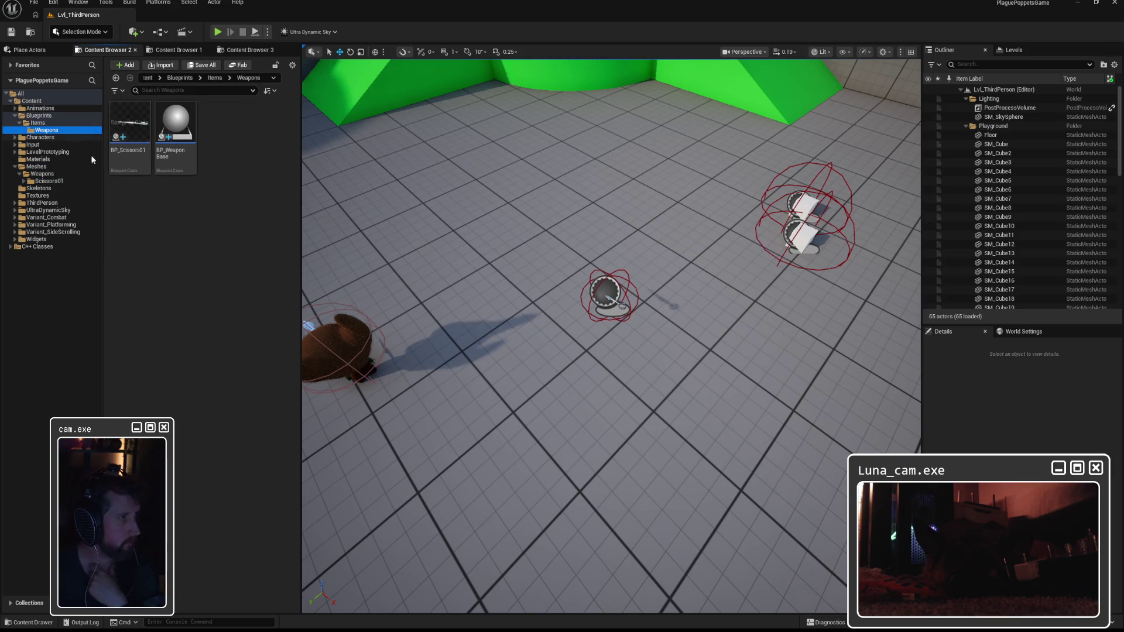
Add a Box Collision component to BP_Scissors01
double_click(129, 126)
click(274, 136)
text(box coll)
click(306, 163)
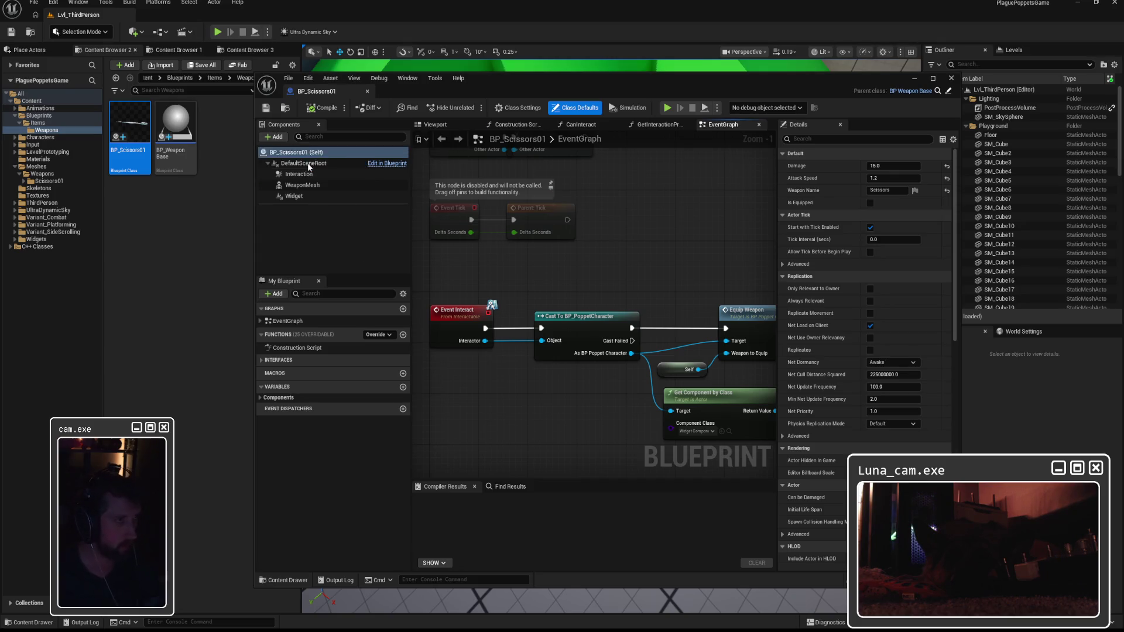
Scale the box in the Viewport into a flattened shape fitted around the scissors
click(439, 125)
drag(595, 269, 594, 269)
scroll(600, 257, up, 8)
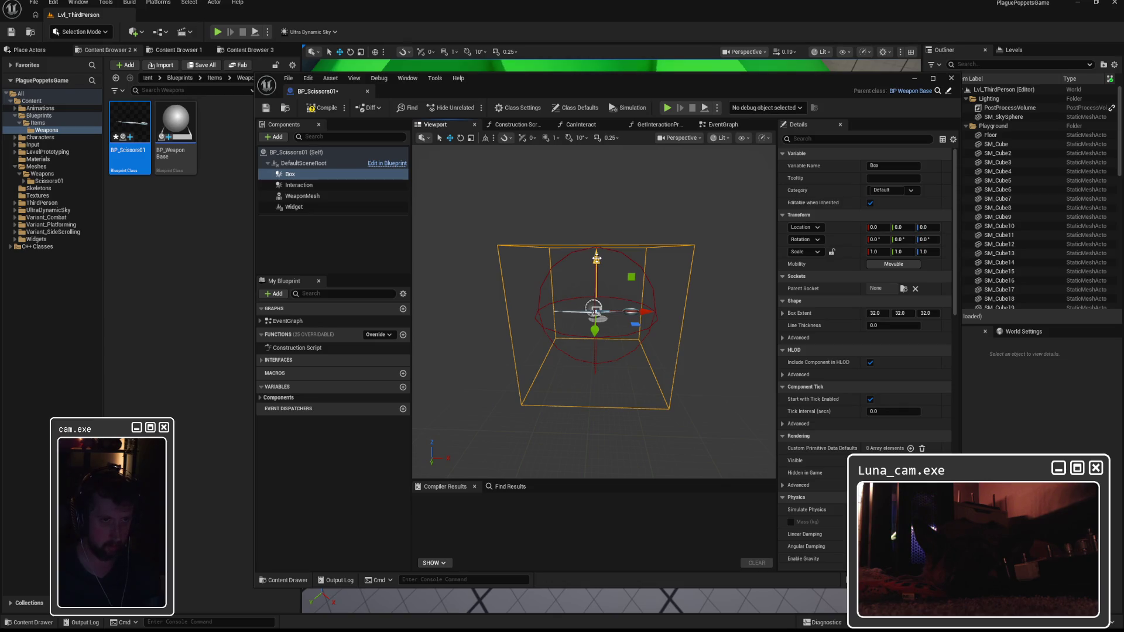
key(r)
mouse_move(596, 253)
mouse_down()
mouse_move(596, 305)
mouse_move(613, 284)
mouse_move(594, 294)
mouse_move(539, 283)
mouse_up()
scroll(670, 226, up, 5)
drag(671, 225, 673, 223)
mouse_move(533, 237)
mouse_down()
mouse_move(603, 238)
mouse_move(594, 273)
mouse_up()
Compile, confirm the OverlapAllDynamic collision preset, then save and close BP_Scissors01
click(322, 108)
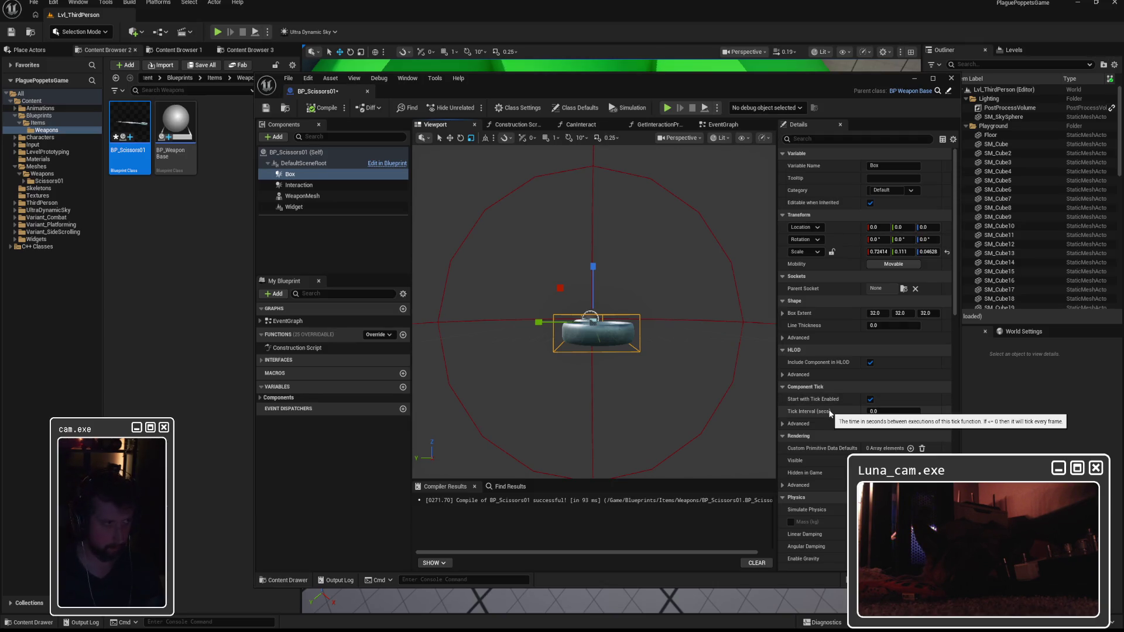
scroll(830, 413, down, 10)
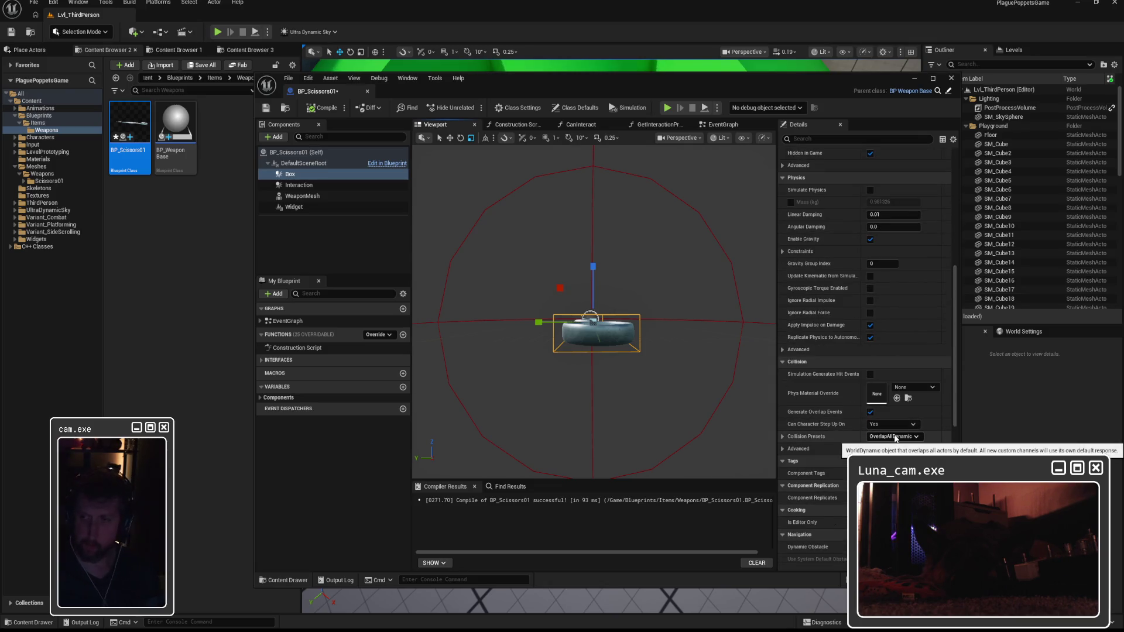
click(784, 437)
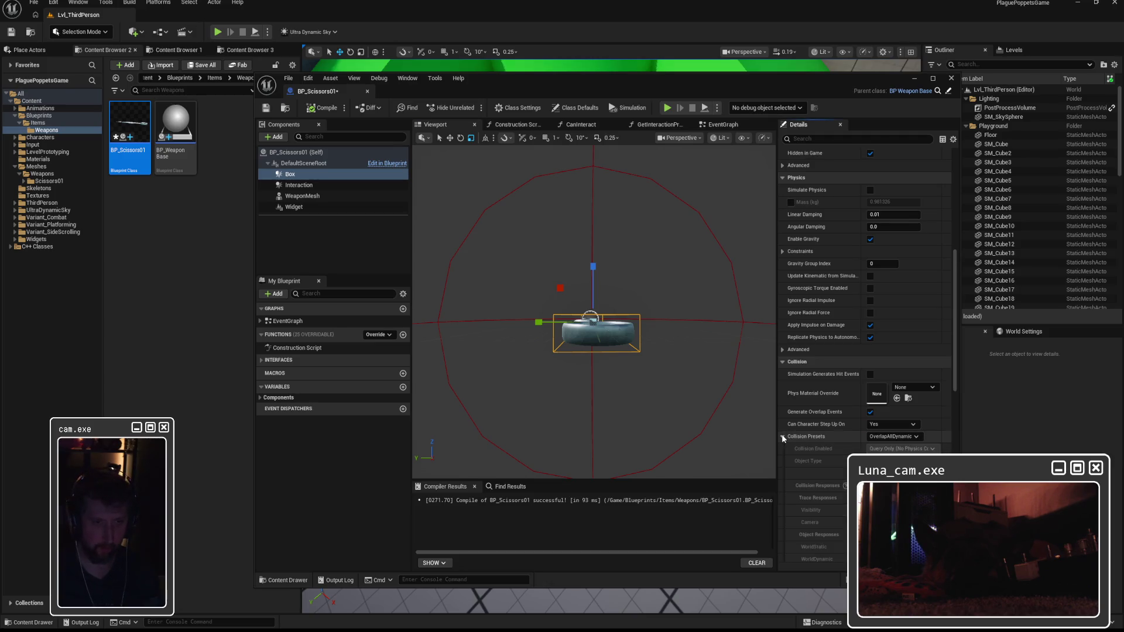
click(322, 108)
click(266, 108)
click(951, 78)
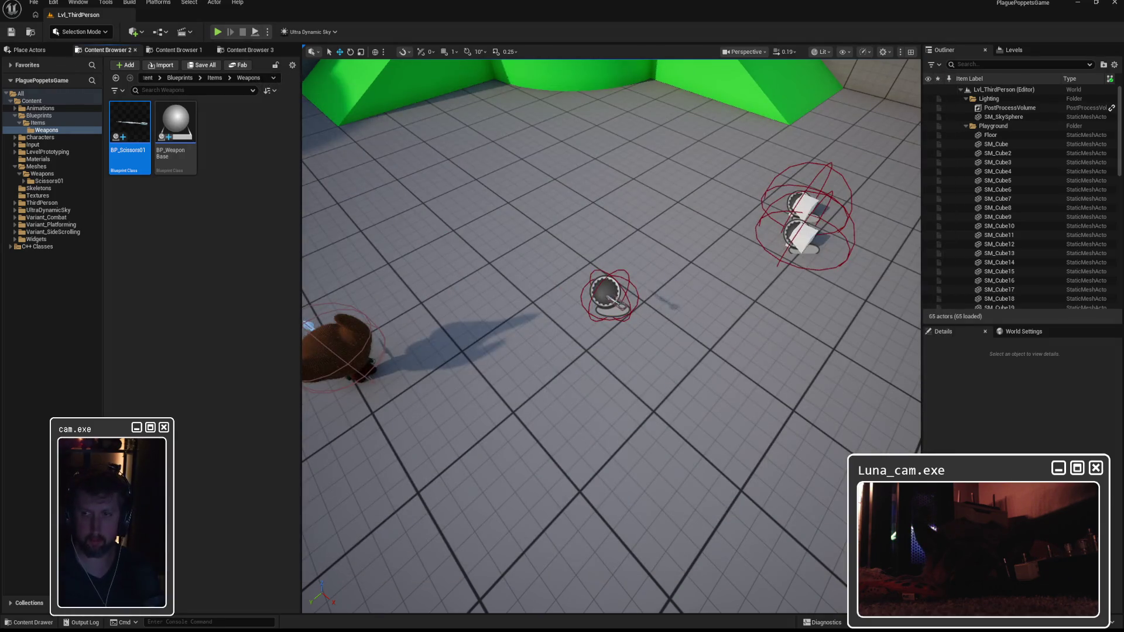
Play, walk the character up to the scissors until the E prompt appears, then stop
click(217, 31)
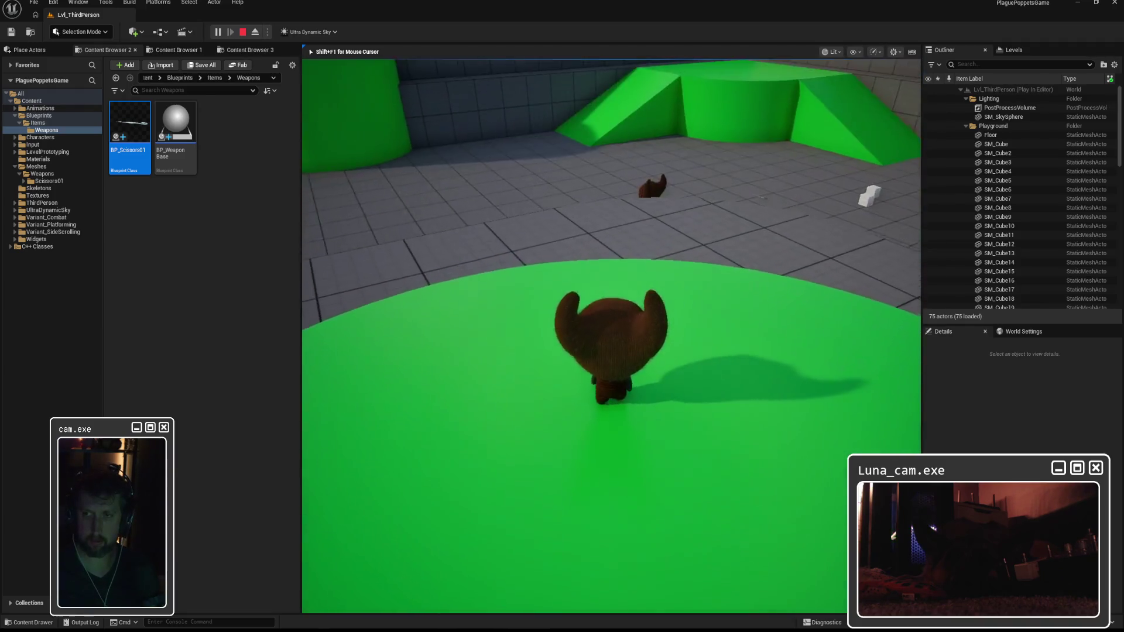
key(w)
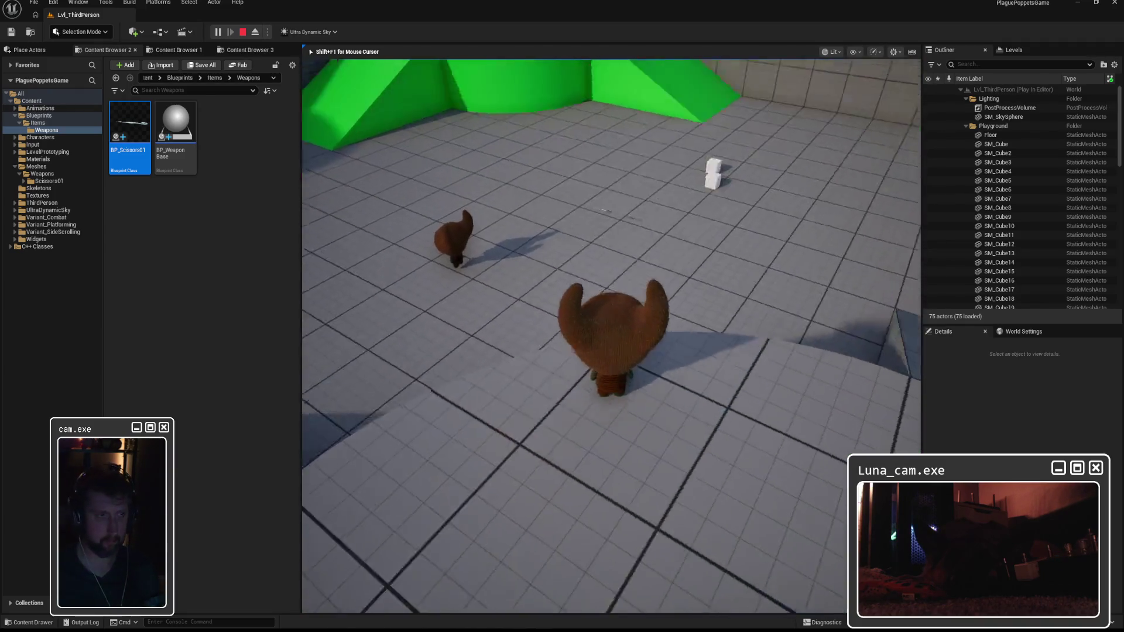
key(w)
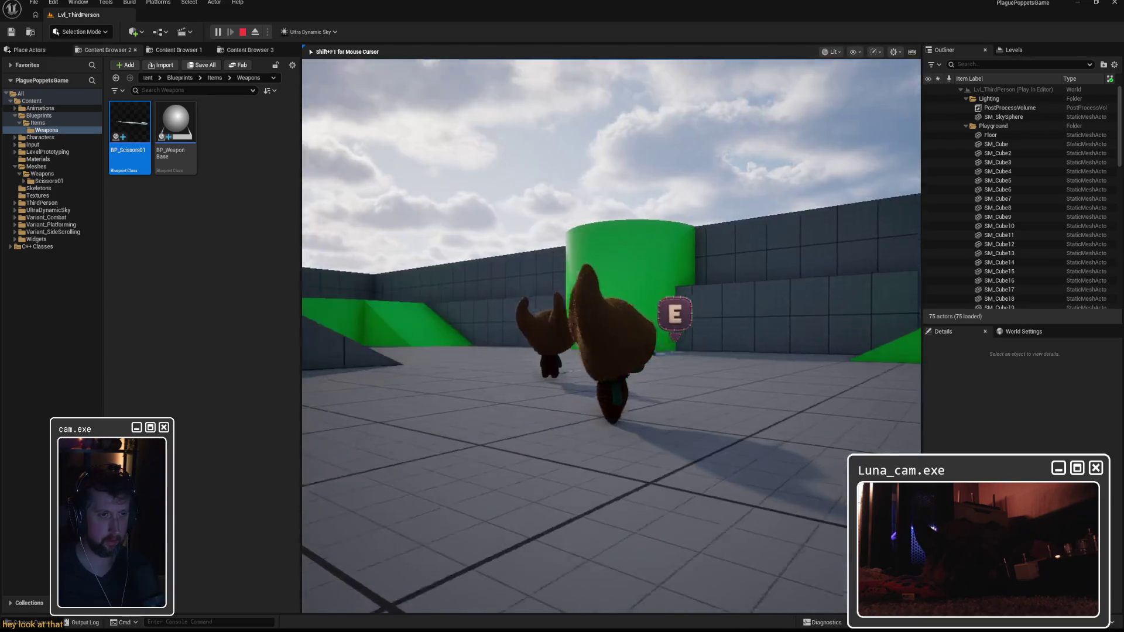
key(Escape)
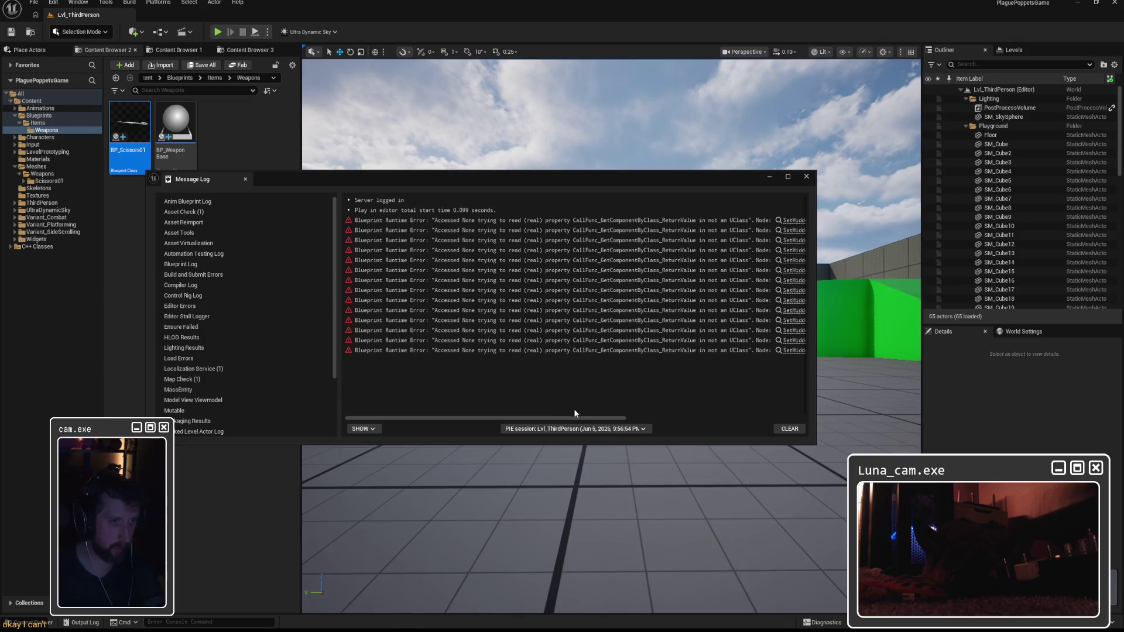
Close the Message Log and move the scissors actor slightly lower in the level
click(806, 177)
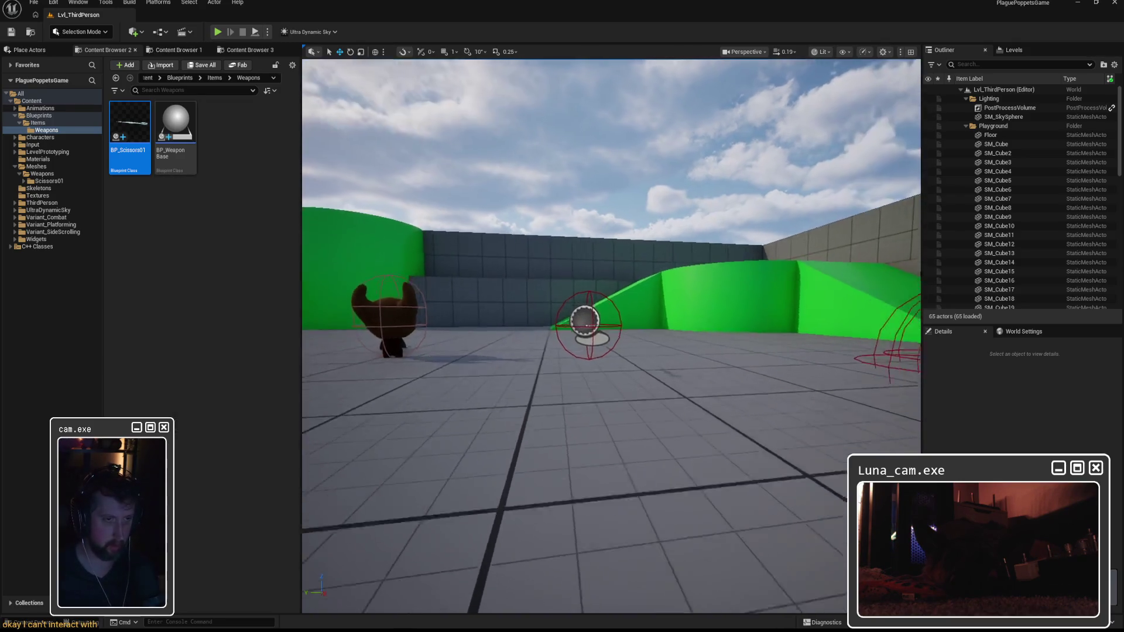
click(579, 413)
drag(580, 413, 582, 436)
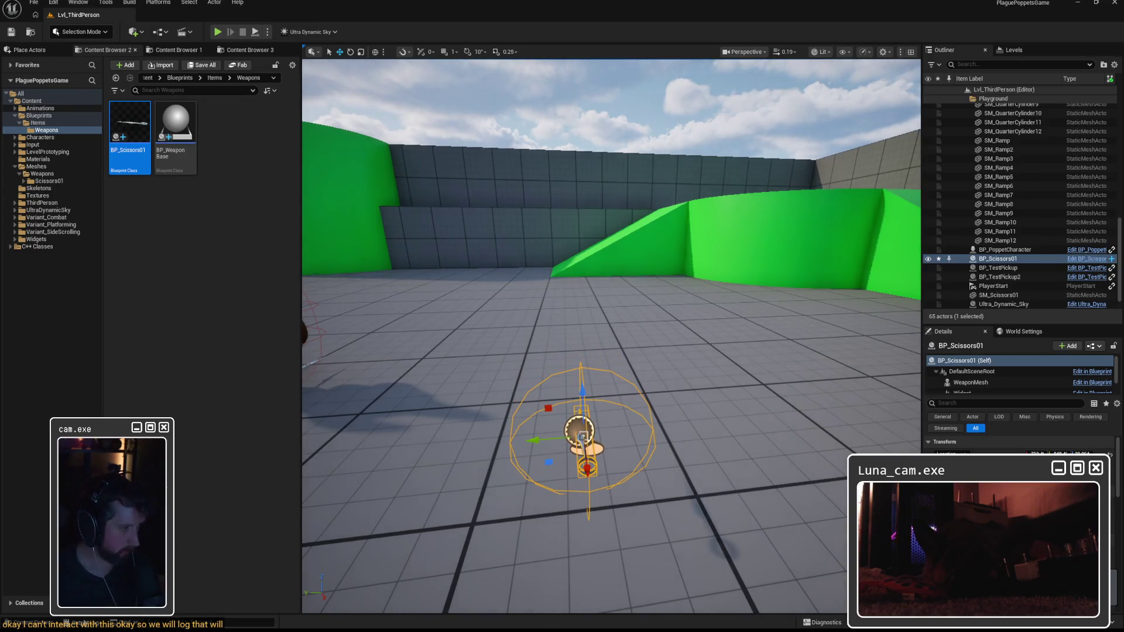
Show the Output Log and select the Accessed None error lines up to the LogScript line
key(grave)
key(grave)
key(grave)
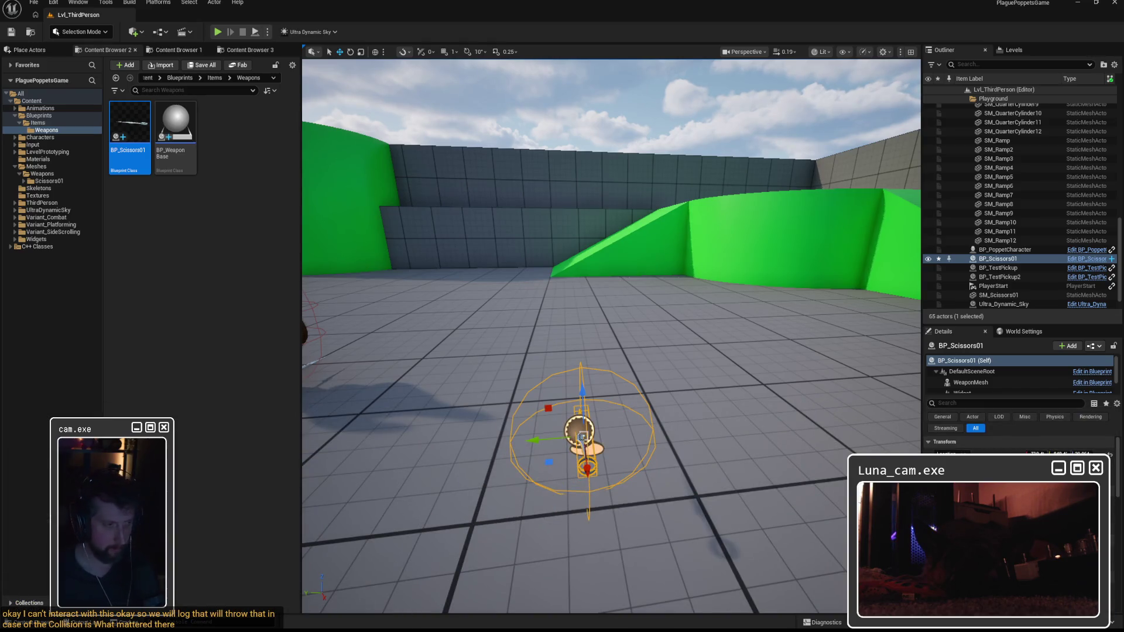
key(grave)
key(grave)
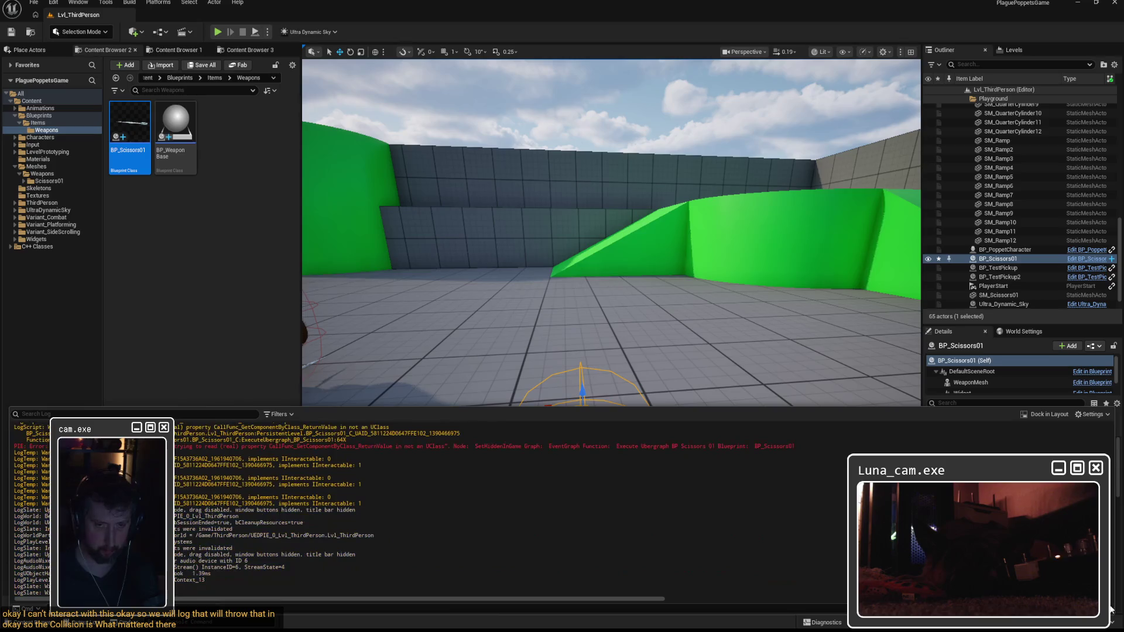
scroll(537, 490, up, 5)
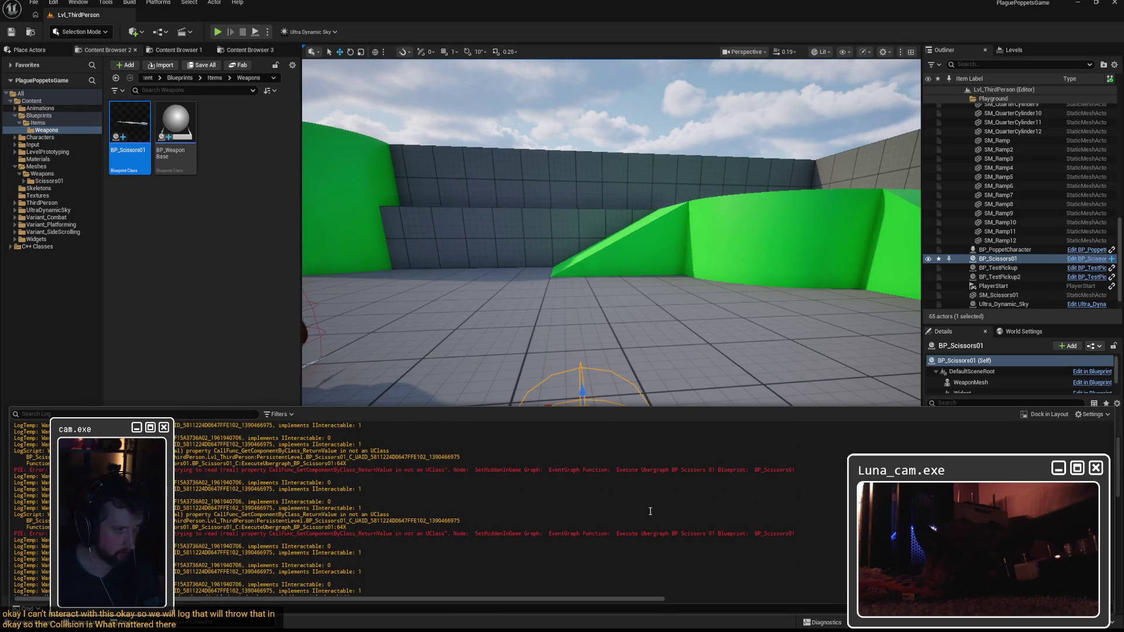
scroll(693, 522, down, 2)
mouse_move(369, 556)
mouse_down()
mouse_move(12, 551)
mouse_move(11, 503)
mouse_up()
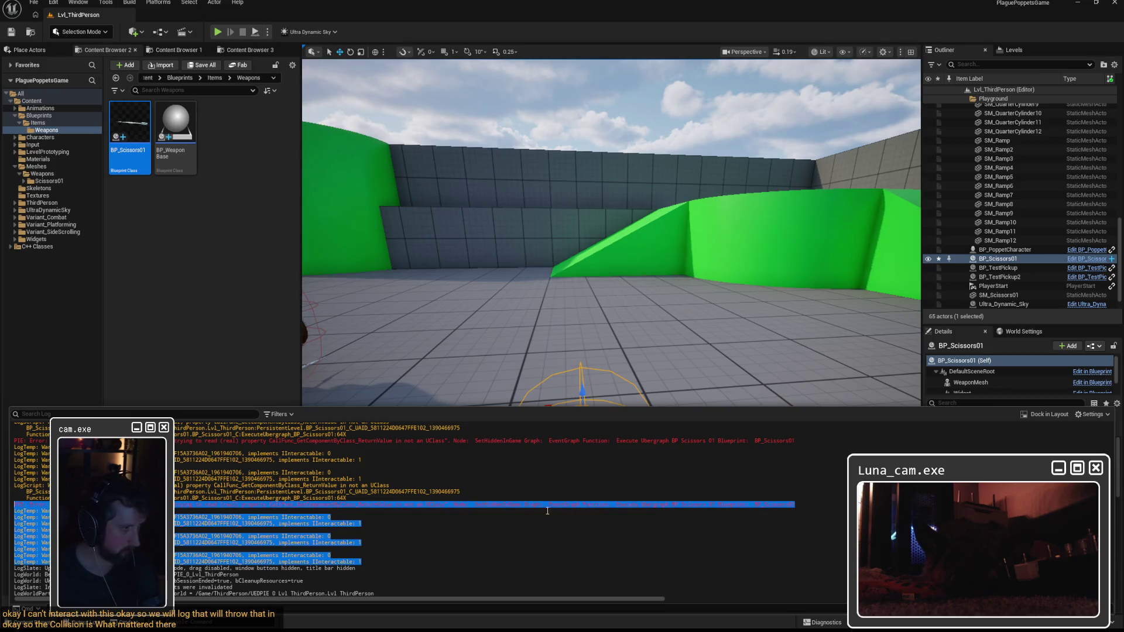
scroll(558, 511, up, 2)
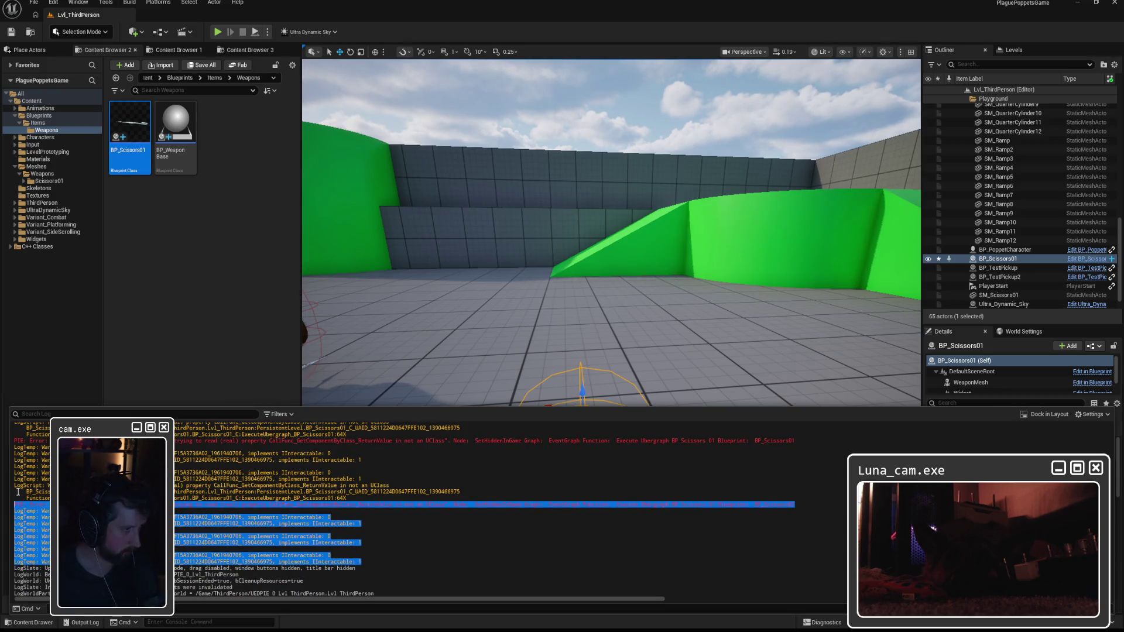
shift+click(15, 486)
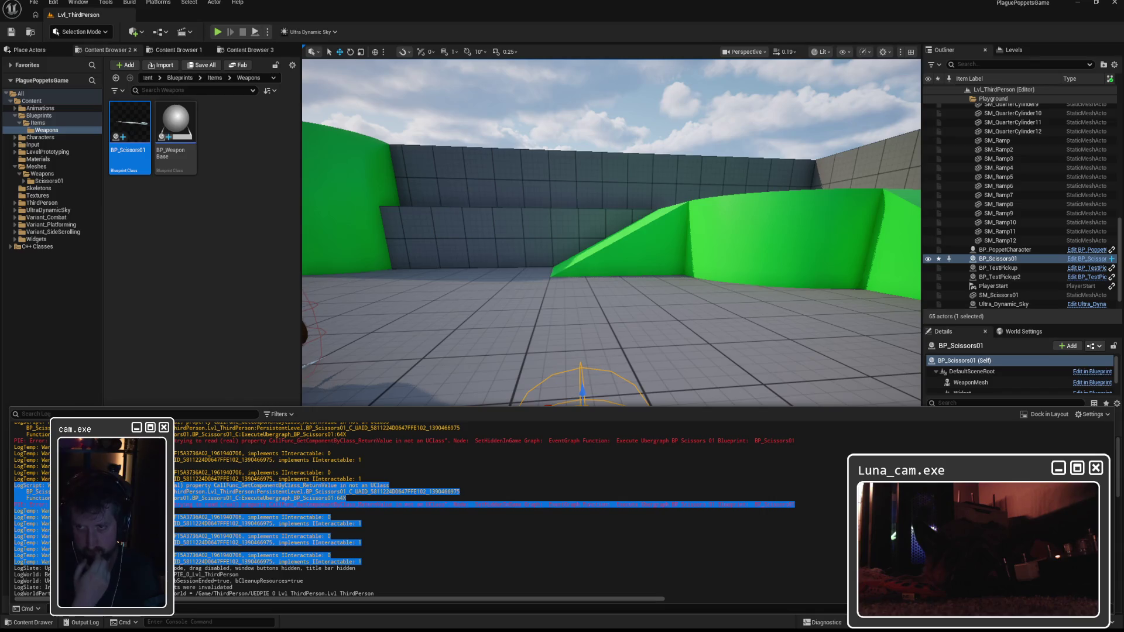
Open BP_Scissors01 and maximize its blueprint editor window
double_click(130, 126)
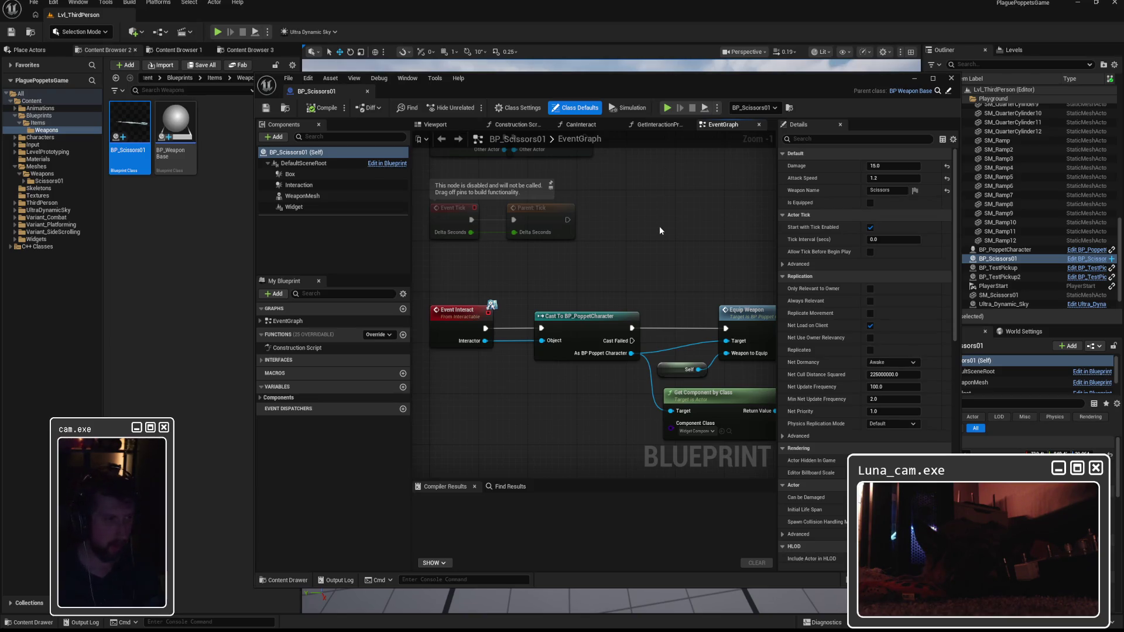
drag(665, 254, 592, 200)
drag(683, 89, 669, 11)
drag(602, 184, 623, 195)
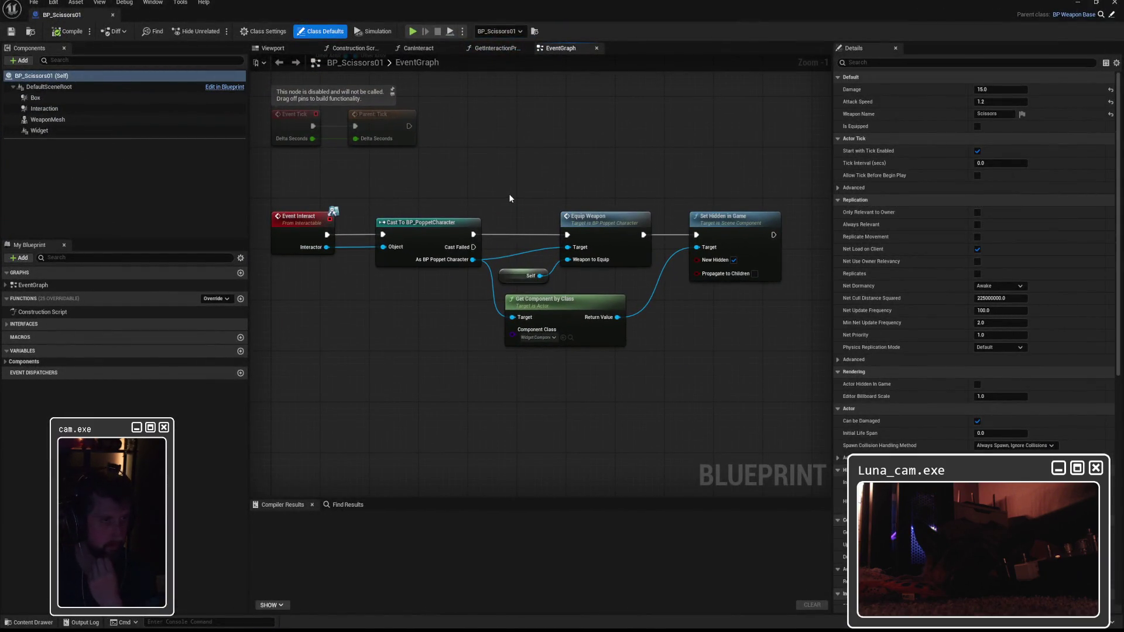
Replace Get Component by Class's Target connection with a new Self node
click(555, 308)
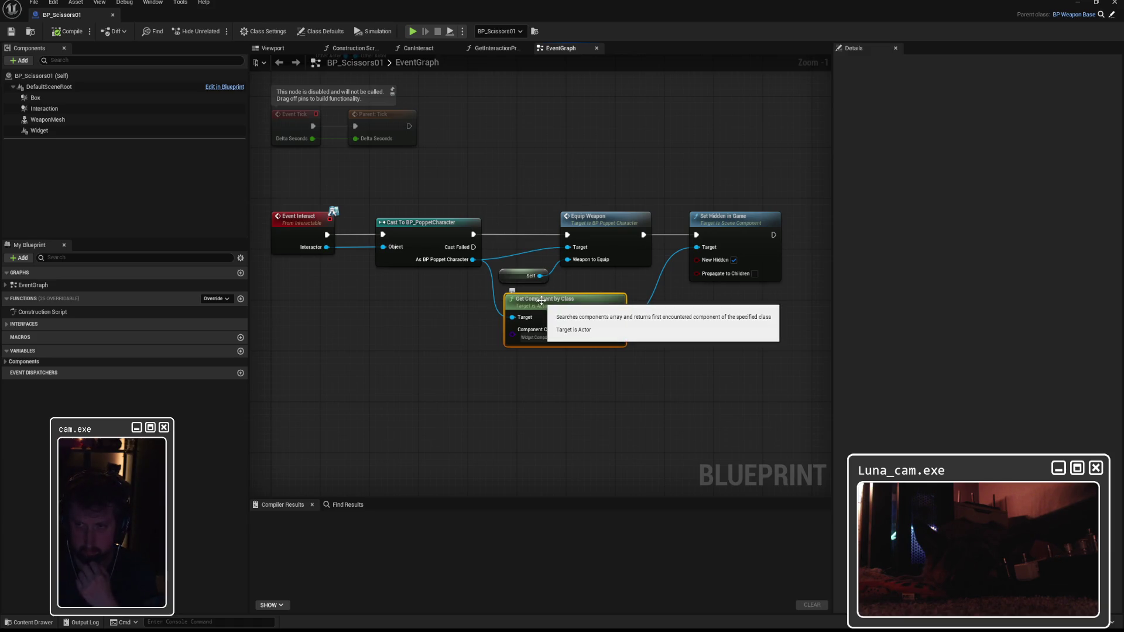
alt+click(510, 319)
click(431, 326)
right_click(431, 325)
text(self)
key(Return)
mouse_move(474, 333)
mouse_down()
mouse_move(512, 317)
mouse_move(464, 314)
mouse_up()
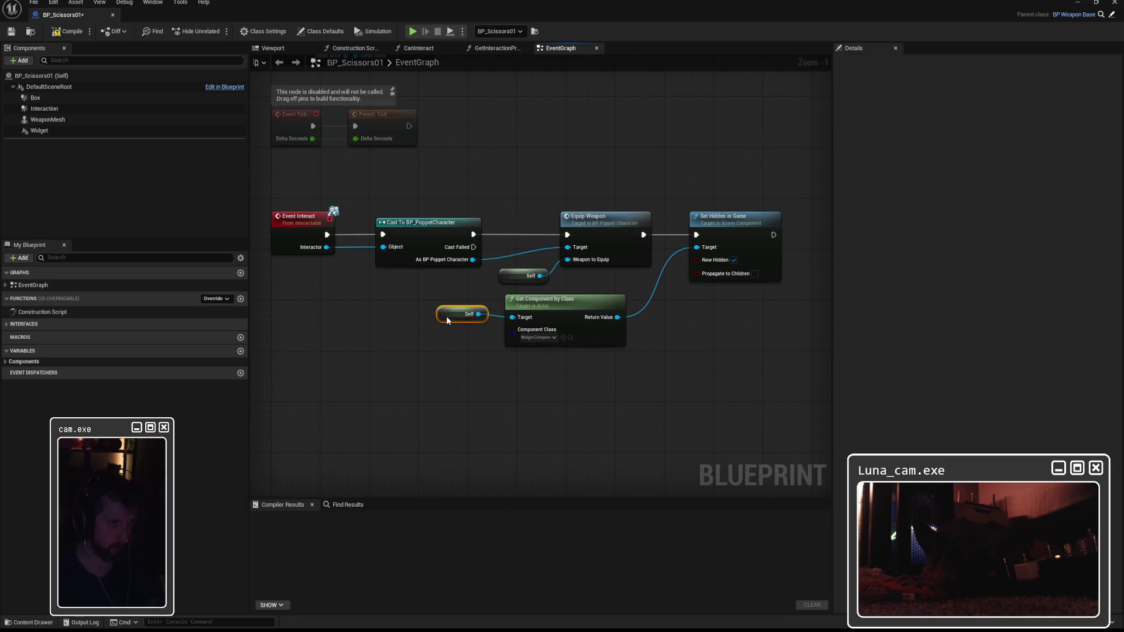
Compile BP_Scissors01 and start a Play In Editor test
click(68, 31)
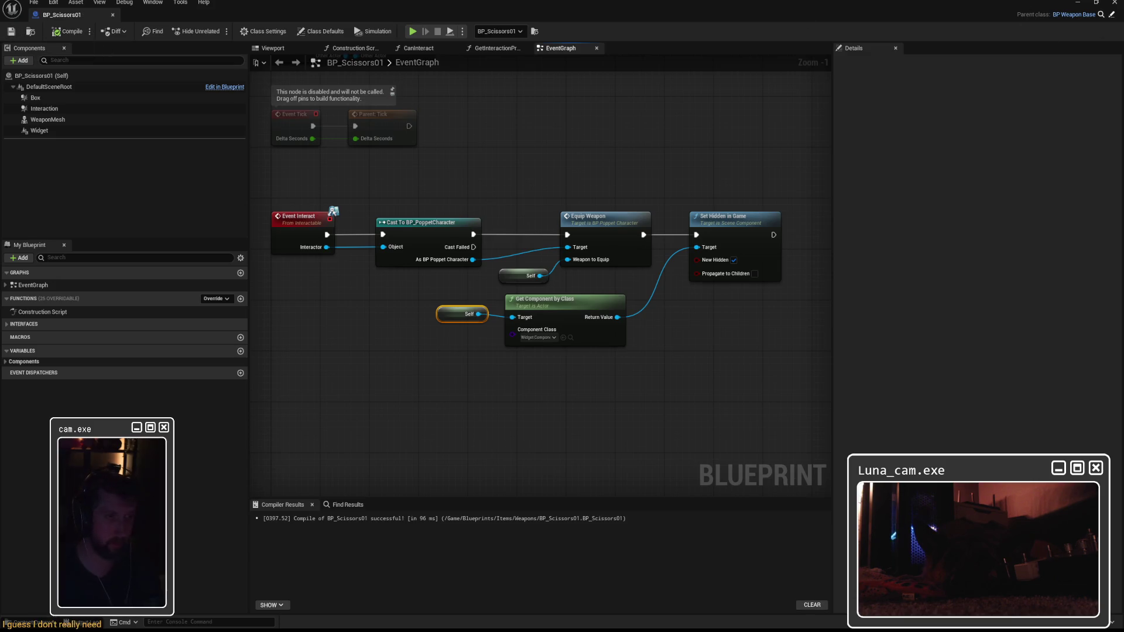
click(1077, 2)
click(218, 32)
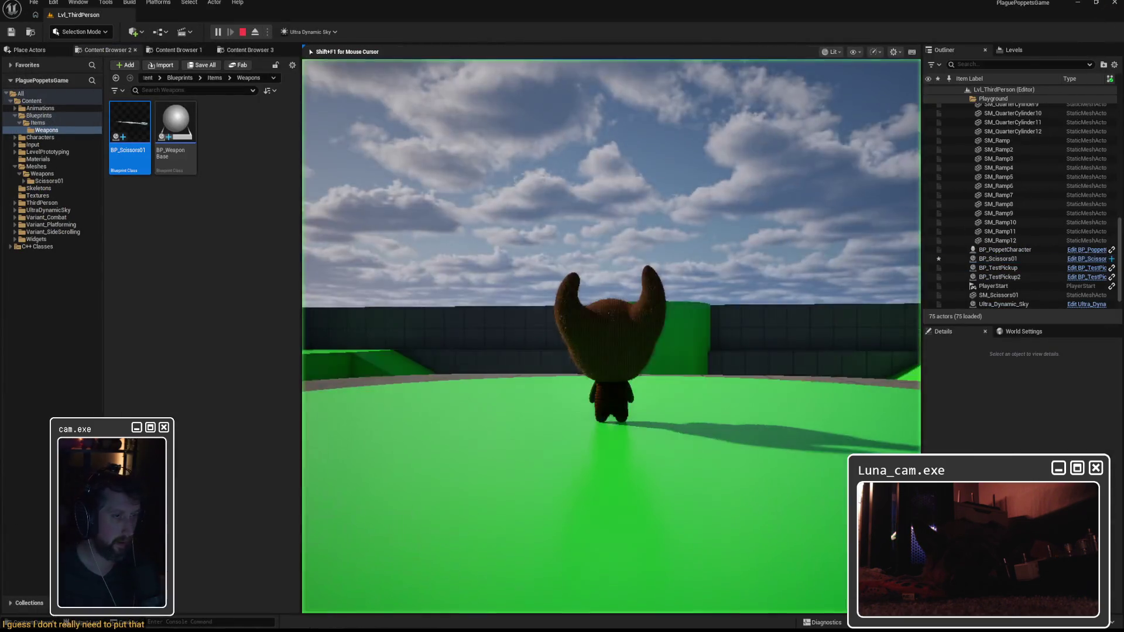
Walk the puppet past the other puppet to the floor scissors, stop with F8, and reopen BP_Scissors01
key(w)
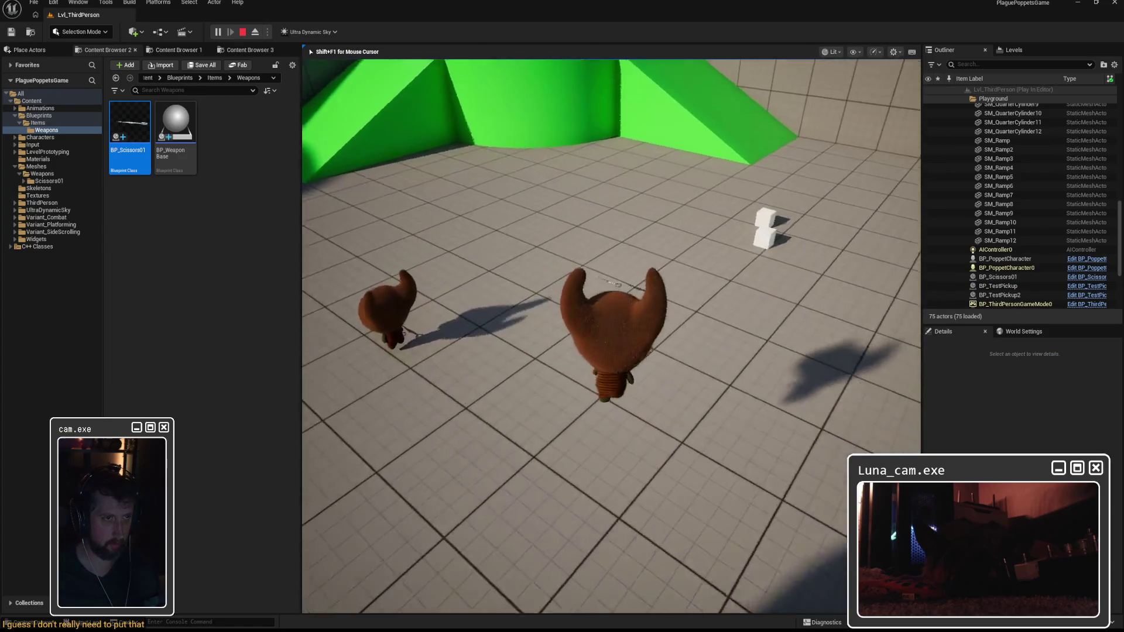
key(w)
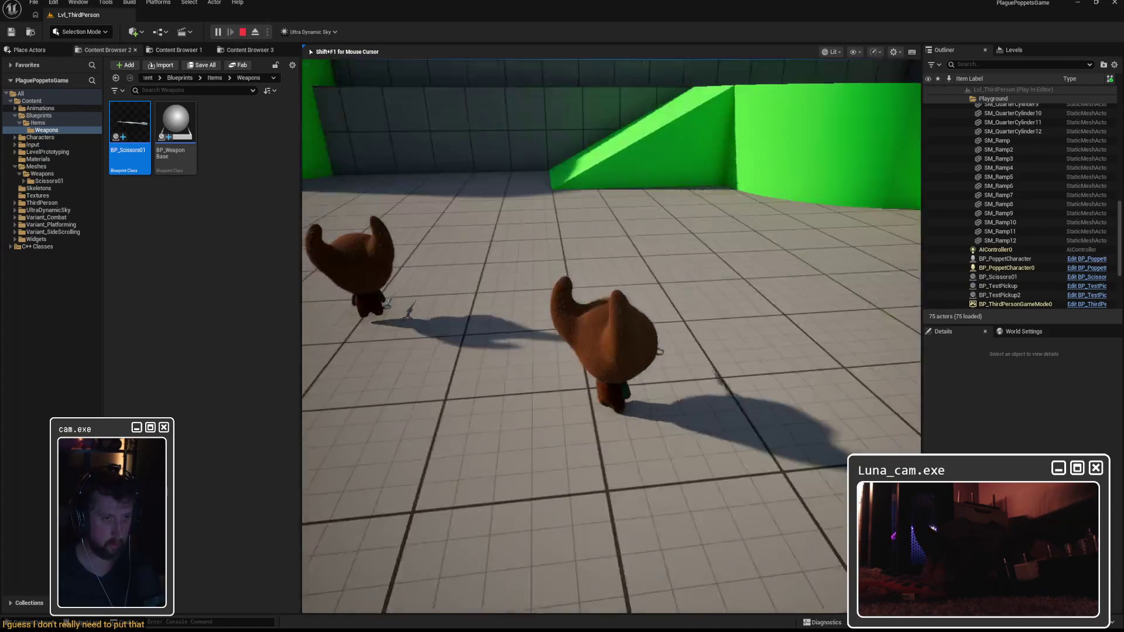
key(w)
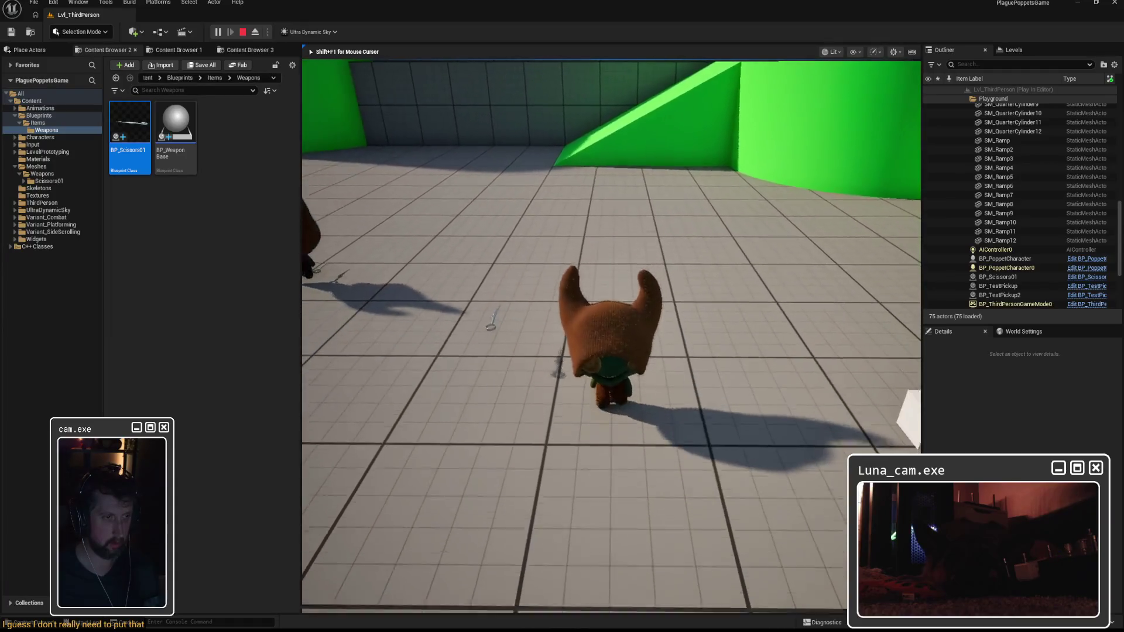
key(w)
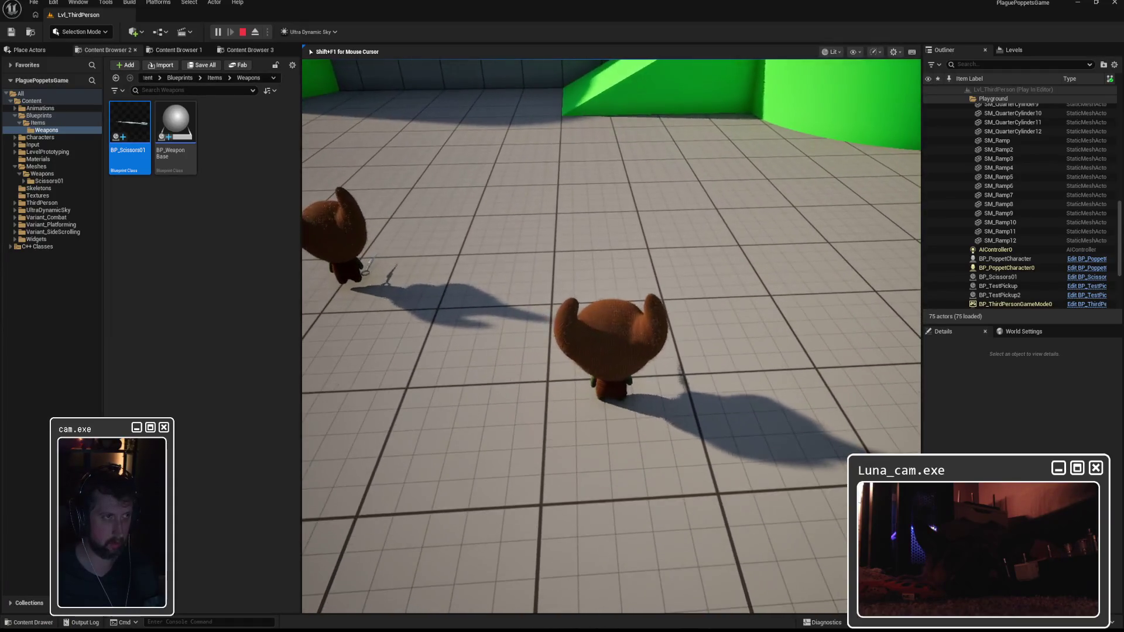
key(w)
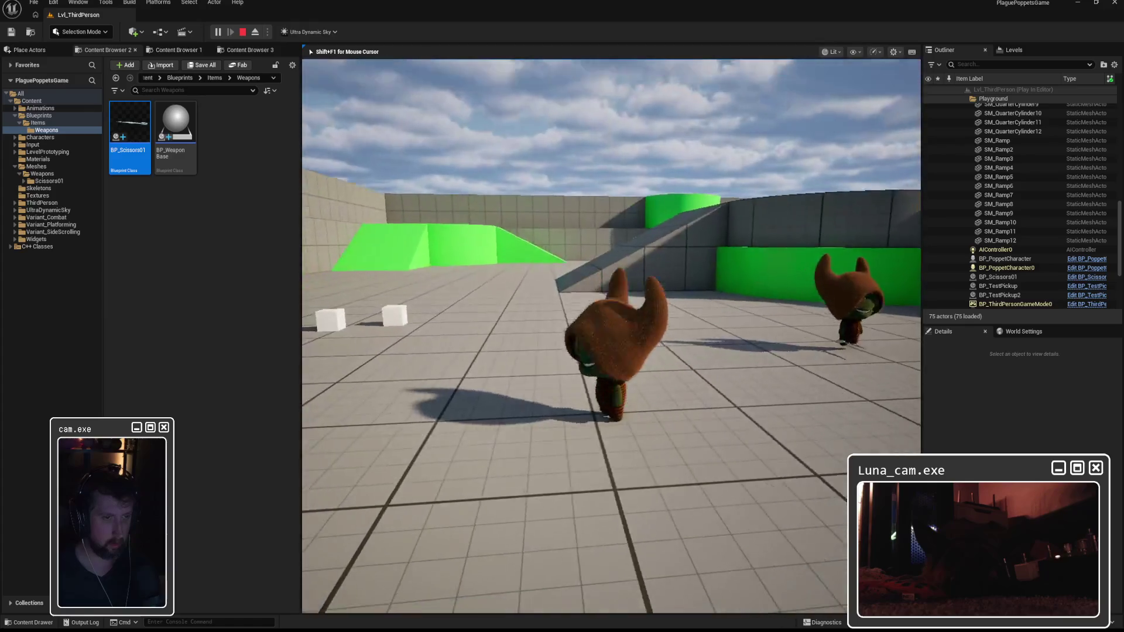
key(w)
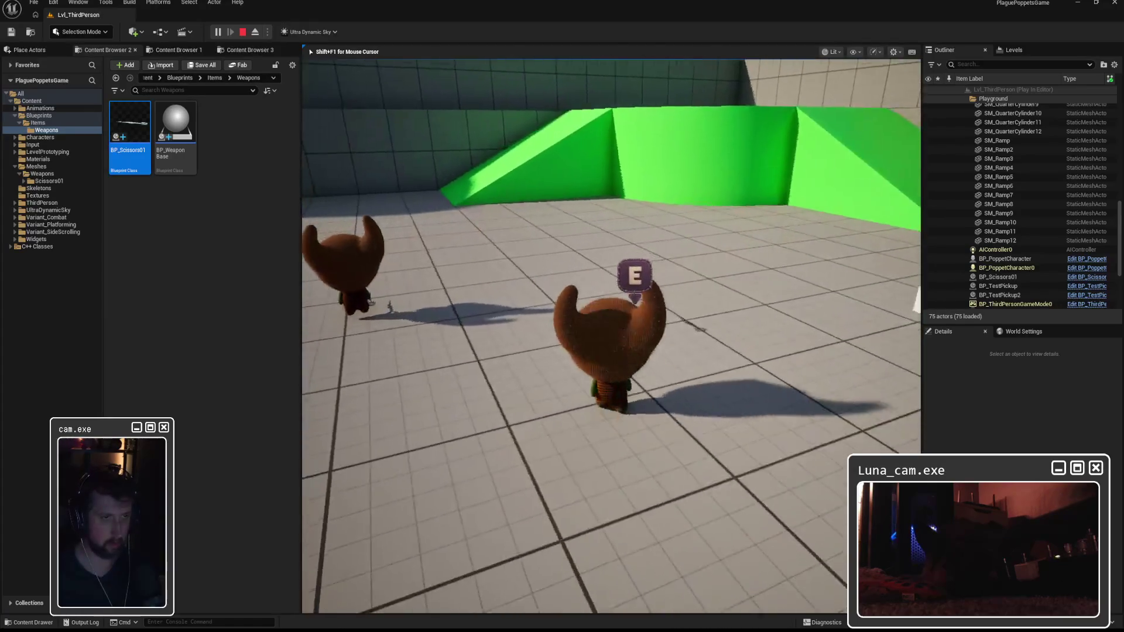
key(F8)
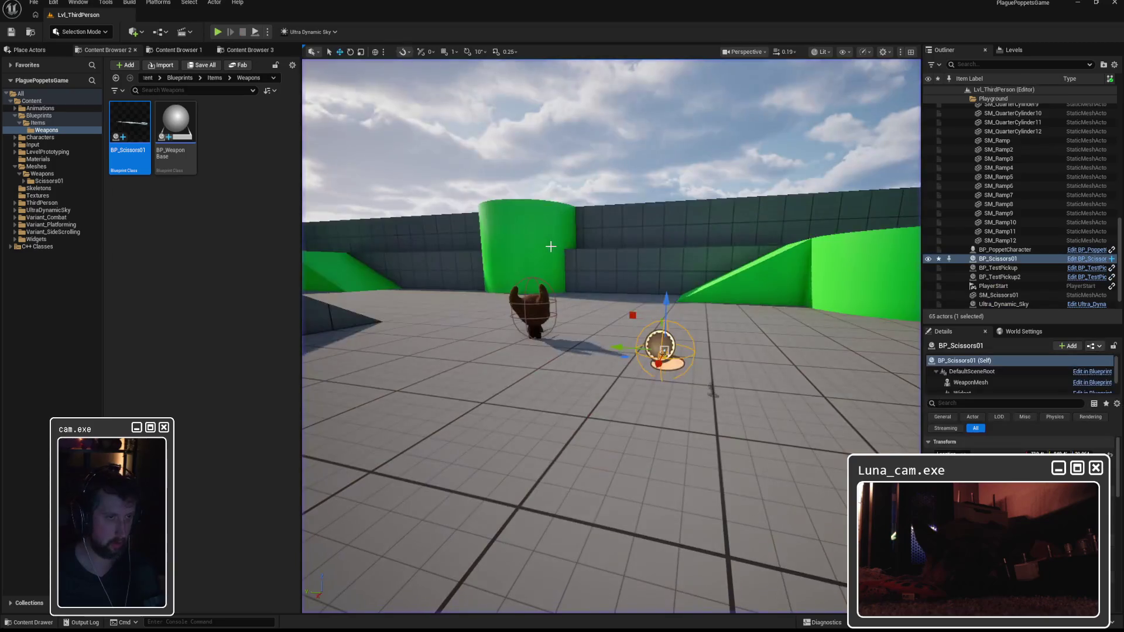
double_click(123, 126)
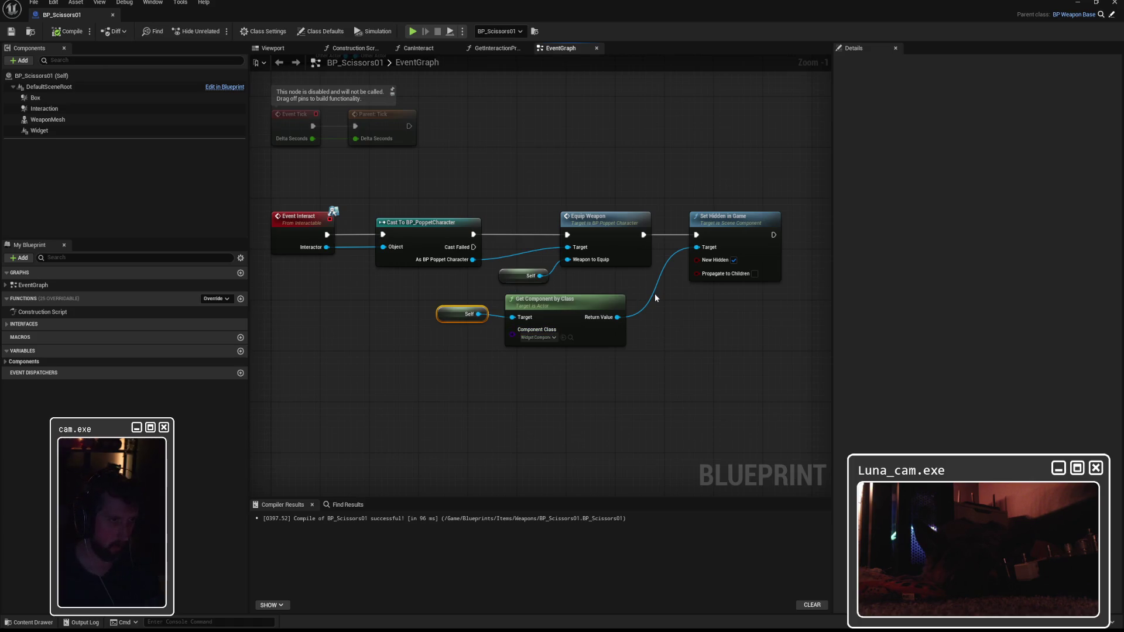
Capture a Snipping Tool screenshot of BP_Scissors01's event graph
click(557, 276)
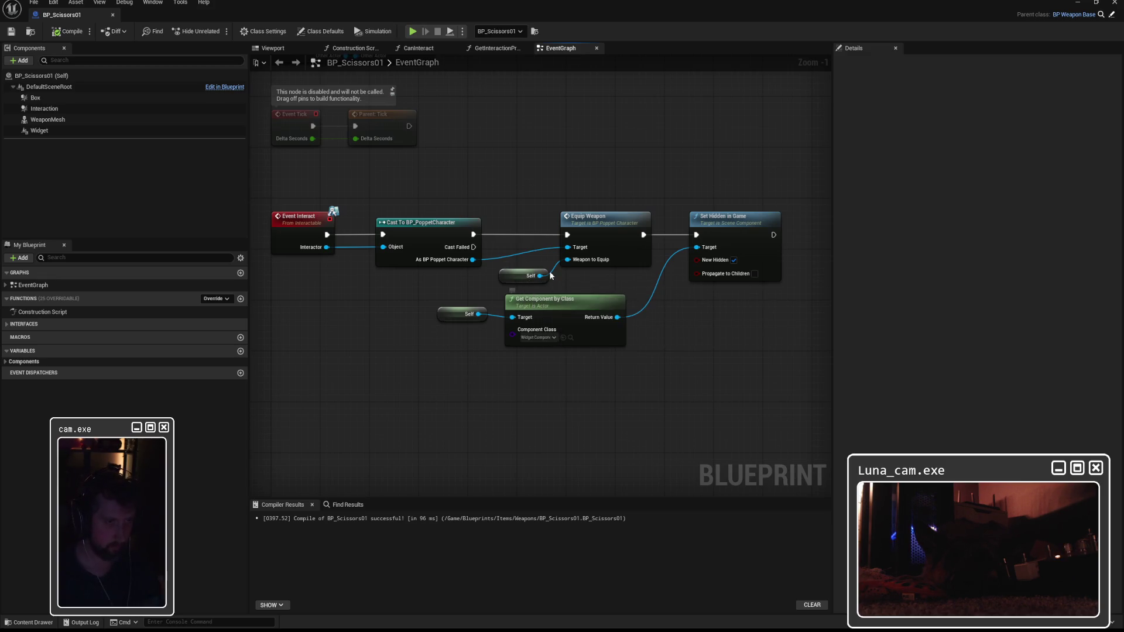
key(super)
text(s)
key(Return)
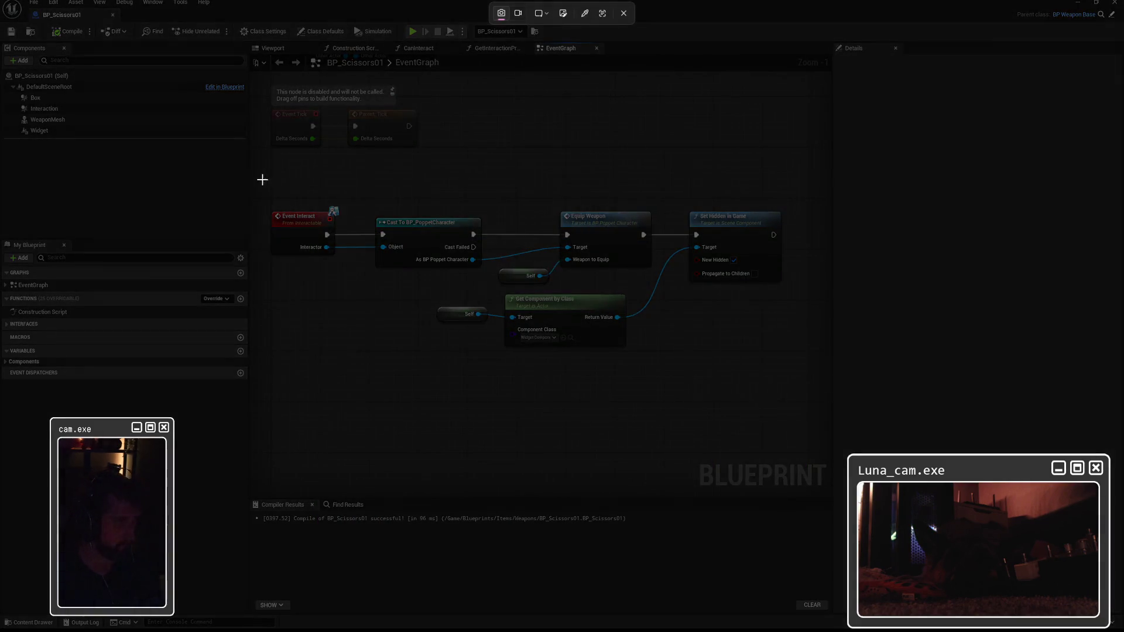
drag(262, 180, 805, 373)
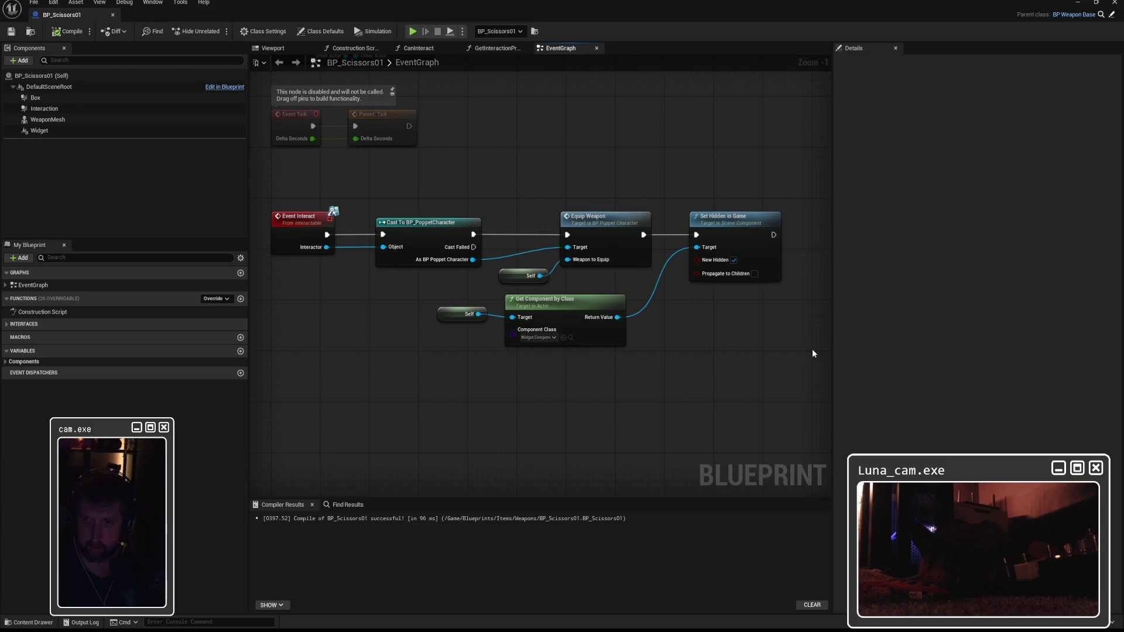
Swap Get Component by Class for a Widget reference feeding Set Hidden in Game, then compile and save
click(45, 131)
mouse_move(428, 347)
mouse_down()
mouse_move(409, 361)
mouse_move(696, 247)
mouse_up()
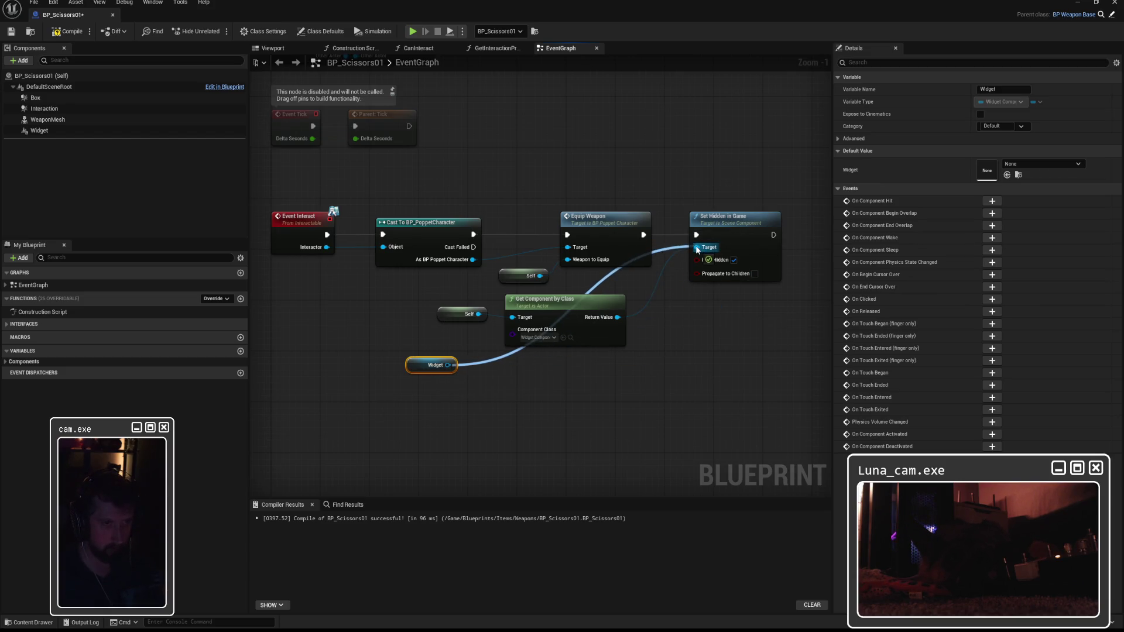
click(544, 307)
key(Delete)
drag(410, 365, 603, 300)
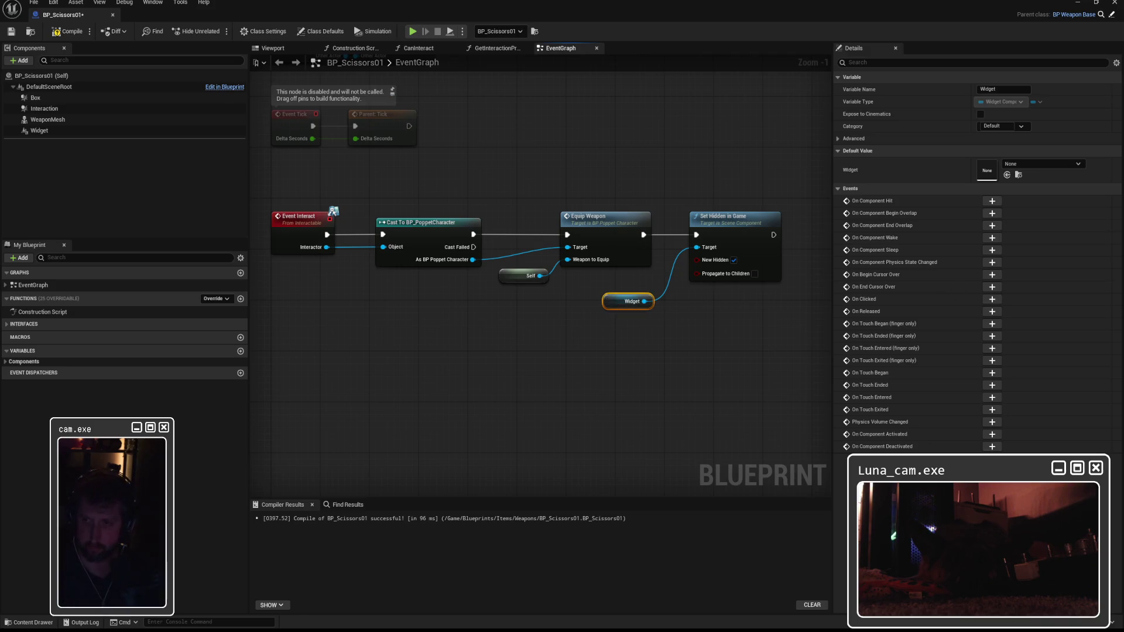
key(F7)
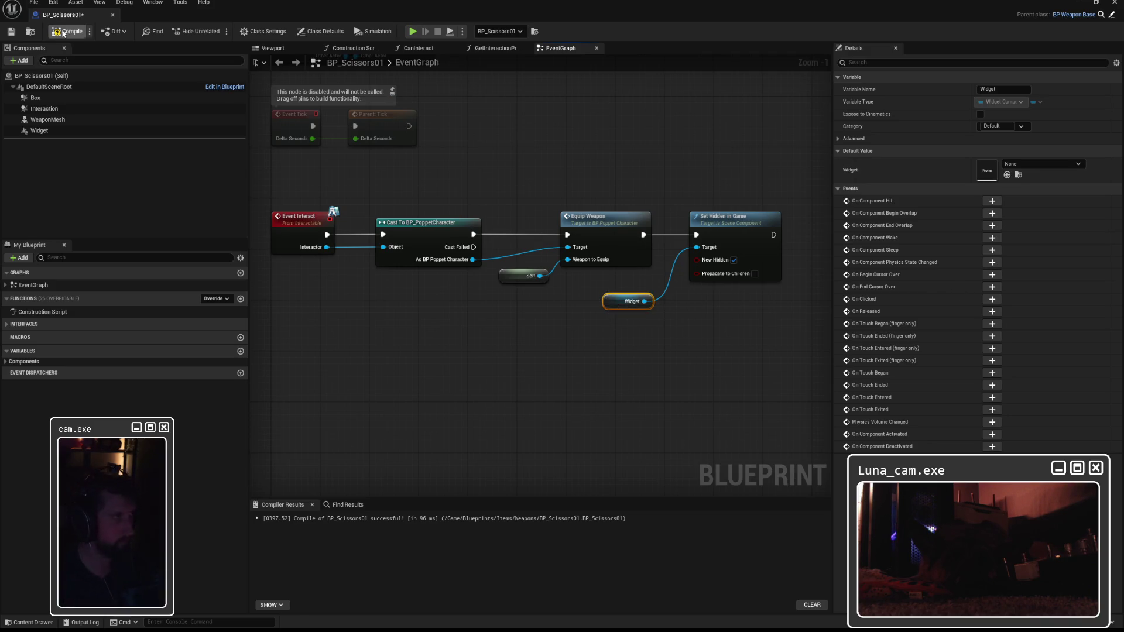
key(ctrl+s)
click(1078, 3)
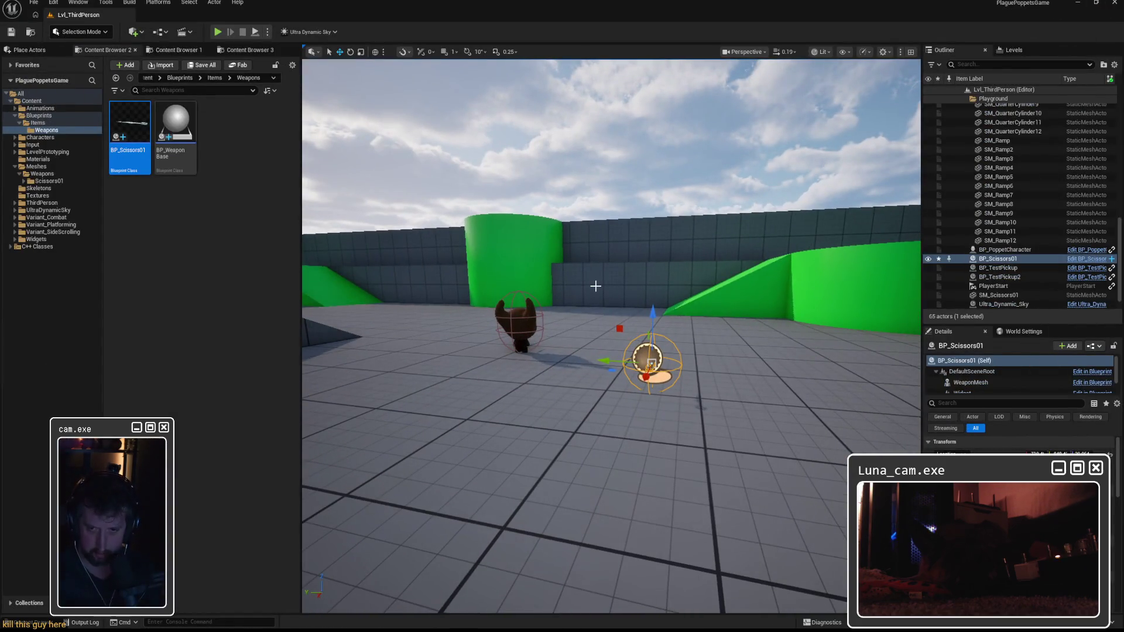
Play-test with Alt+P, walk the puppet to the scissors pickup, then stop with Esc
key(alt+p)
key(w)
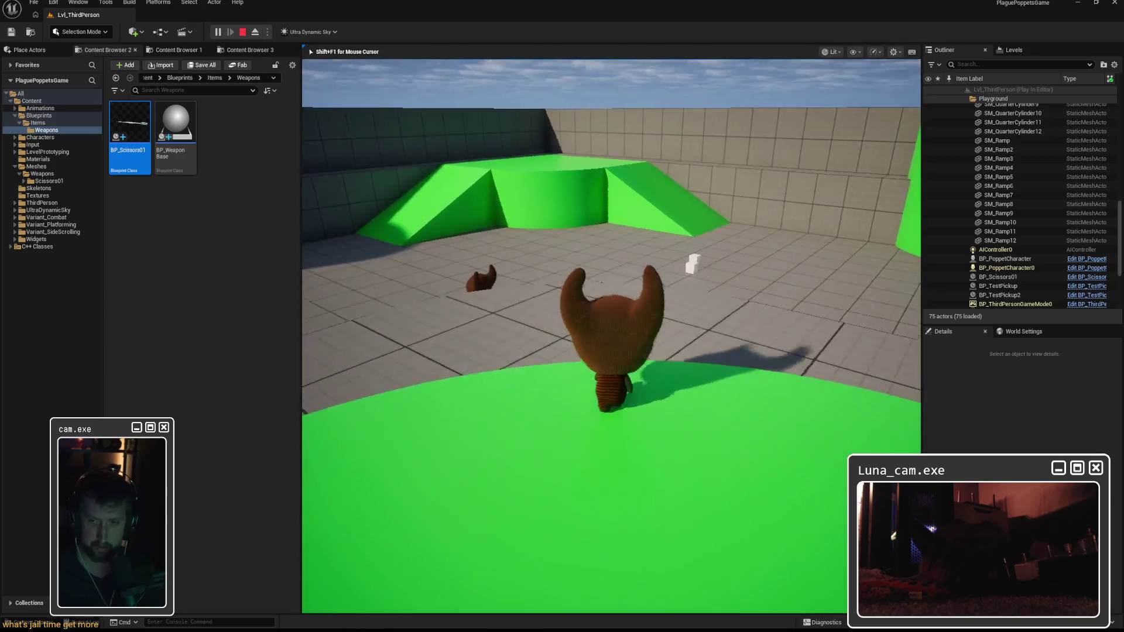
key(w)
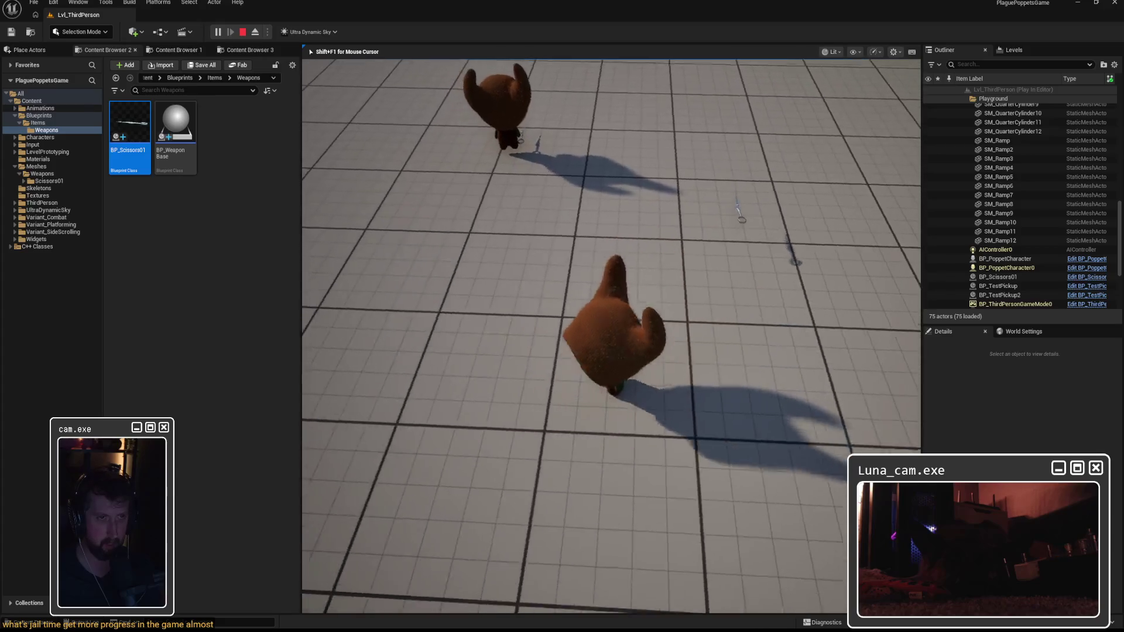
key(Escape)
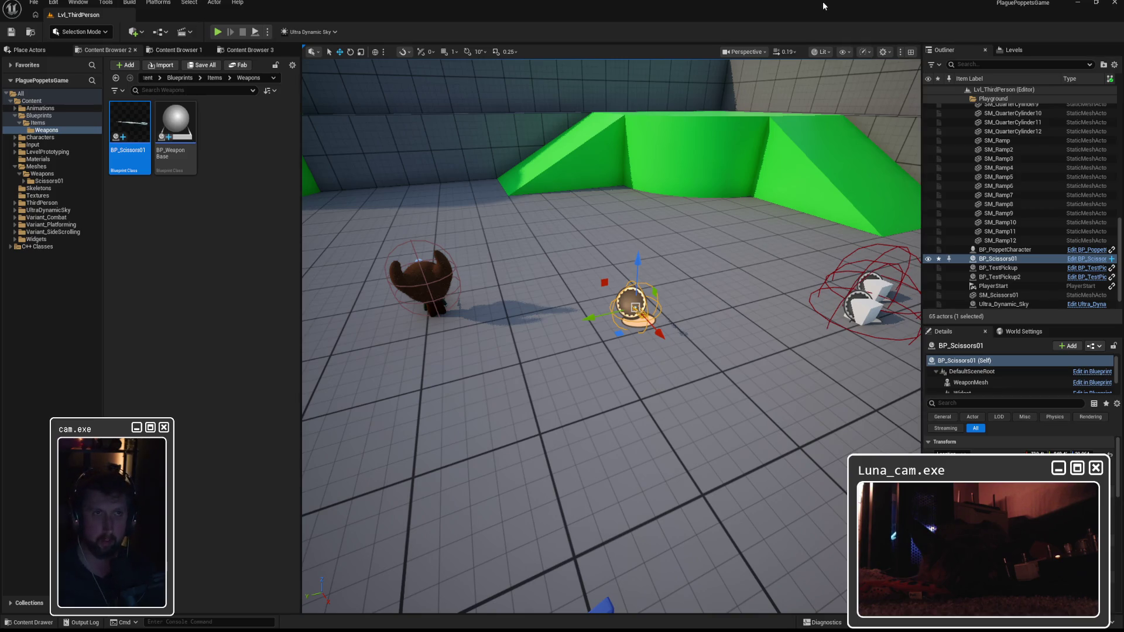
Show the Blueprints folder, switch to game view, fly close to the scissors, then open BP_PoppetCharacter
scroll(611, 337, down, 10)
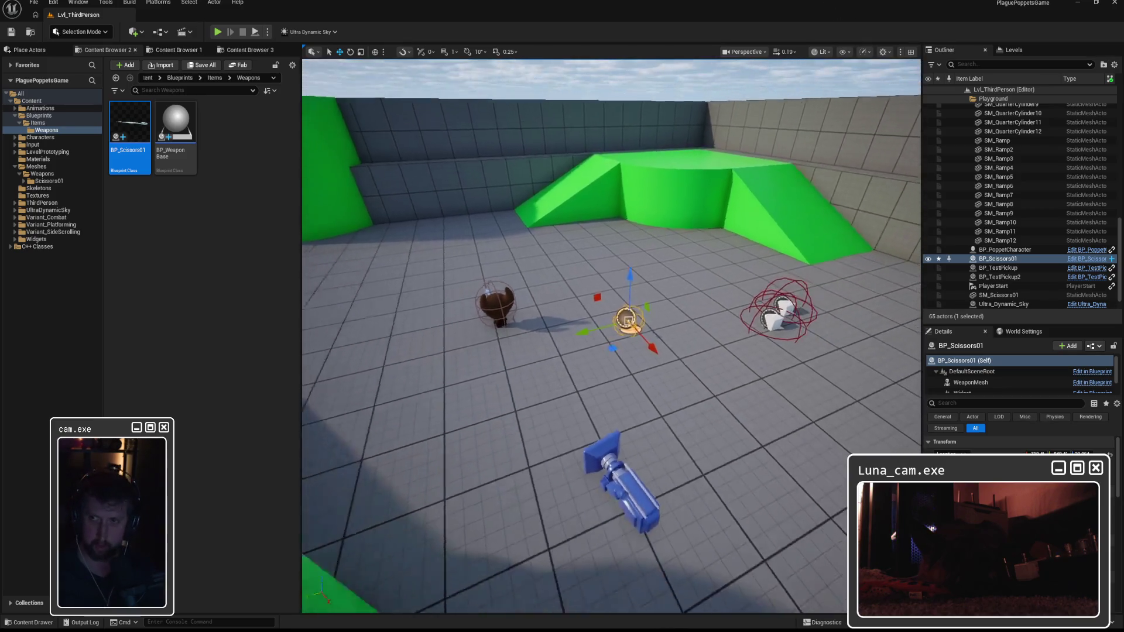
scroll(612, 337, up, 10)
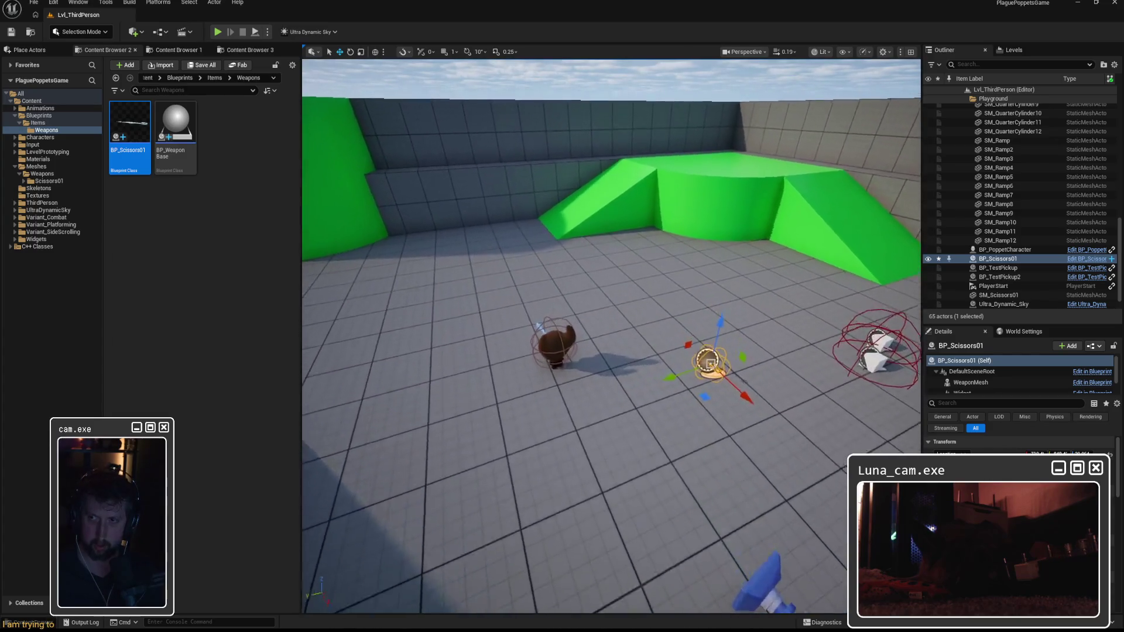
drag(612, 337, 656, 363)
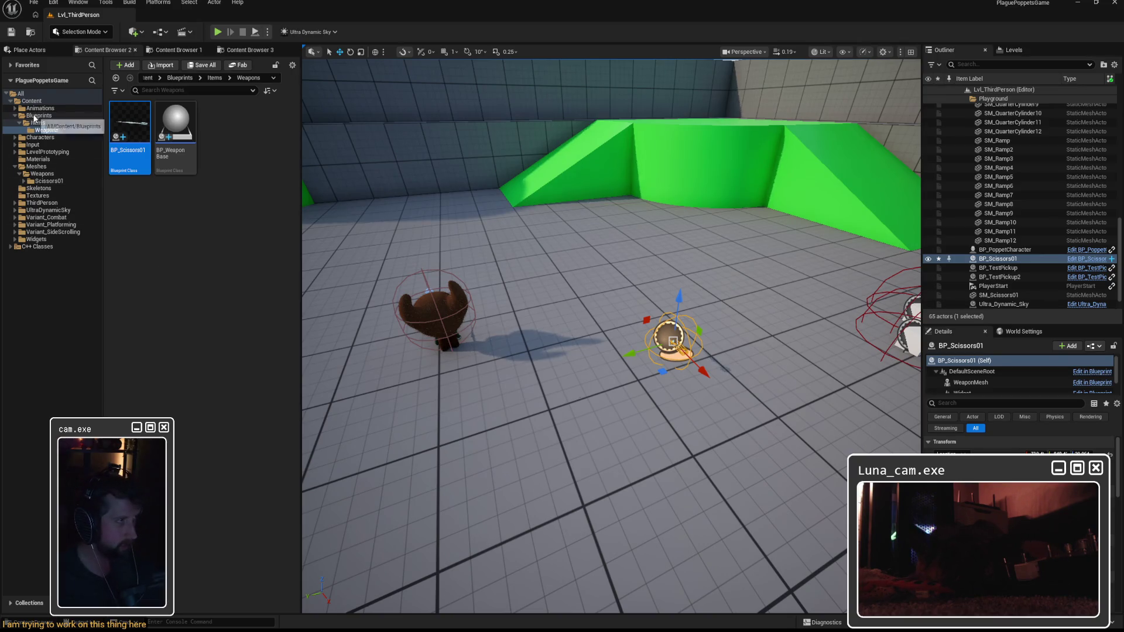
click(35, 116)
scroll(612, 337, up, 10)
key(g)
mouse_move(612, 337)
mouse_down()
mouse_move(656, 349)
mouse_move(664, 304)
mouse_move(673, 363)
mouse_move(662, 352)
mouse_move(671, 348)
mouse_up()
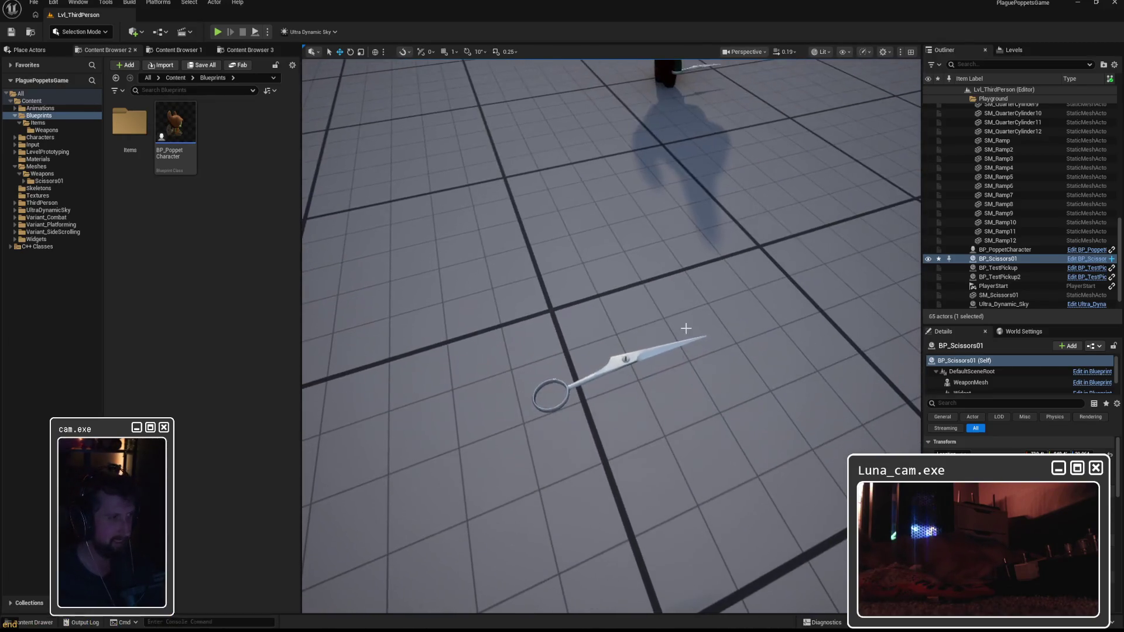
double_click(175, 123)
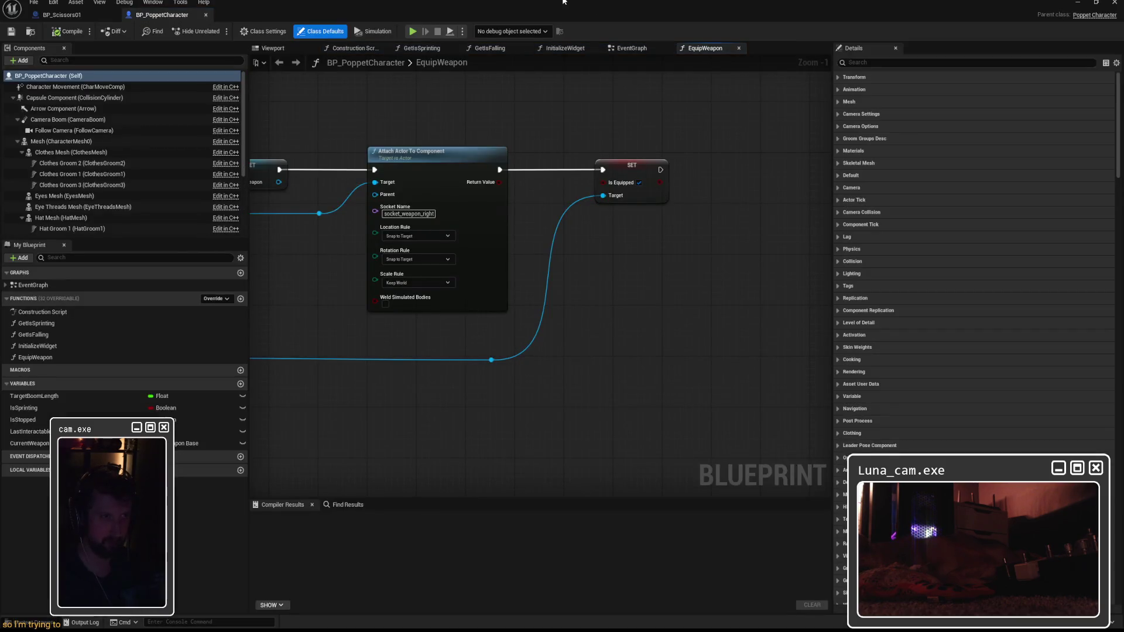
Insert a Print String reading 'EquipWeapon called' right after the EquipWeapon entry node
drag(572, 261, 568, 259)
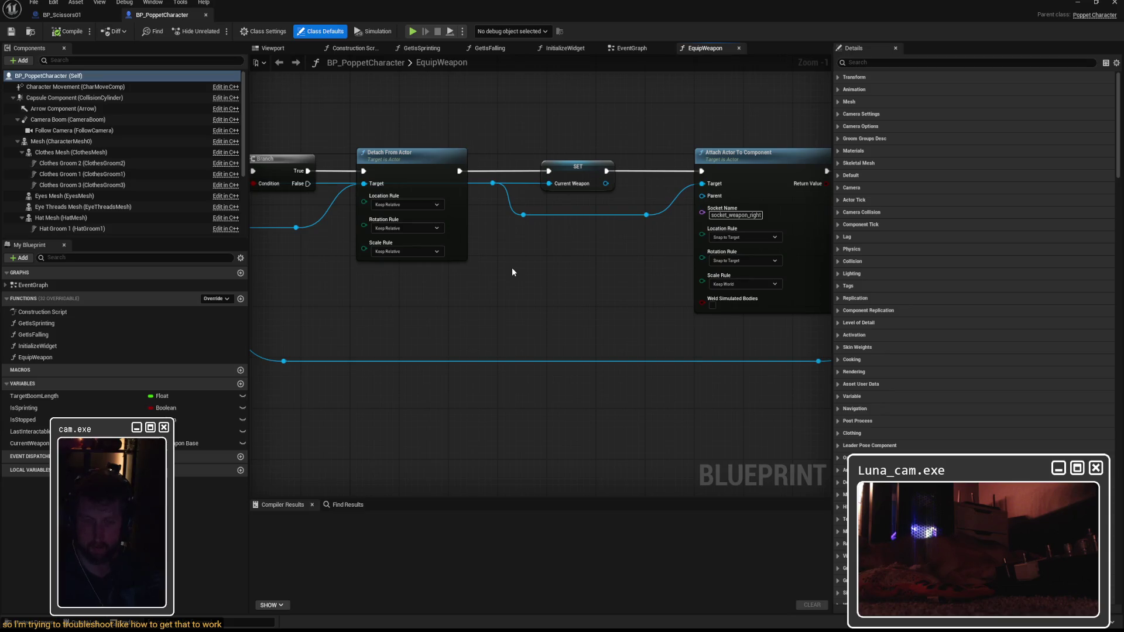
mouse_move(403, 282)
mouse_down()
mouse_move(710, 296)
mouse_move(374, 303)
mouse_move(685, 324)
mouse_move(657, 320)
mouse_up()
mouse_move(512, 199)
mouse_down()
mouse_move(359, 199)
mouse_move(514, 199)
mouse_move(577, 131)
mouse_up()
click(572, 177)
text(print st)
key(Return)
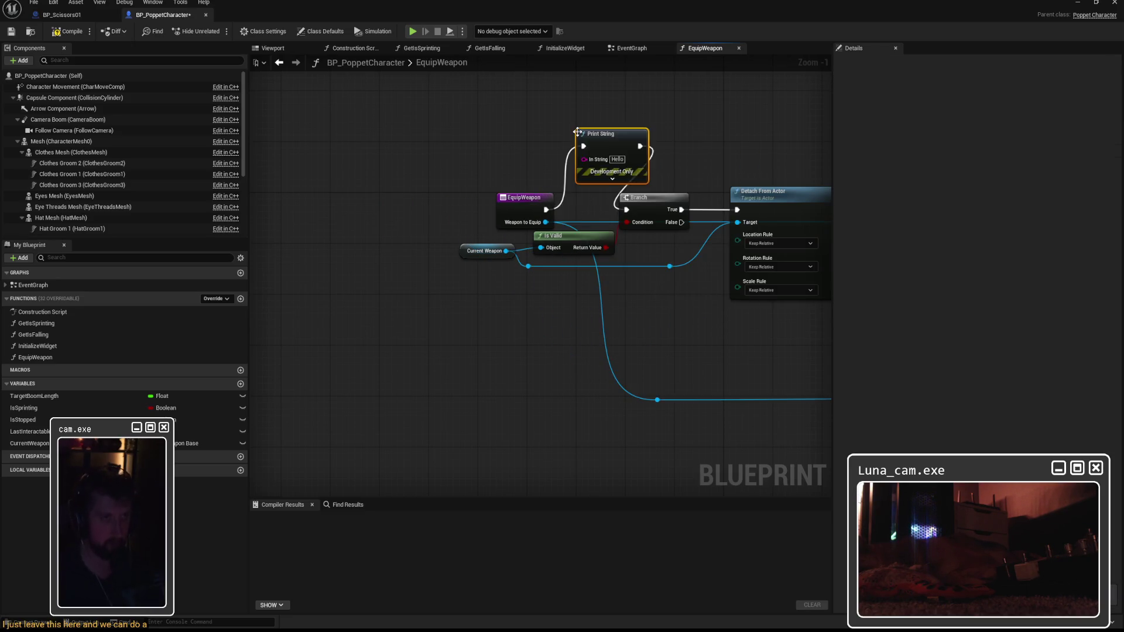
click(622, 159)
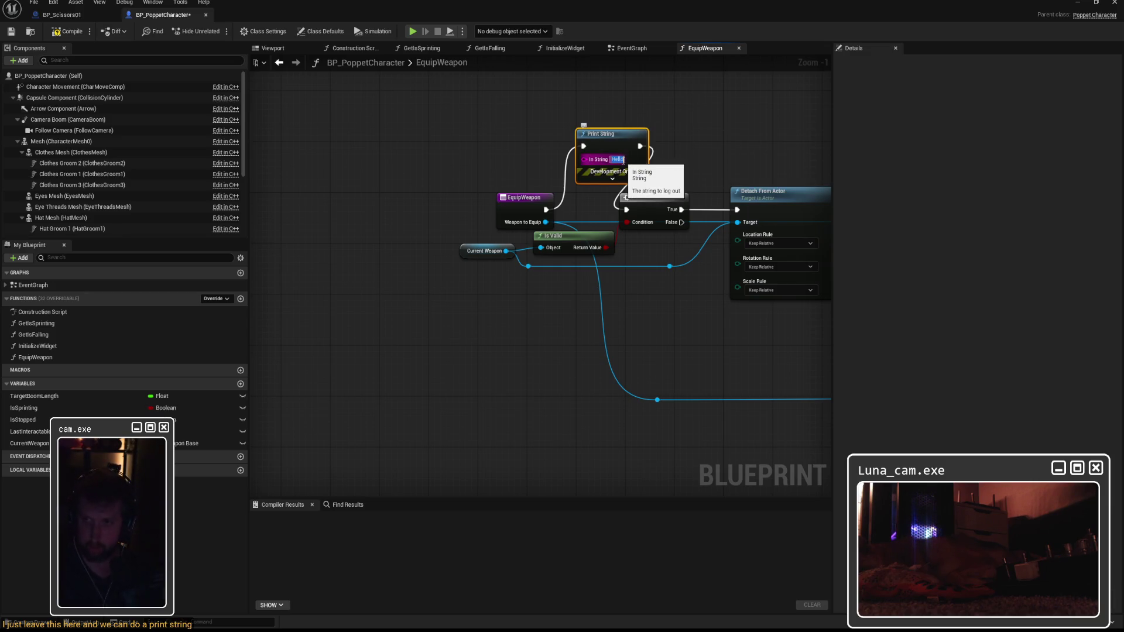
text(EquipWeapon)
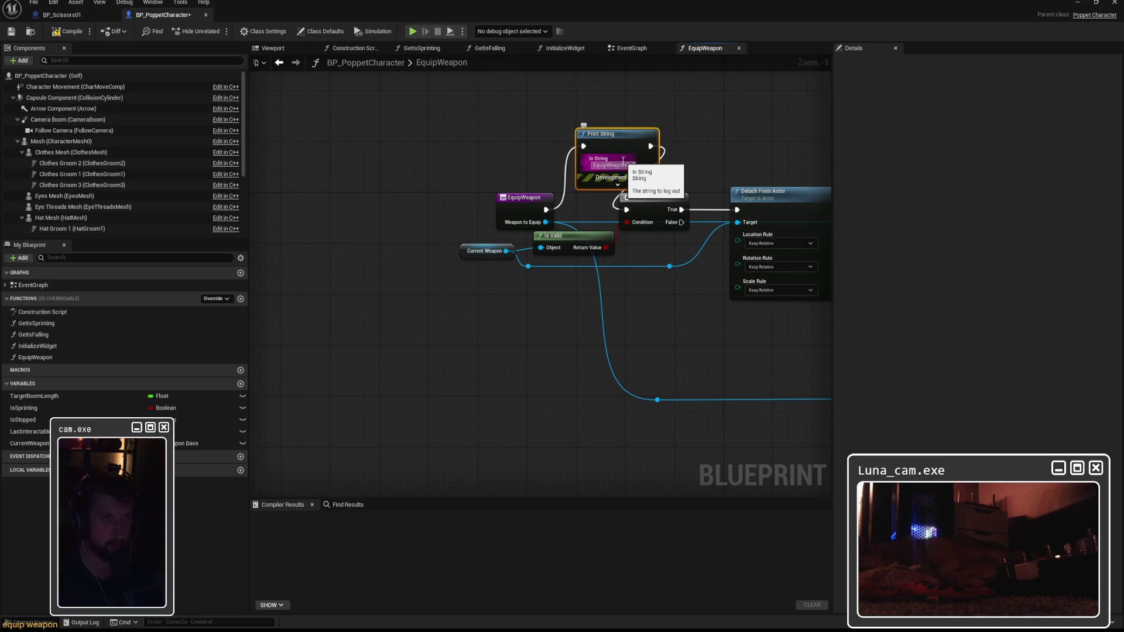
key(Return)
click(623, 159)
text(called)
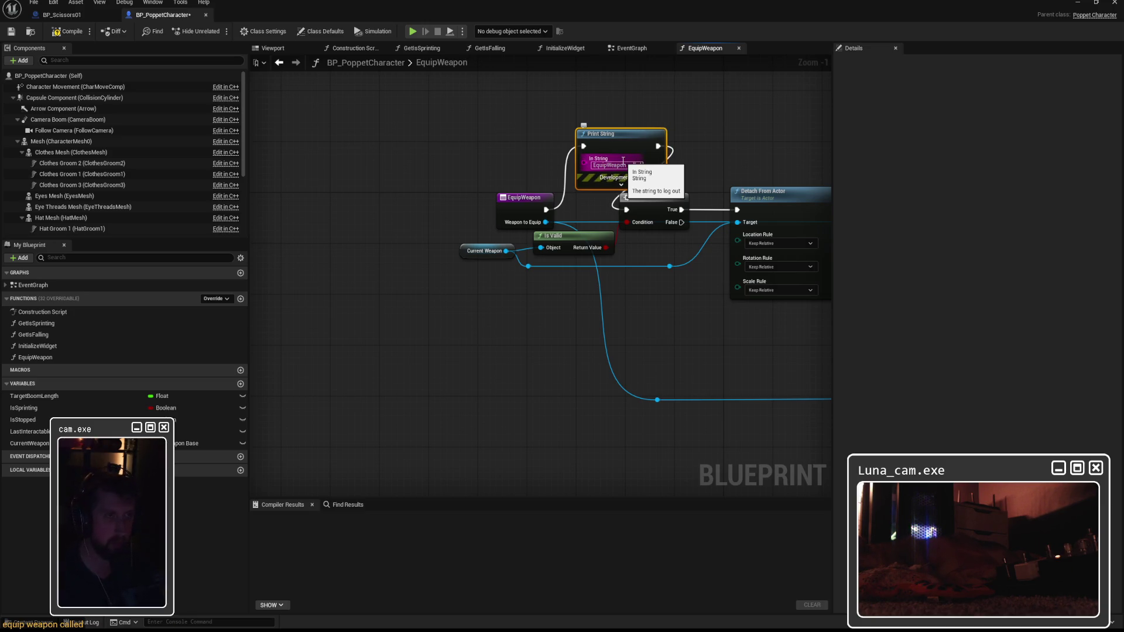
Compile BP_PoppetCharacter and launch a play test of the level
click(72, 32)
click(1078, 3)
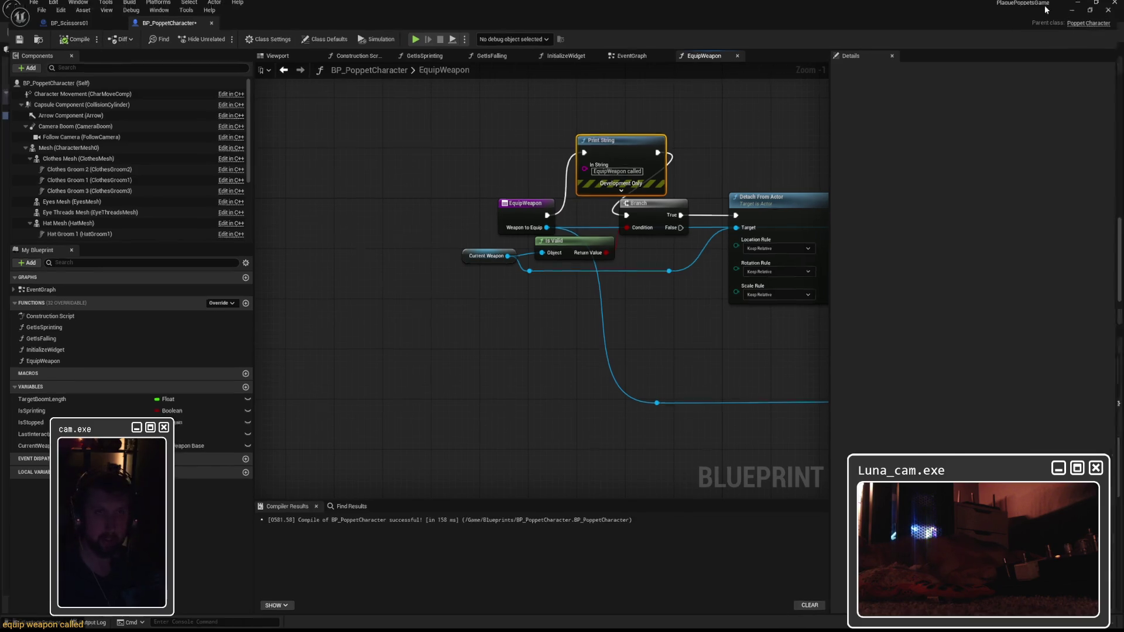
click(216, 31)
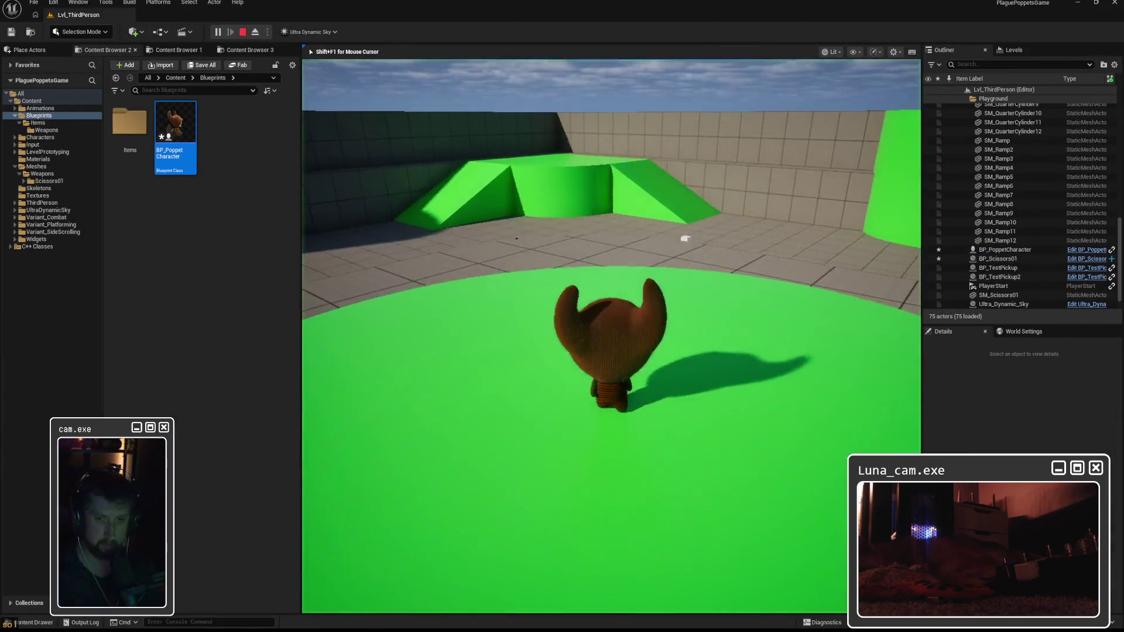
Walk the character onto the pickups and the white cube near the green ramps, then end the test
key(w)
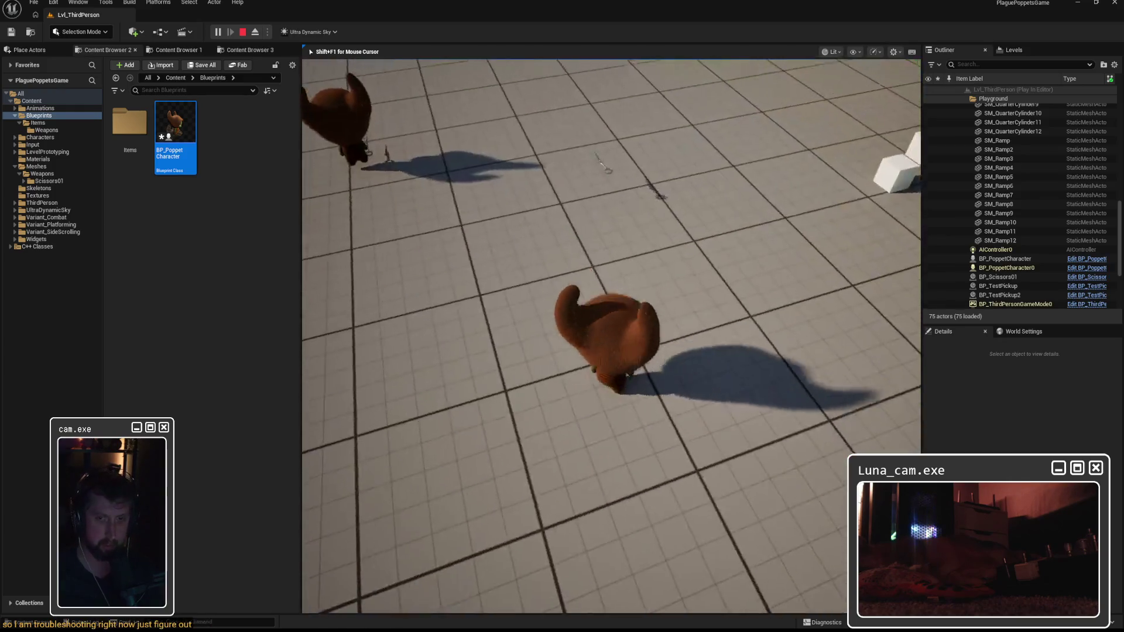
key(w)
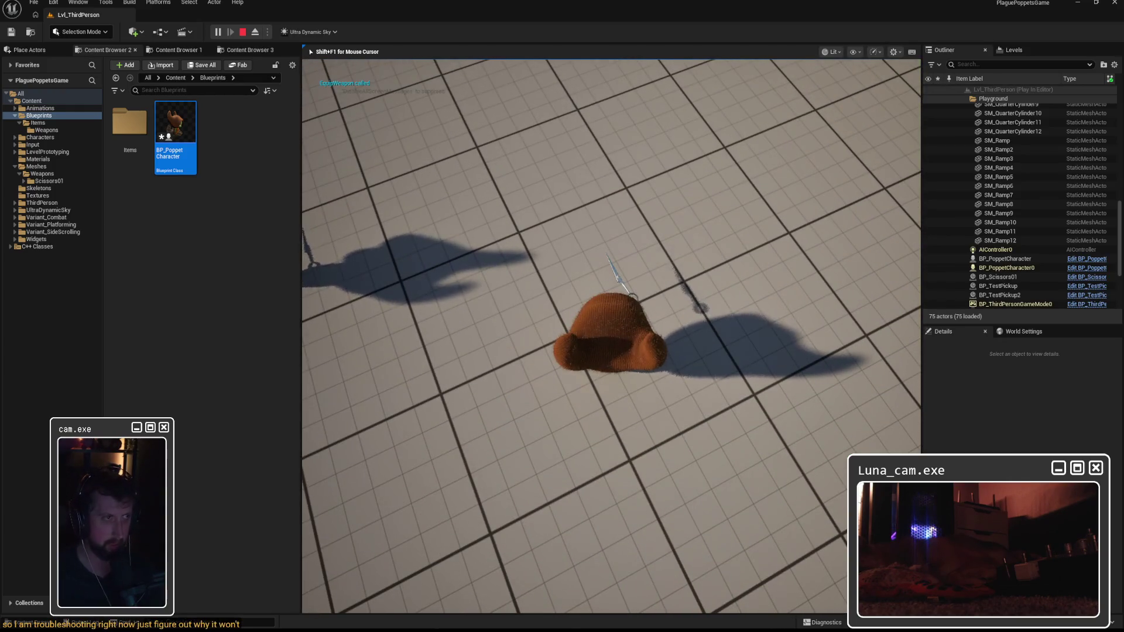
key(w)
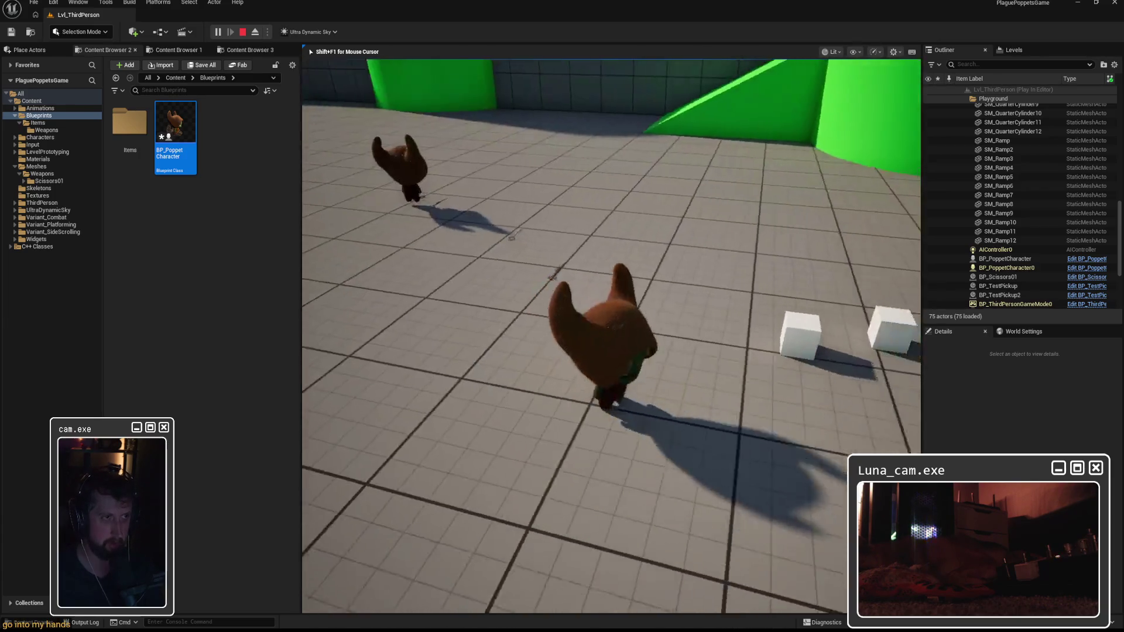
key(w)
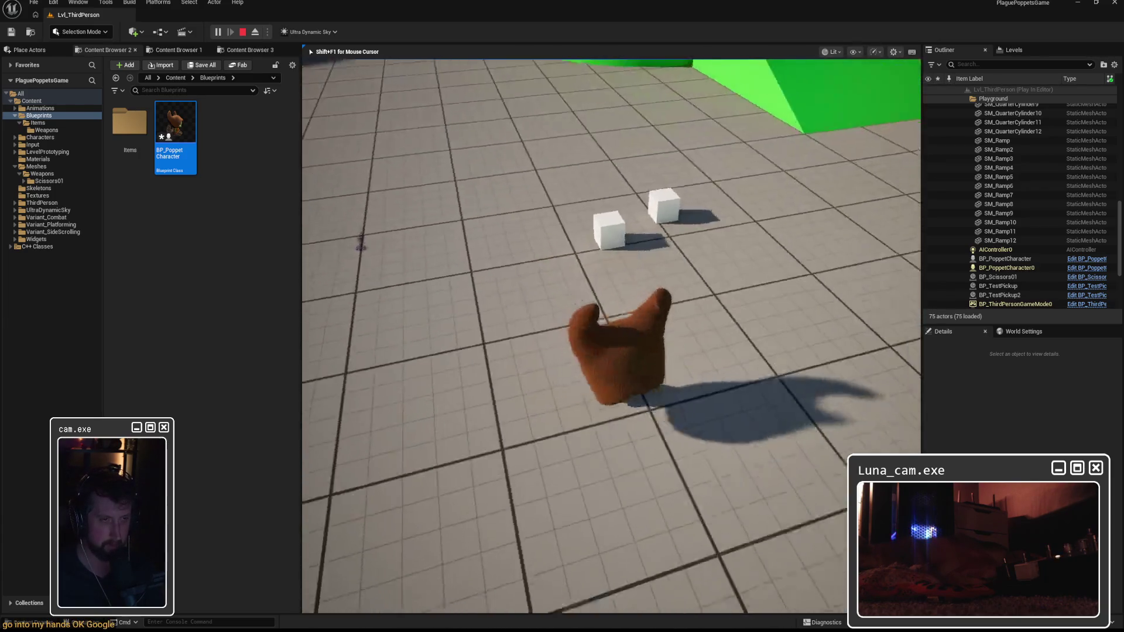
key(w)
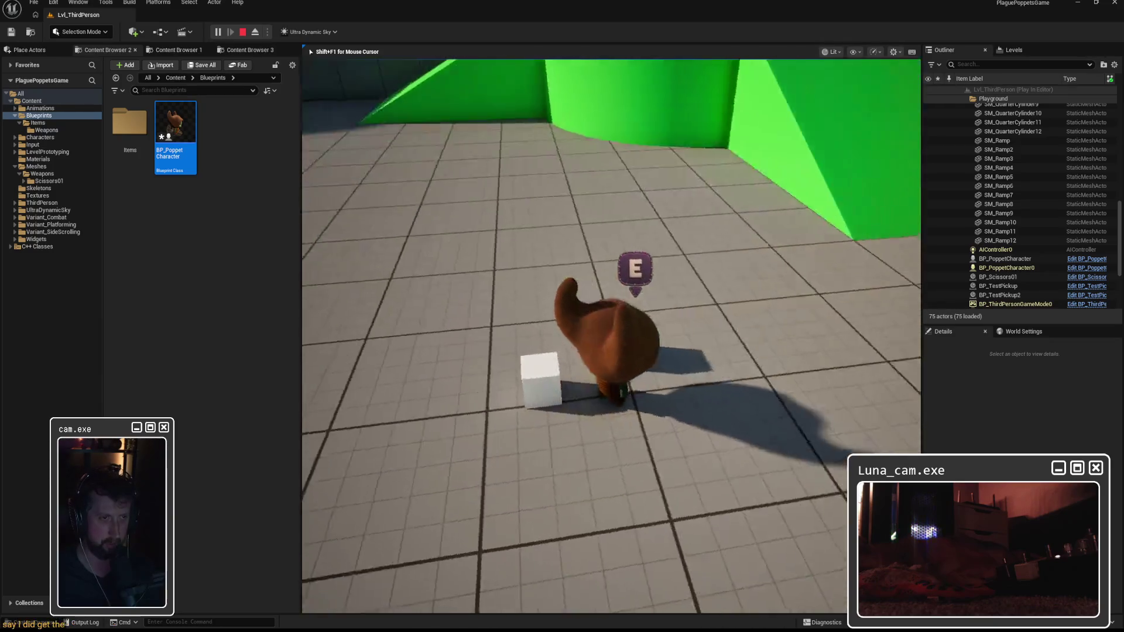
key(w)
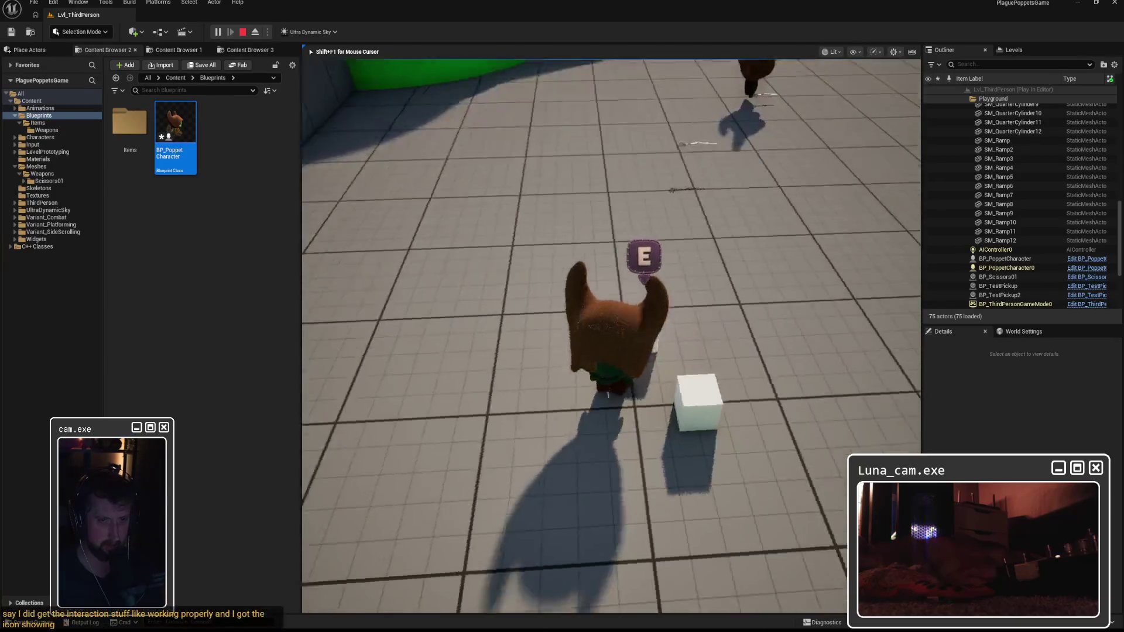
key(w)
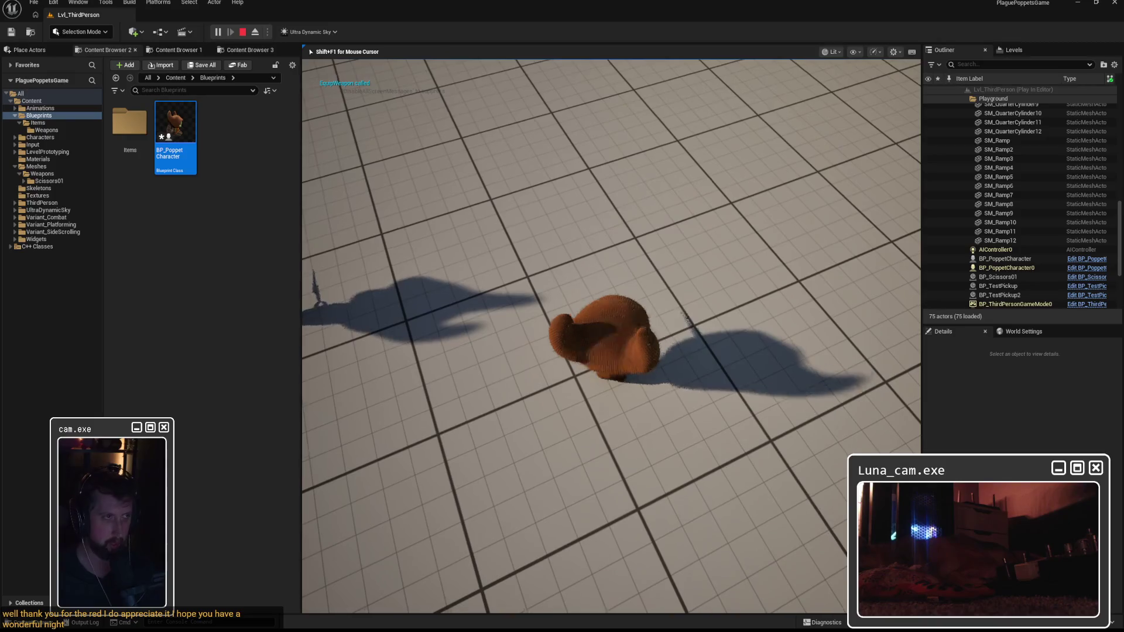
key(Escape)
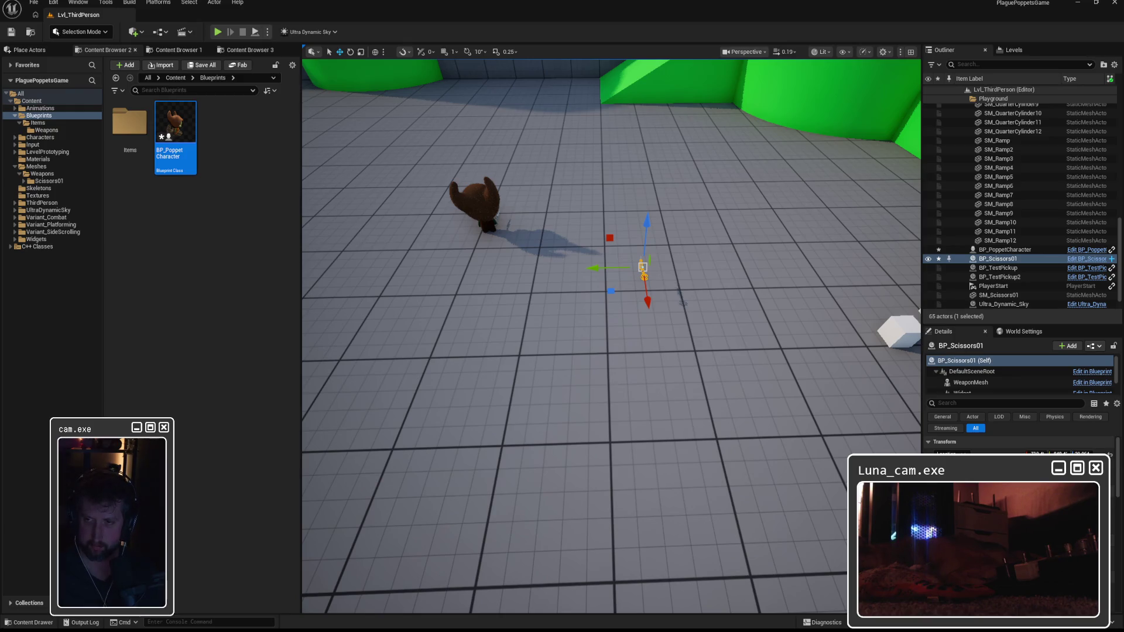
In BP_PoppetCharacter, wire EquipWeapon straight to the Branch and delete the debug Print String
double_click(159, 125)
drag(423, 153, 411, 155)
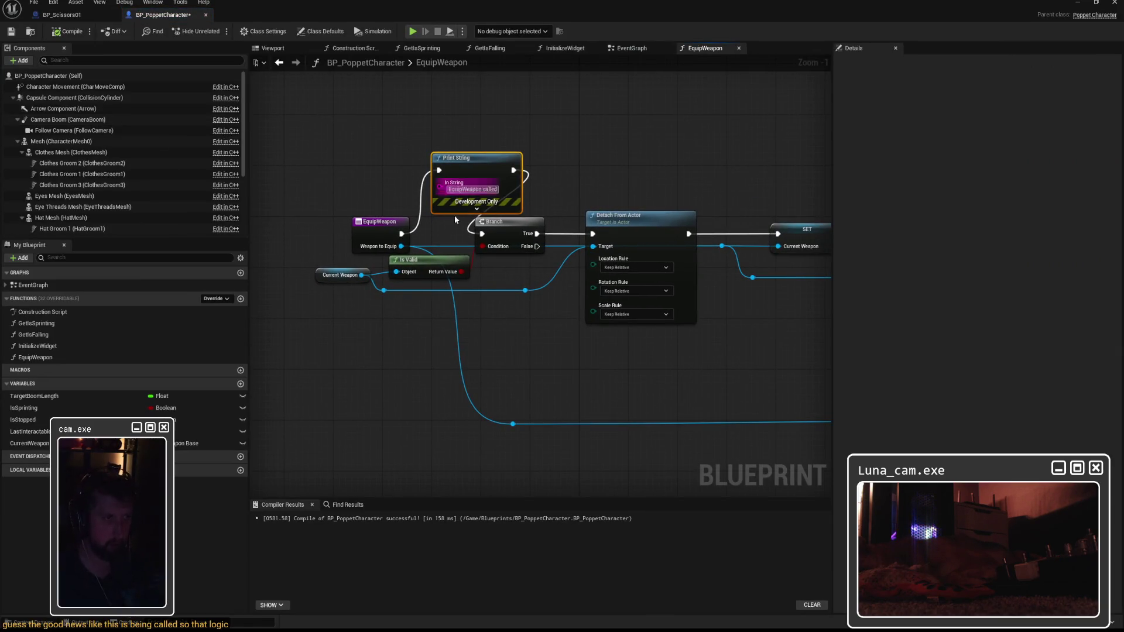
mouse_move(402, 234)
mouse_down()
mouse_move(502, 241)
mouse_move(482, 233)
mouse_up()
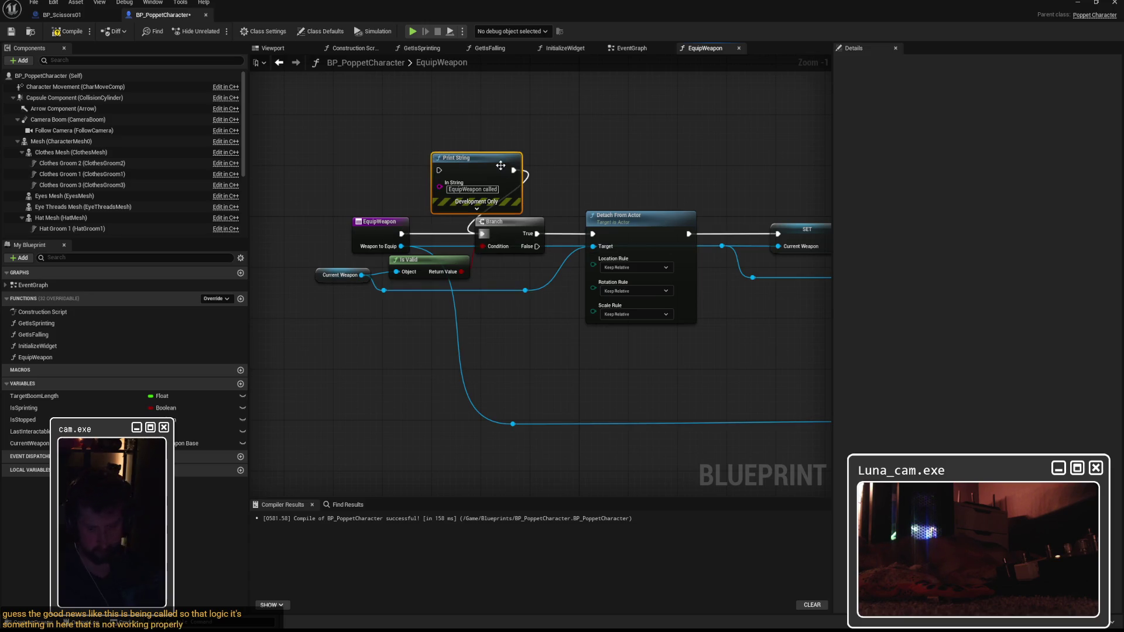
key(Delete)
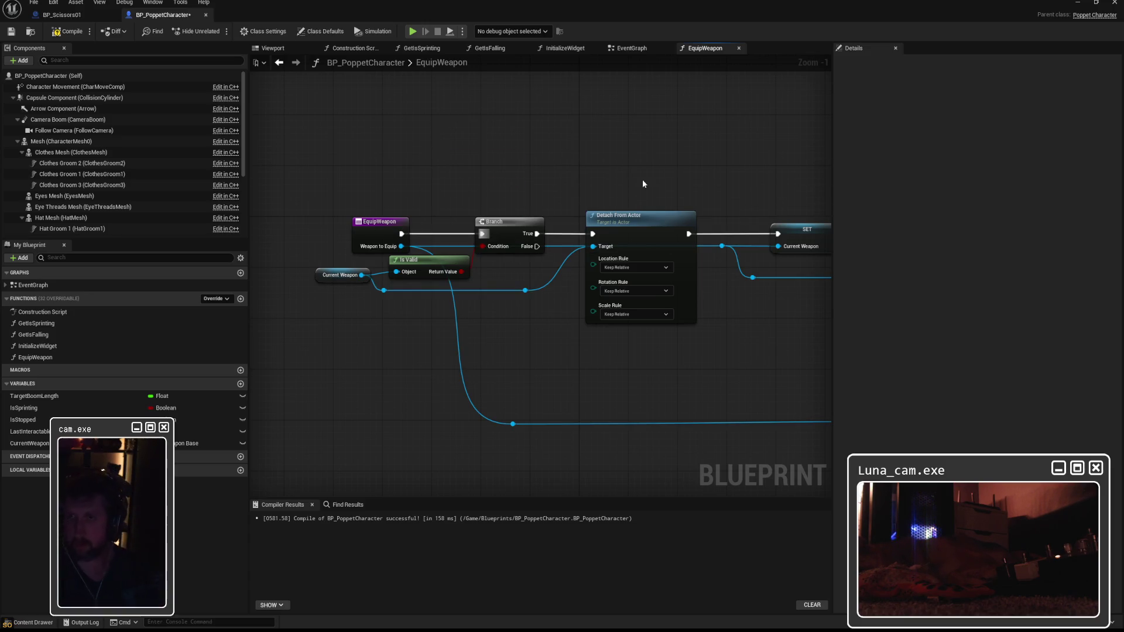
Pan to the Is Equipped SET and Attach Actor To Component nodes, dragging a wire off the attach node
drag(643, 184, 438, 174)
mouse_move(549, 171)
mouse_down()
mouse_move(347, 158)
mouse_move(762, 157)
mouse_up()
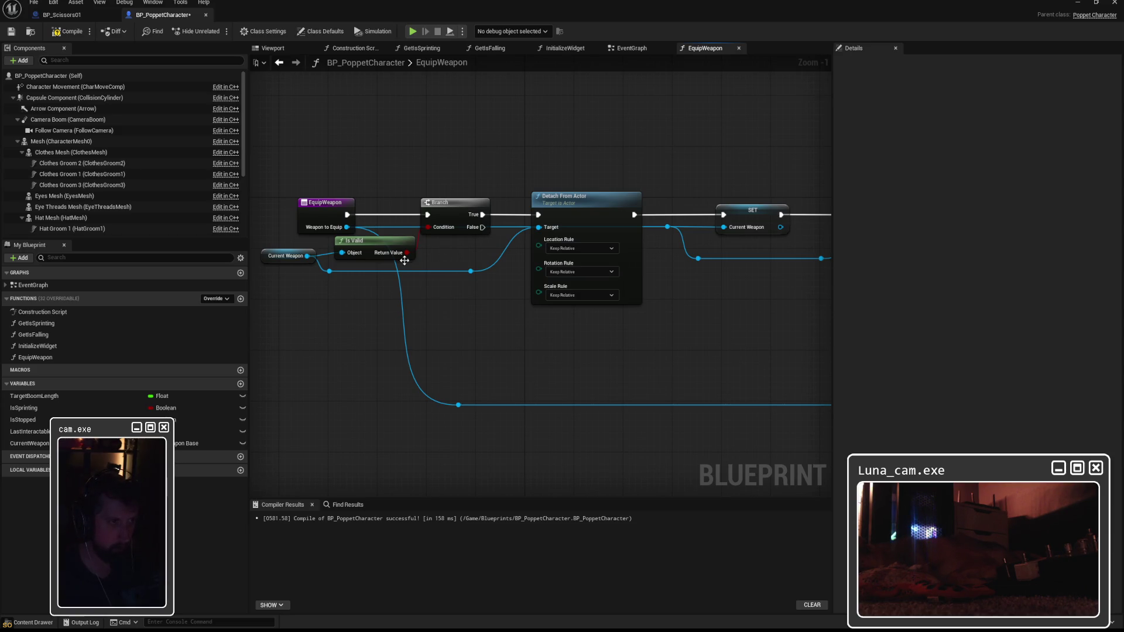
drag(414, 254, 459, 234)
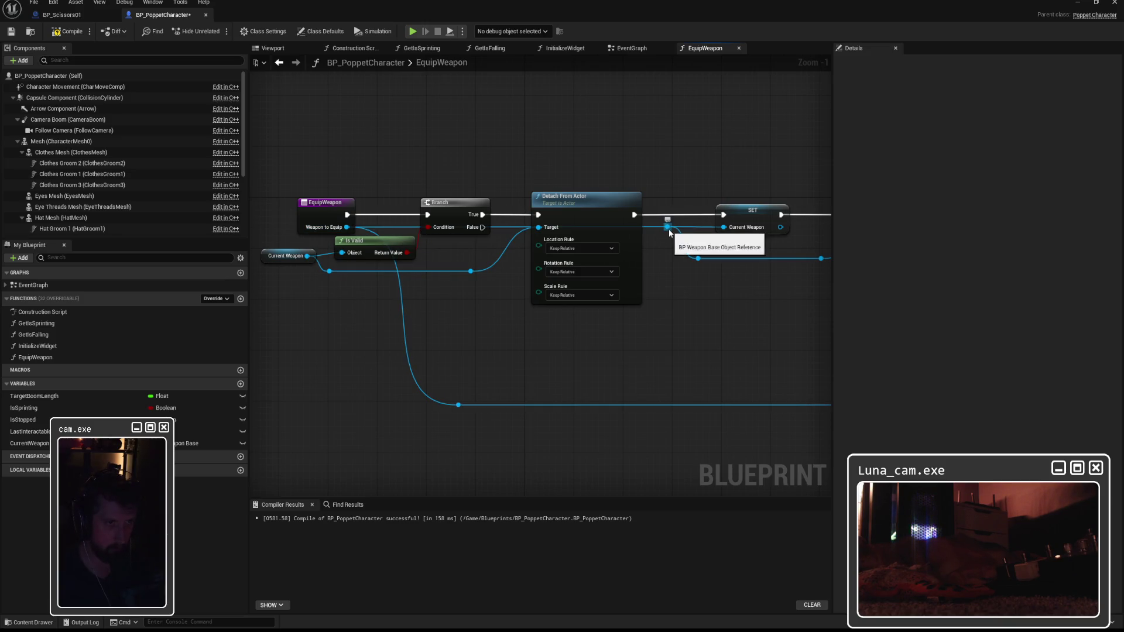
mouse_move(670, 238)
mouse_down()
mouse_move(511, 254)
mouse_move(722, 247)
mouse_move(565, 252)
mouse_up()
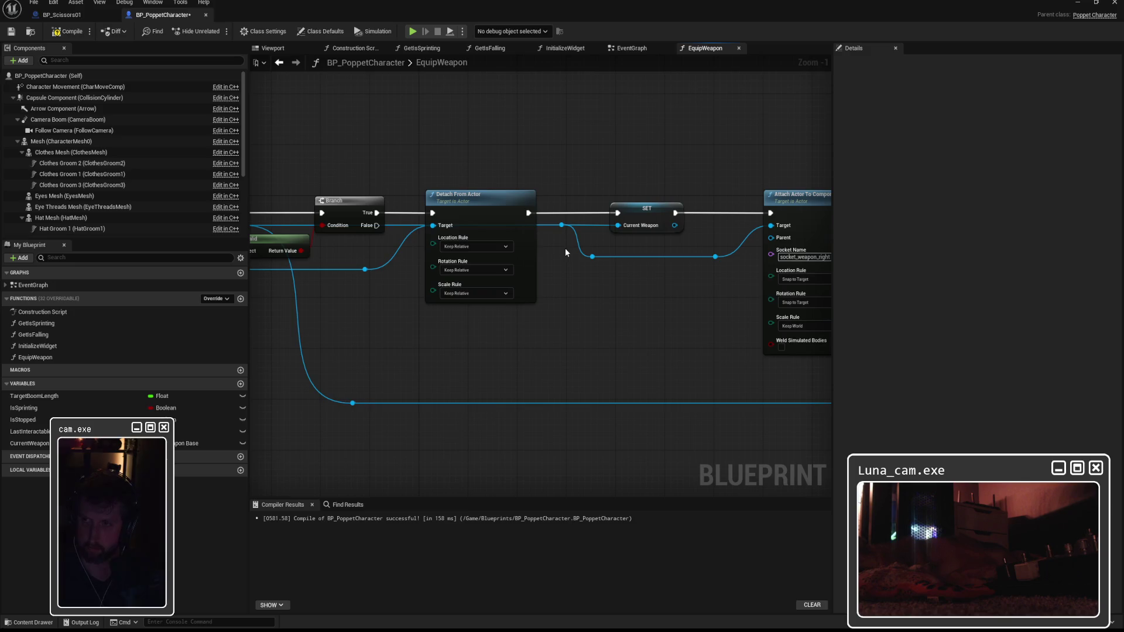
mouse_move(557, 265)
mouse_down()
mouse_move(335, 287)
mouse_move(306, 309)
mouse_move(629, 308)
mouse_up()
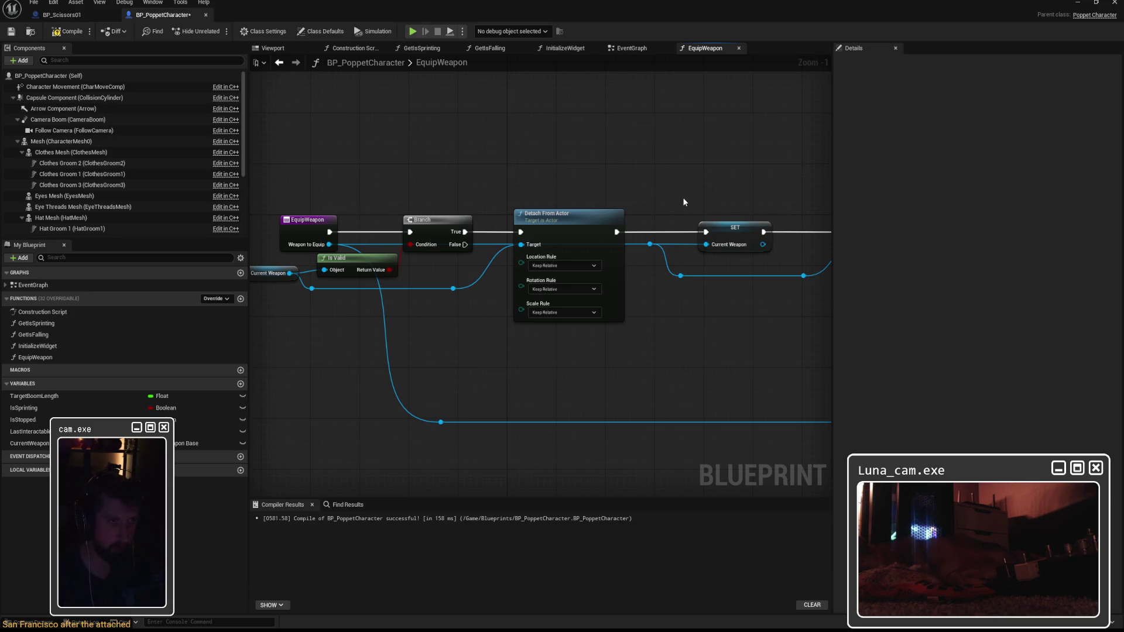
mouse_move(690, 193)
mouse_down()
mouse_move(396, 181)
mouse_move(615, 221)
mouse_up()
drag(451, 228, 500, 187)
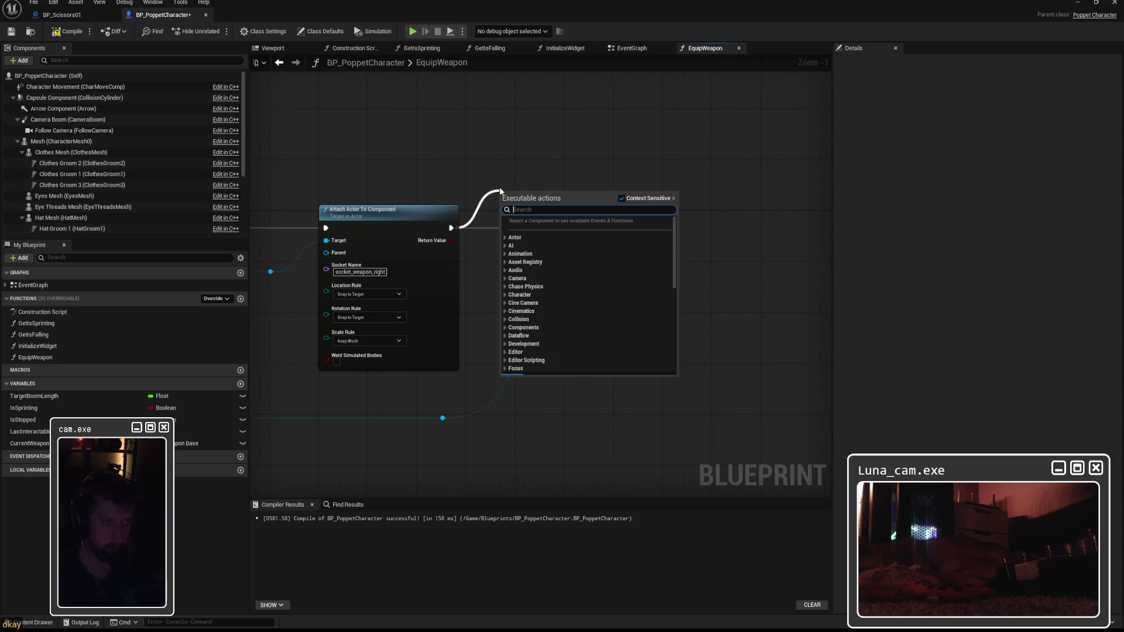
Add a Print String with the message 'Attach Called' after Attach Actor To Component
text(print str)
key(Return)
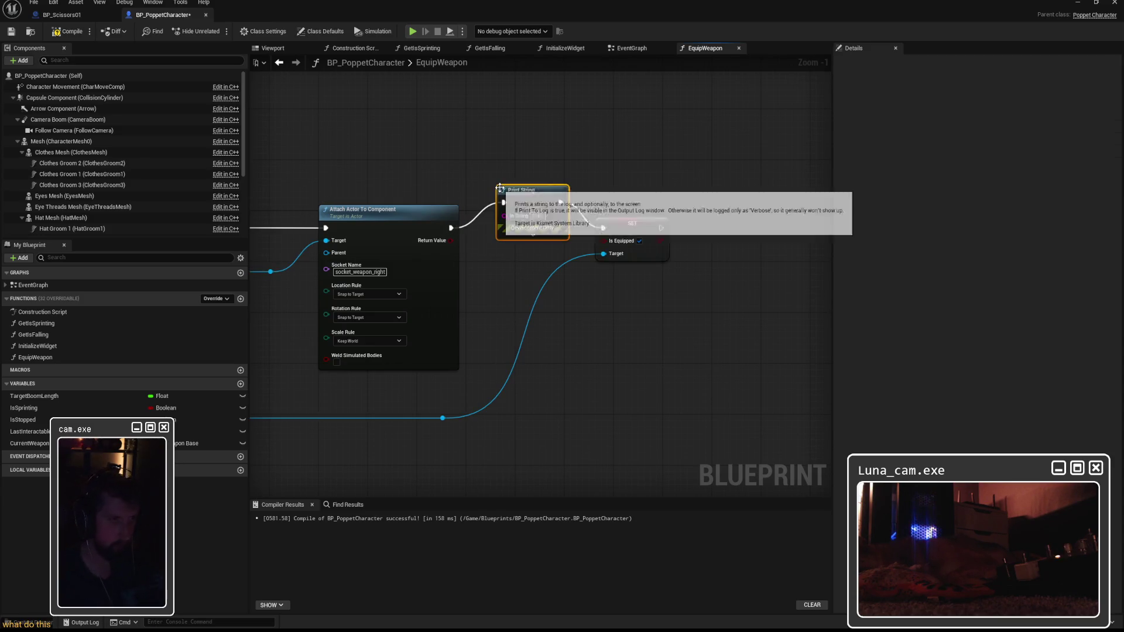
click(538, 216)
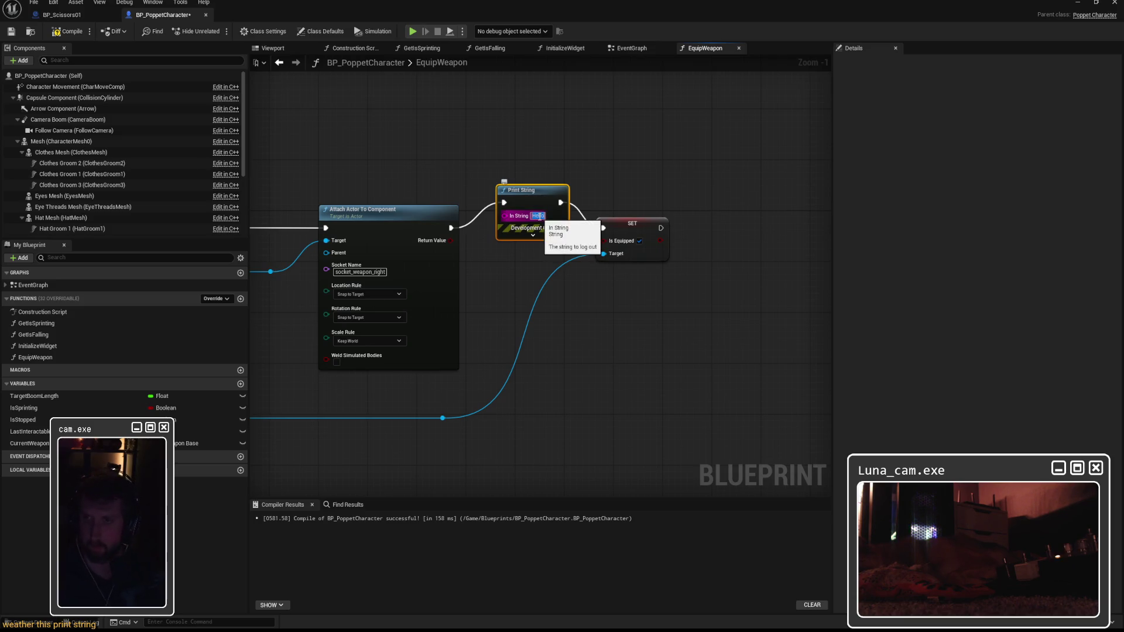
text(Attach Cal)
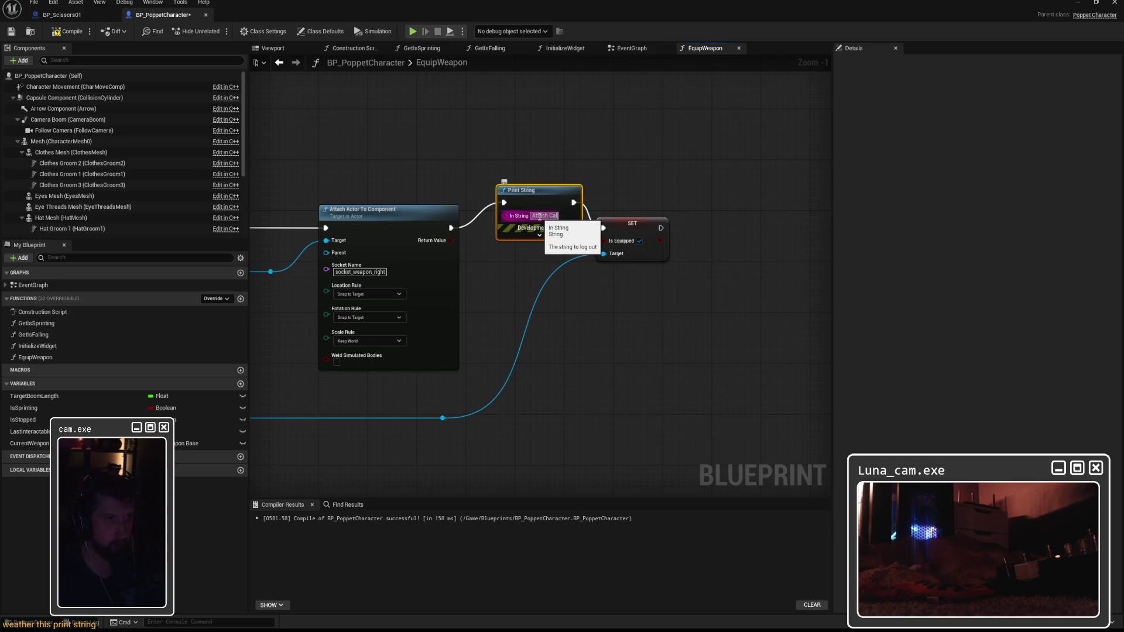
text(led)
key(Return)
click(557, 150)
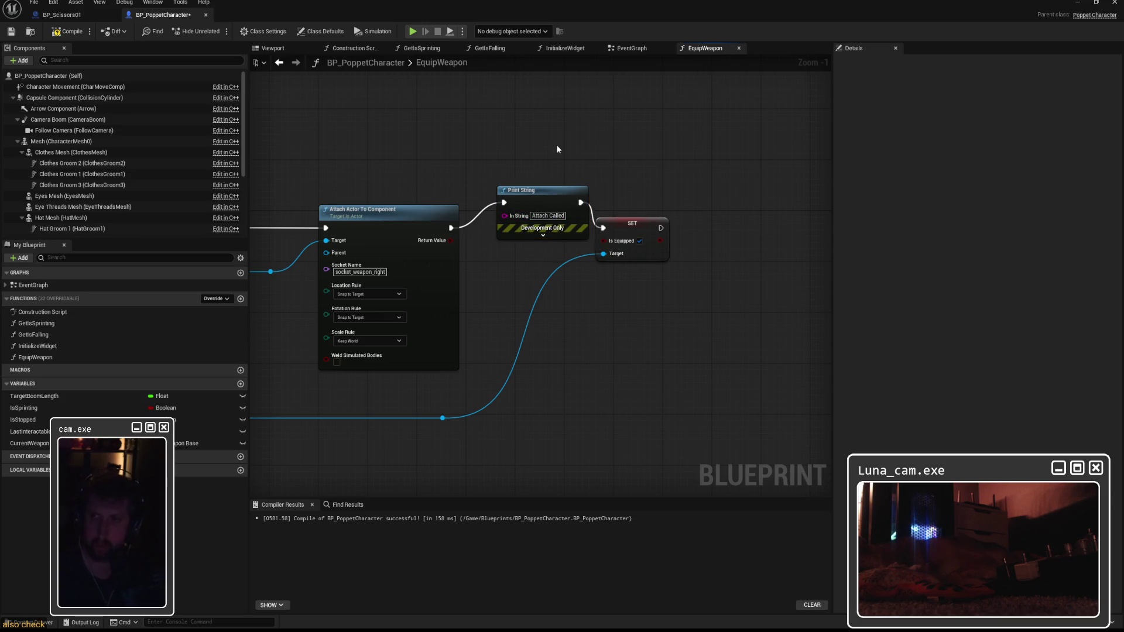
Recenter the EquipWeapon graph and raise the bottom wire's two reroute points slightly
drag(557, 149, 673, 161)
drag(539, 170, 820, 175)
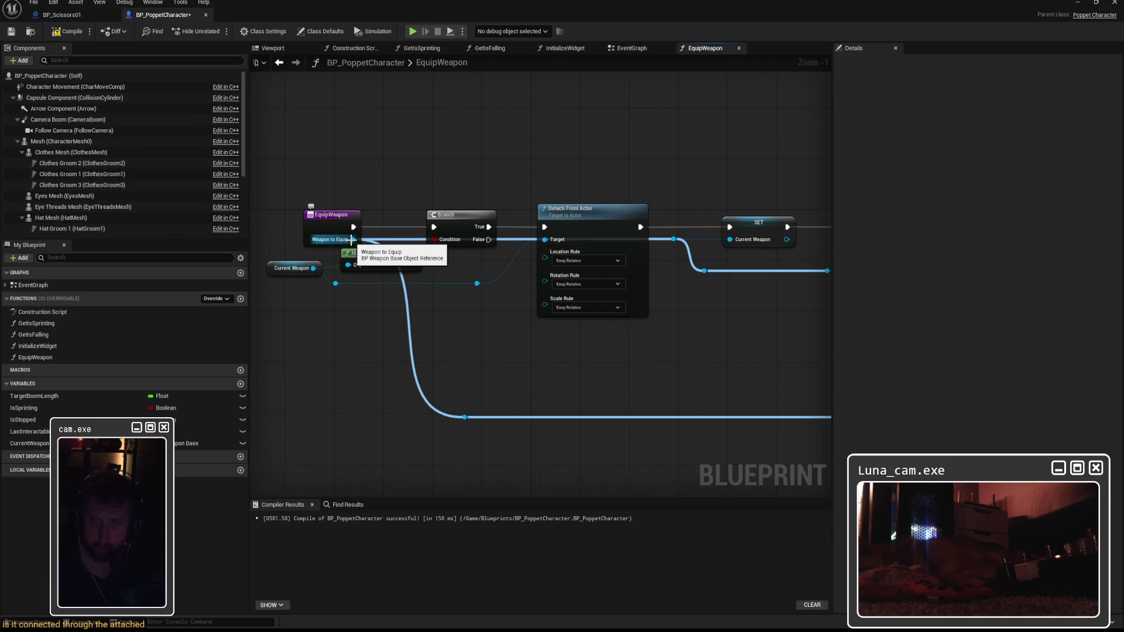
mouse_move(351, 240)
mouse_down()
mouse_move(549, 306)
mouse_move(550, 272)
mouse_up()
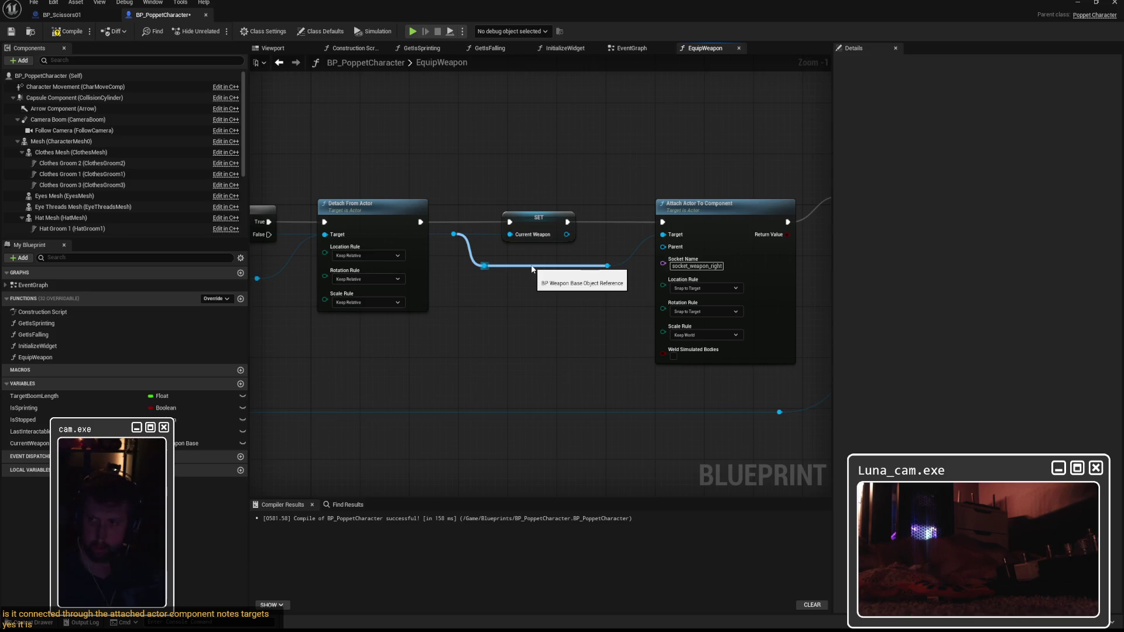
scroll(531, 268, down, 2)
scroll(582, 284, down, 1)
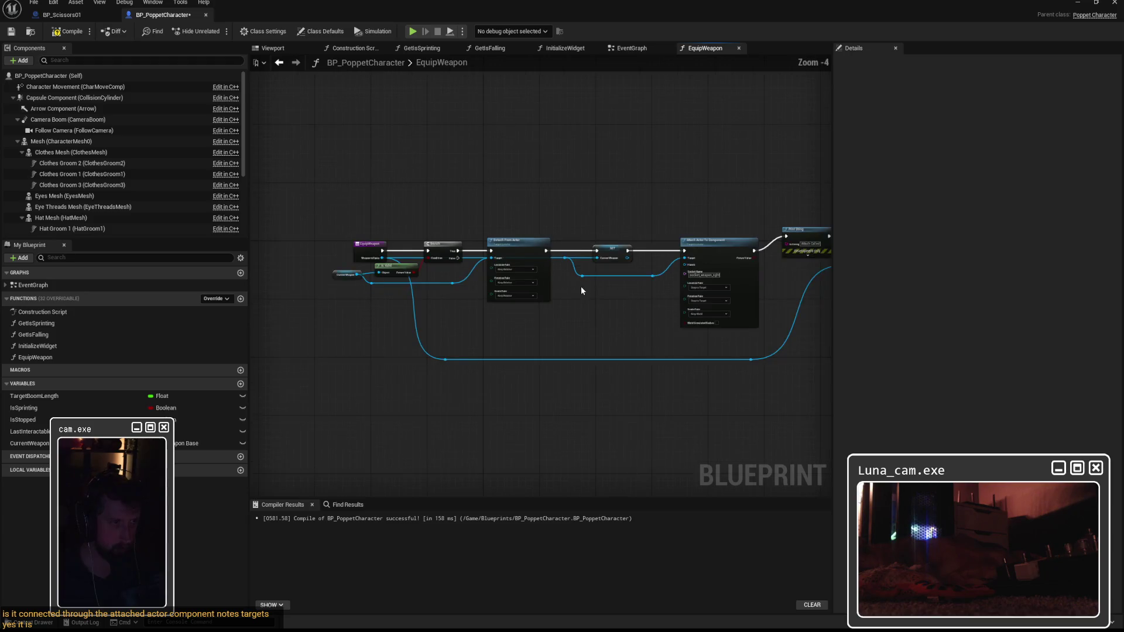
drag(556, 287, 524, 286)
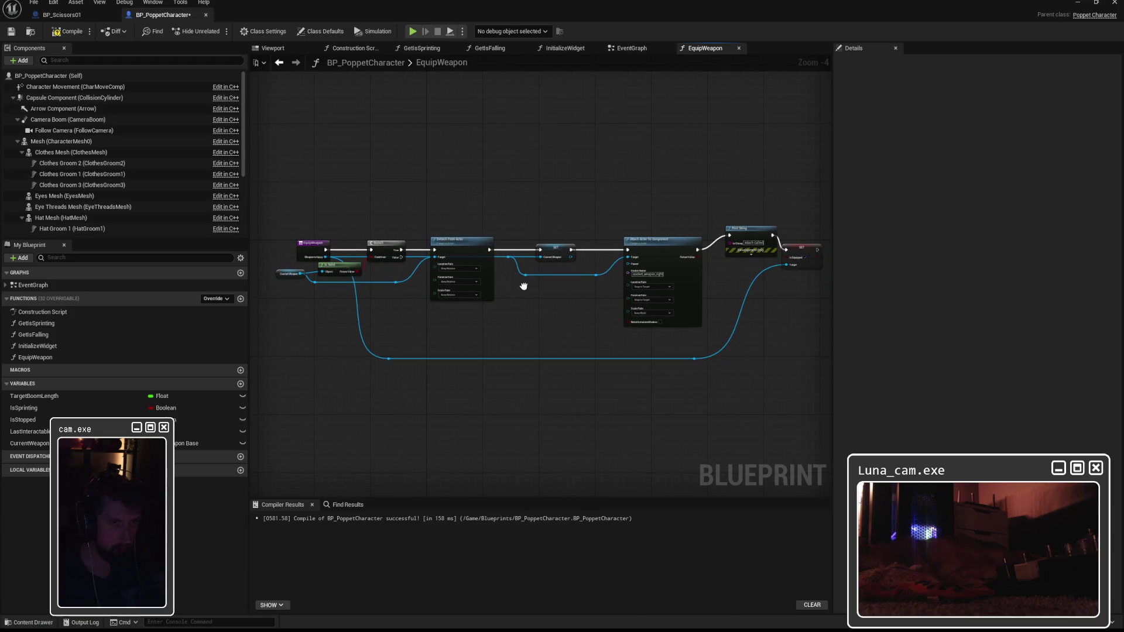
scroll(523, 289, up, 1)
drag(833, 151, 1011, 155)
drag(597, 170, 652, 183)
drag(345, 351, 834, 448)
drag(825, 389, 821, 360)
click(797, 389)
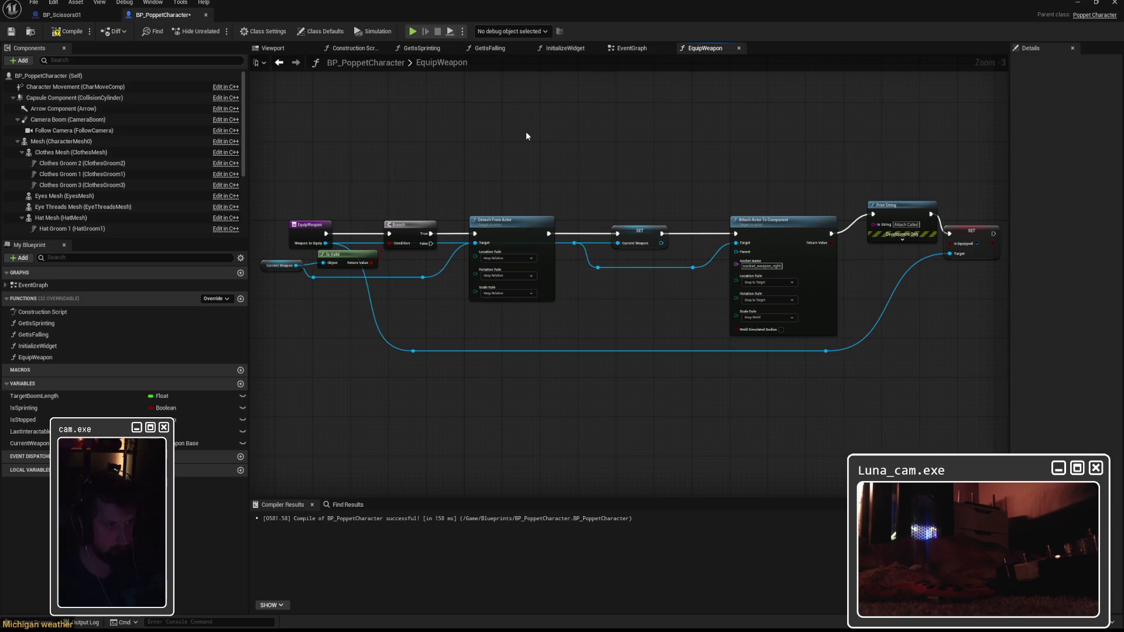
key(super)
Launch Snipping Tool via 'snip' and capture the EquipWeapon graph with its Attach Called print
text(snip)
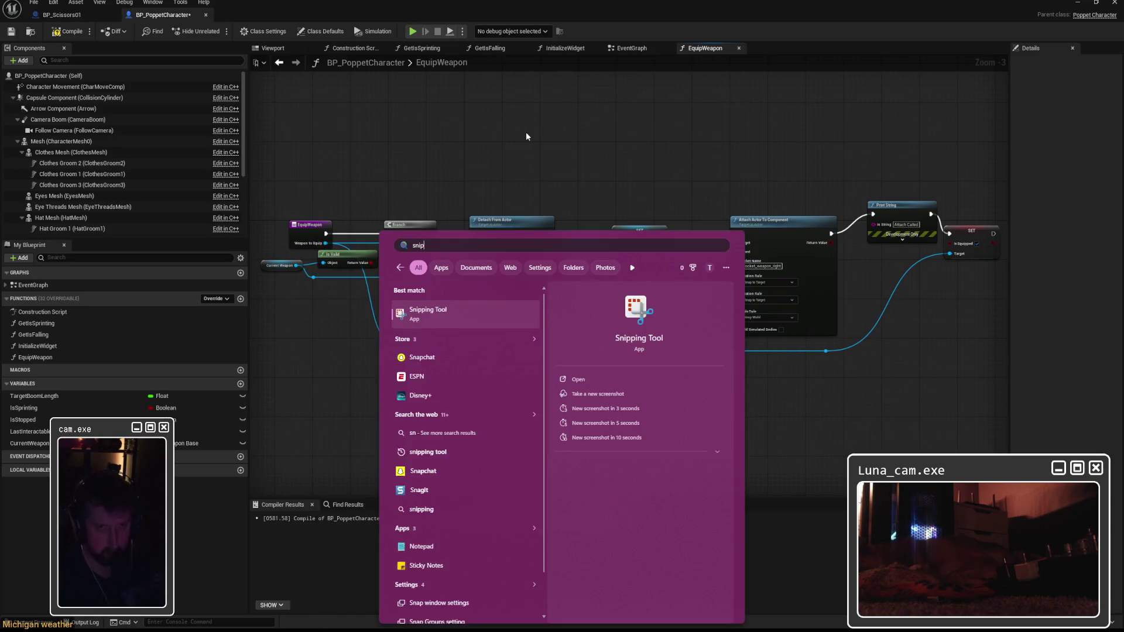
key(Return)
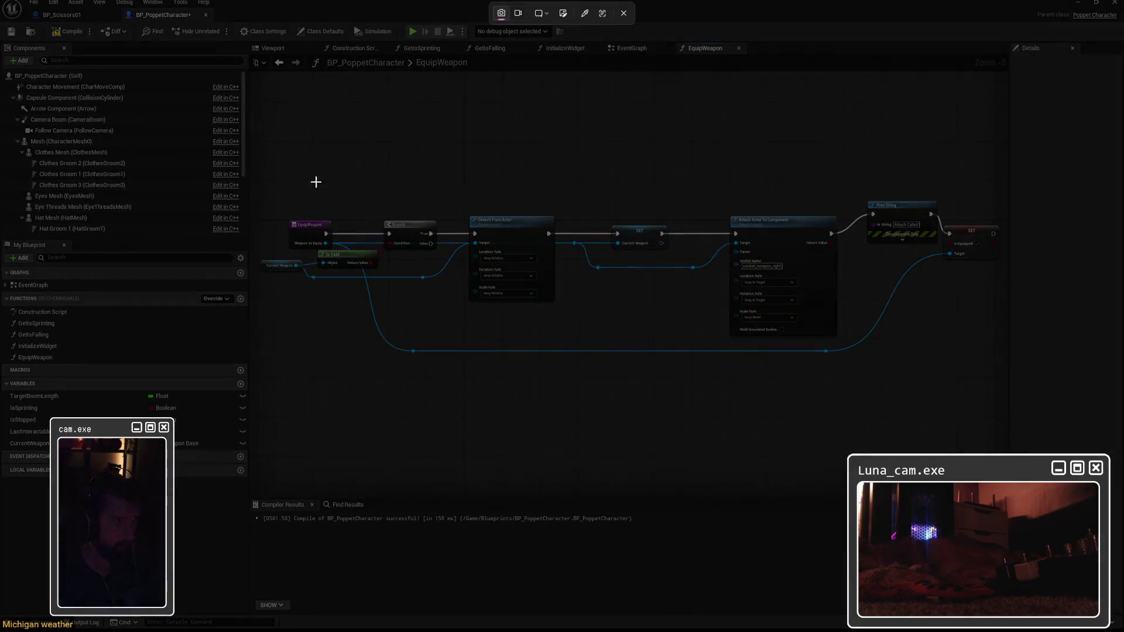
mouse_move(254, 178)
mouse_down()
mouse_move(1032, 378)
mouse_move(1002, 371)
mouse_up()
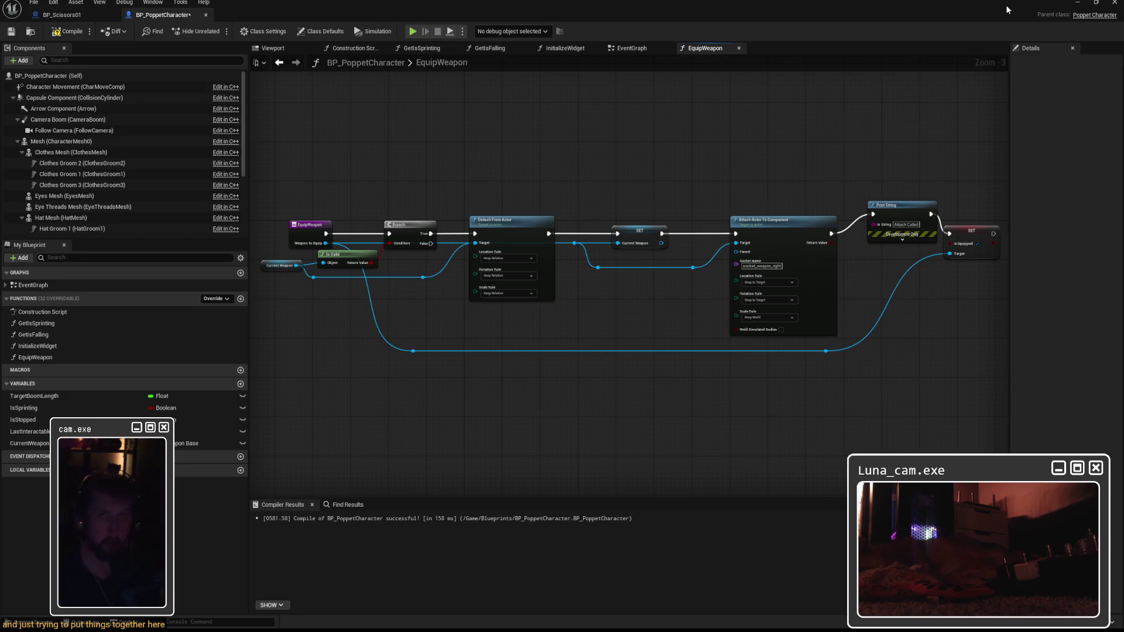
Compile the character, play-test picking up the scissors with E, then reopen BP_PoppetCharacter
key(F7)
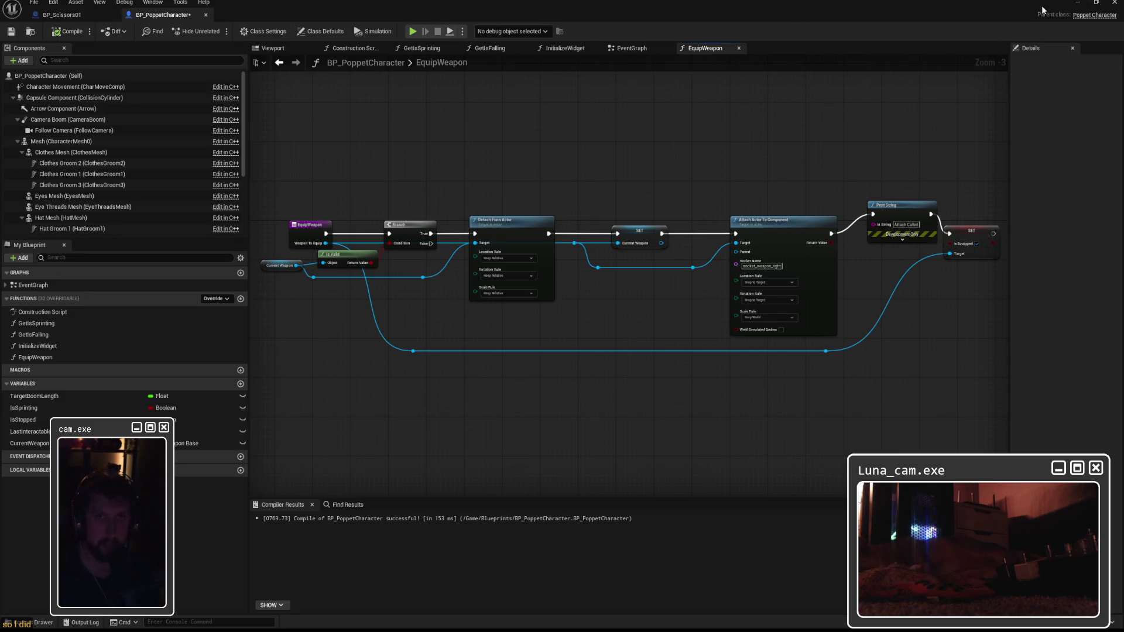
click(1078, 3)
click(210, 31)
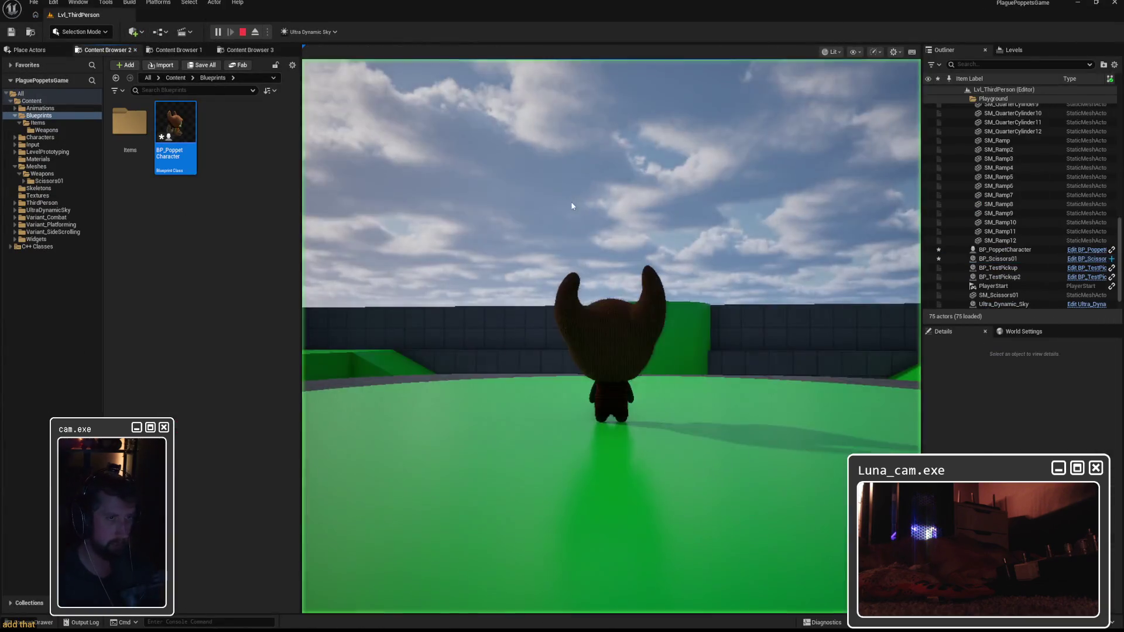
click(572, 207)
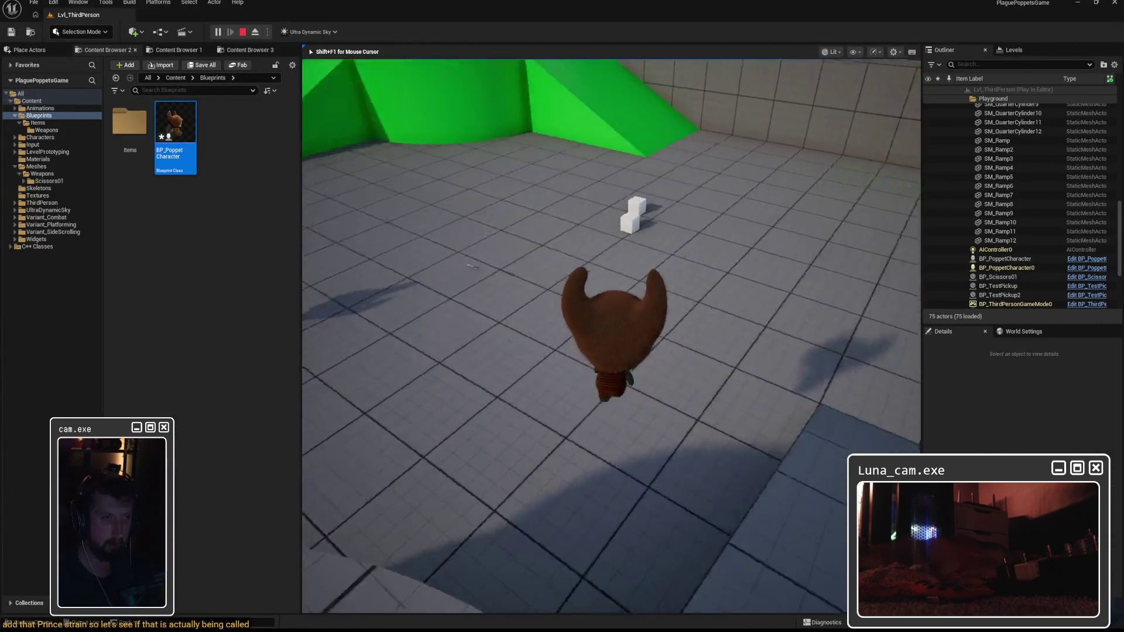
key(e)
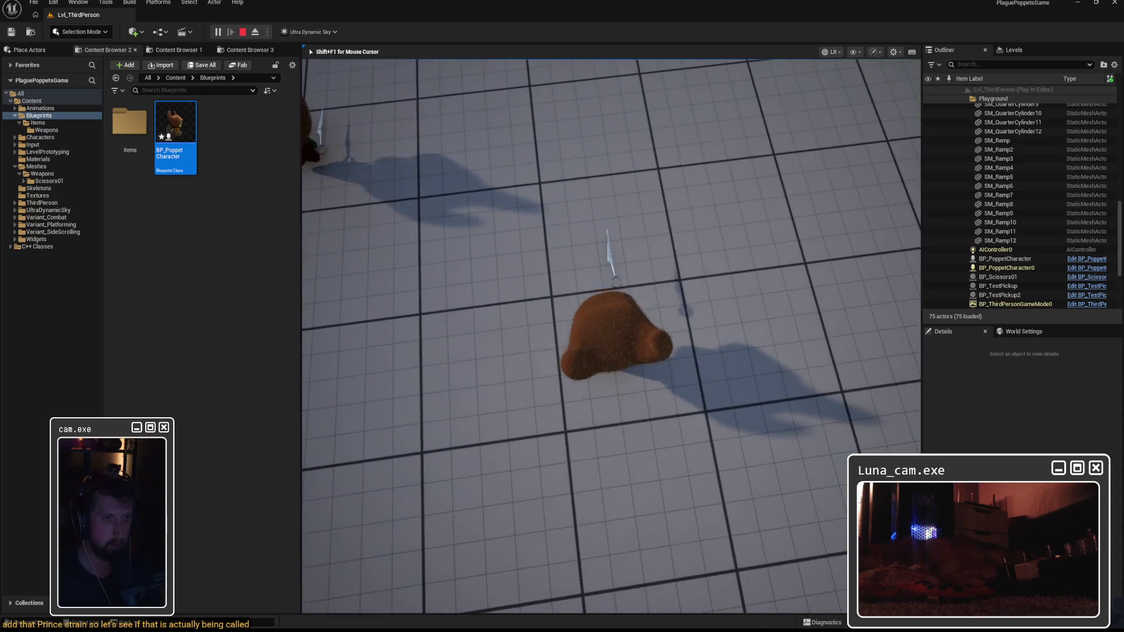
key(Escape)
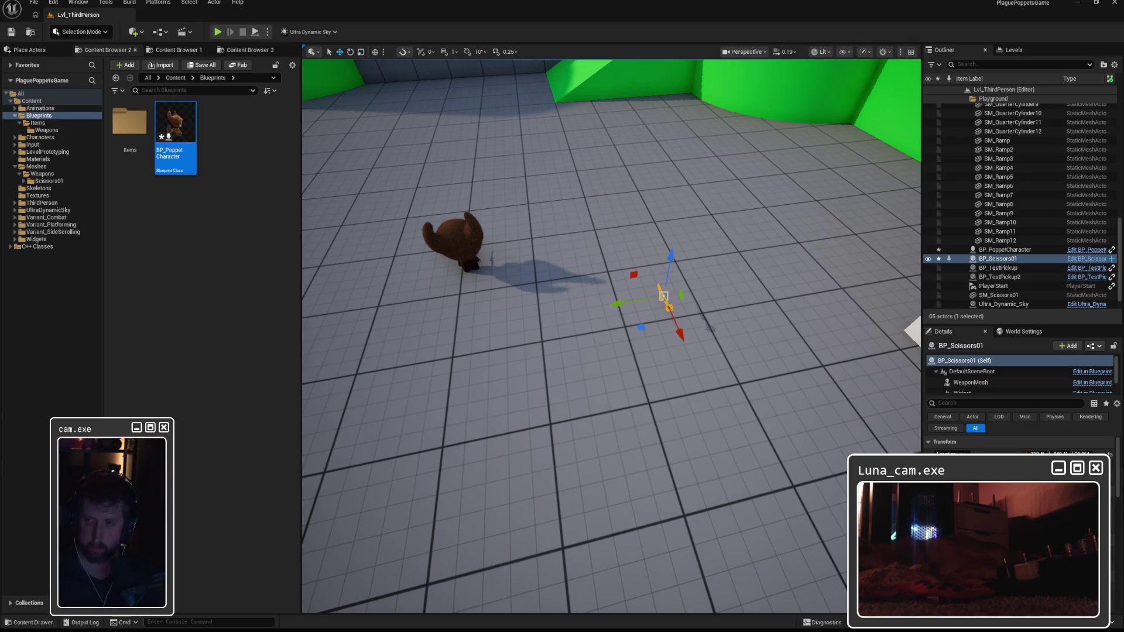
double_click(176, 138)
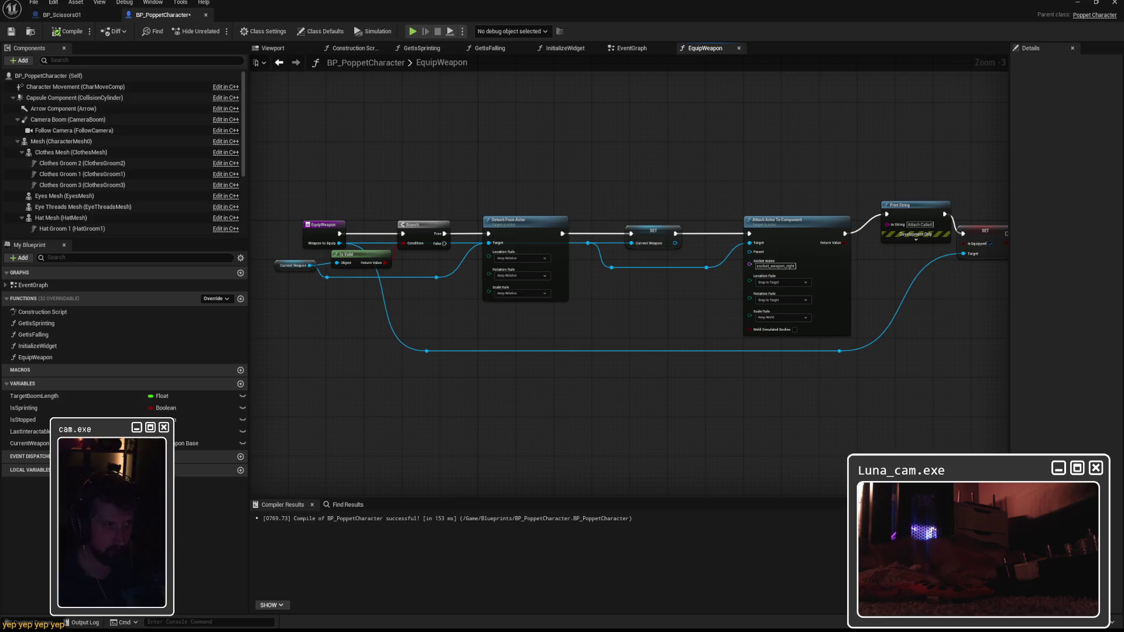
Zoom into Attach Actor To Component and search 'get mesh' from its Parent pin
scroll(831, 248, up, 3)
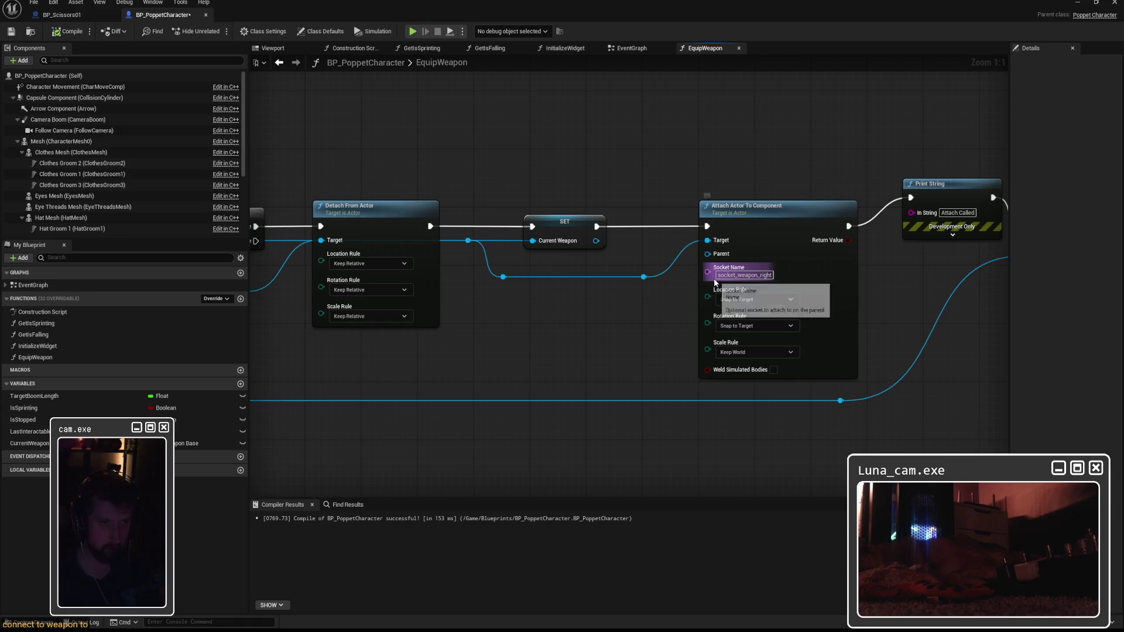
mouse_move(707, 255)
mouse_down()
mouse_move(989, 248)
mouse_move(841, 238)
mouse_move(812, 279)
mouse_up()
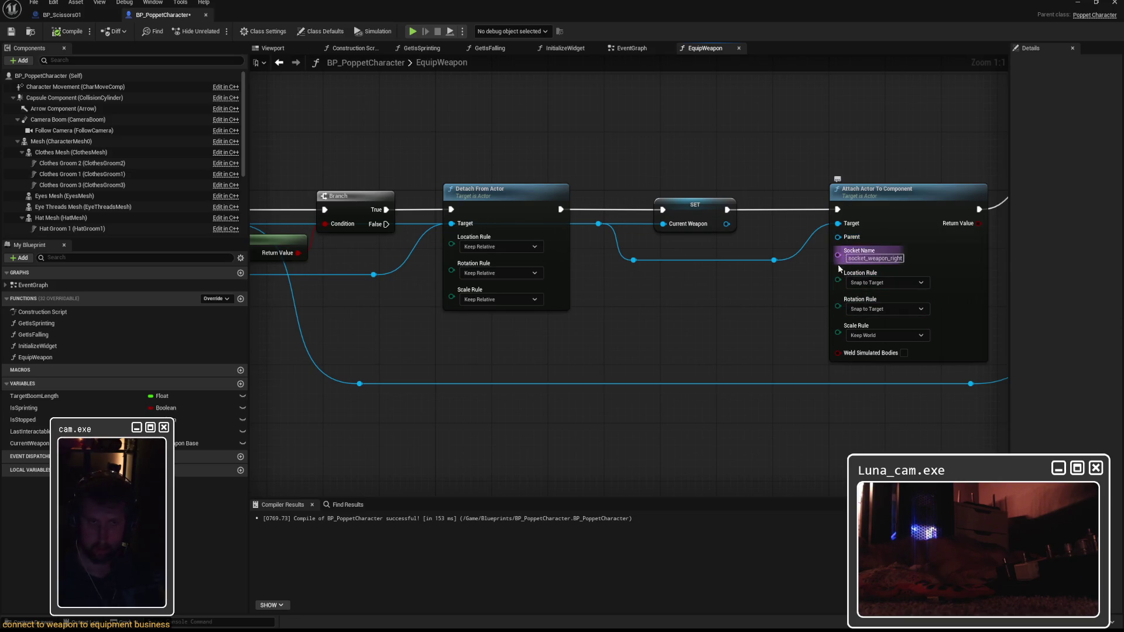
drag(839, 237, 685, 321)
text(get mesh)
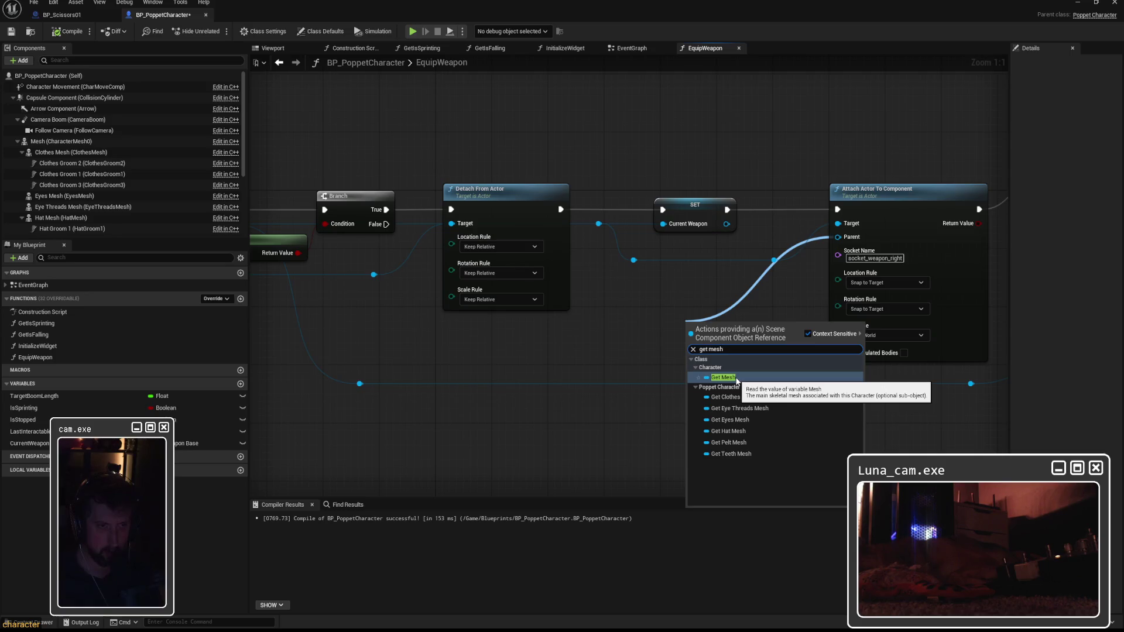
Wire a Get Mesh node into Parent beside the attach node, then compile and save
click(737, 378)
drag(685, 330, 734, 286)
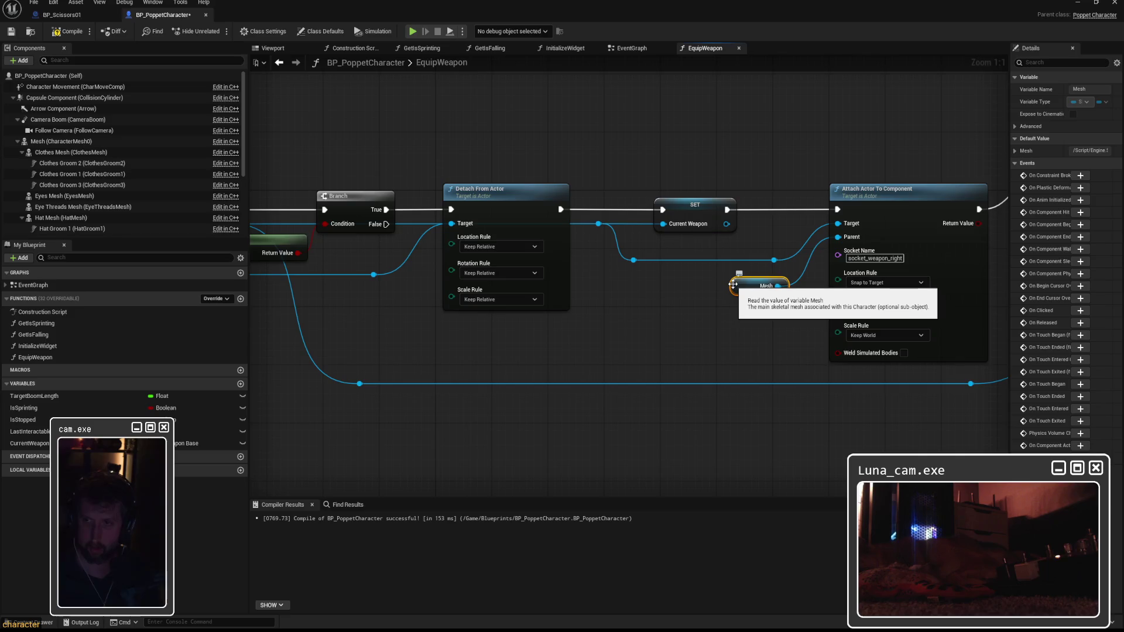
drag(743, 310, 675, 312)
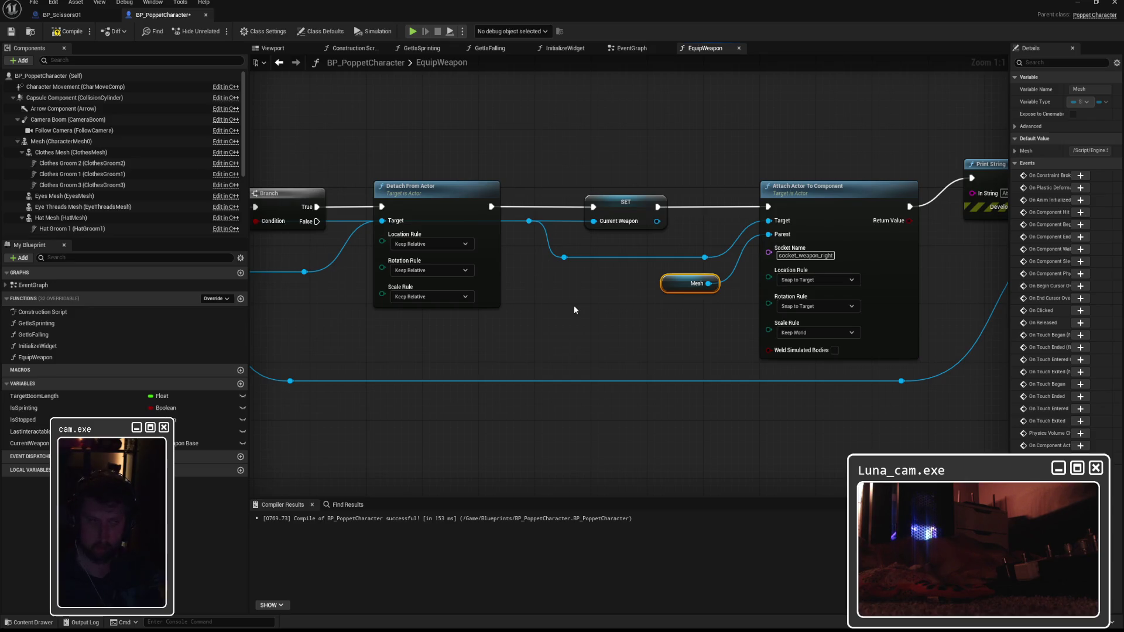
drag(574, 309, 644, 304)
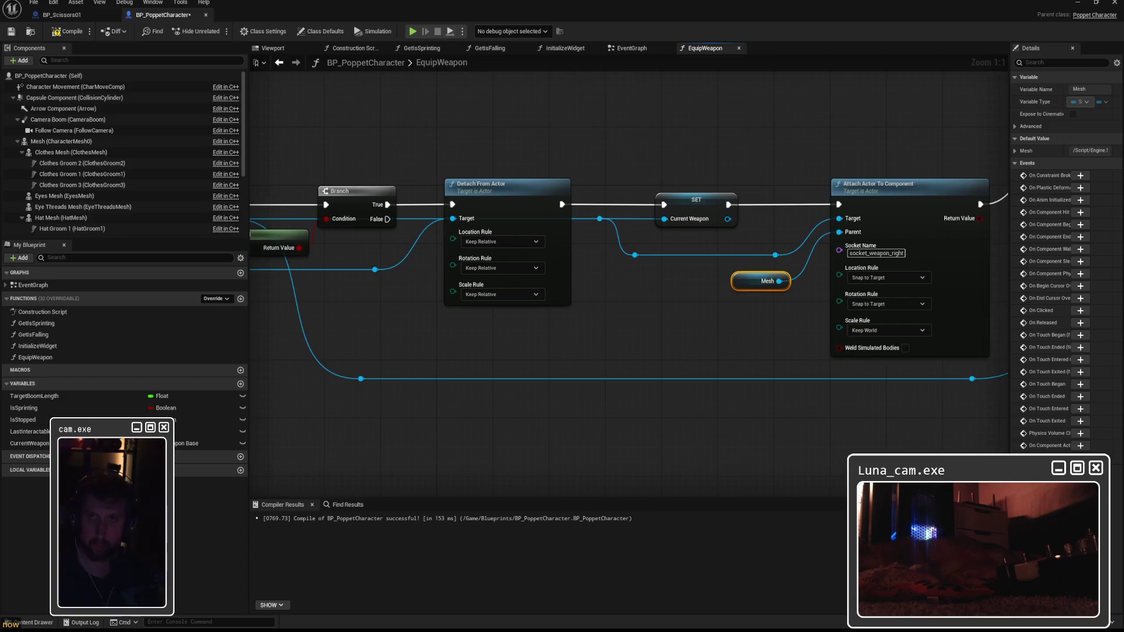
click(69, 31)
click(10, 32)
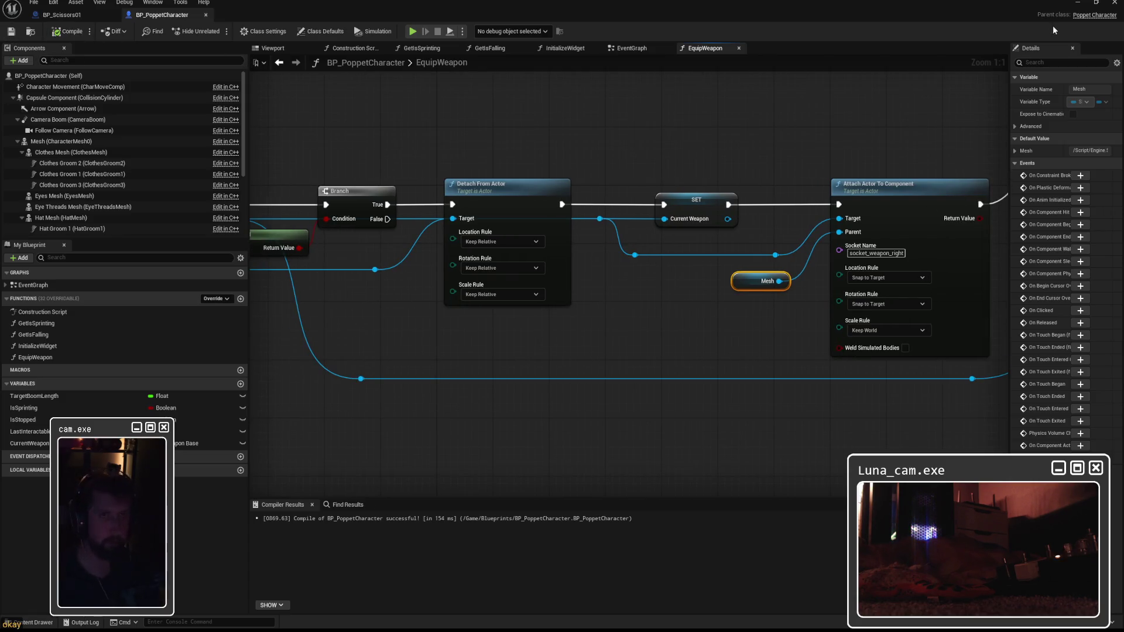
Run another play-test, walking the character onto the grey floor toward the green cylinder
key(alt+Tab)
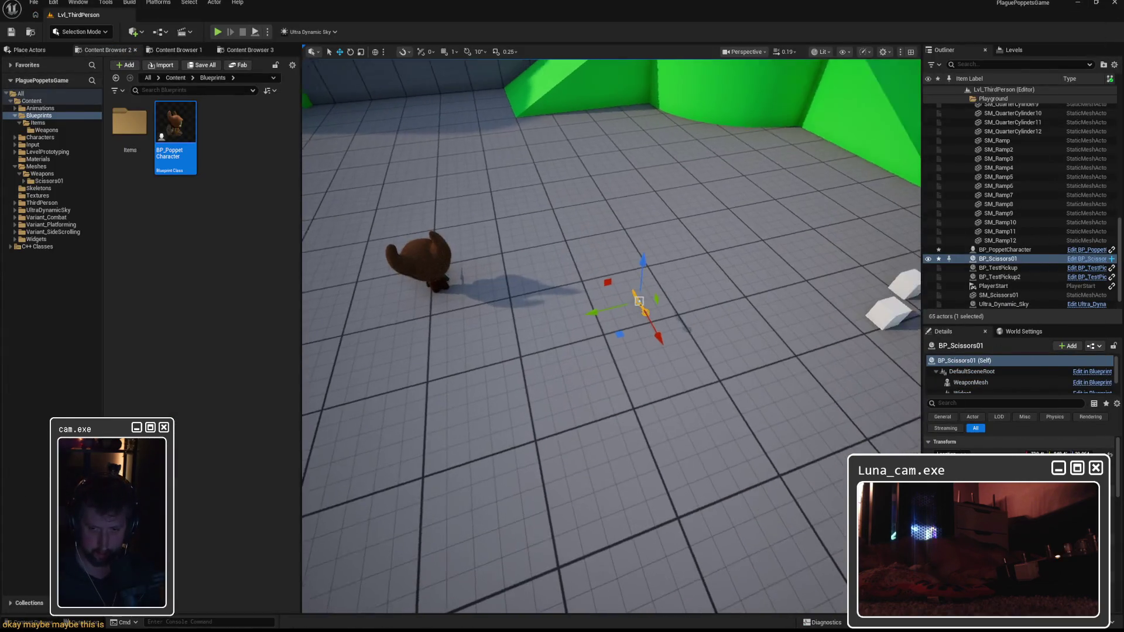
key(alt+p)
key(w)
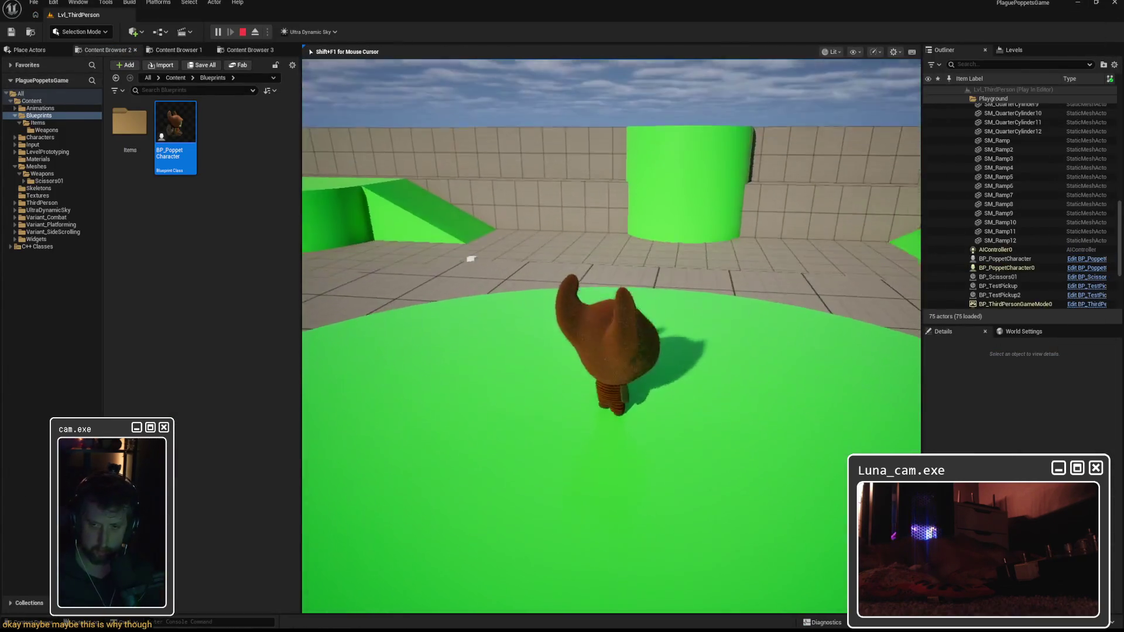
key(w)
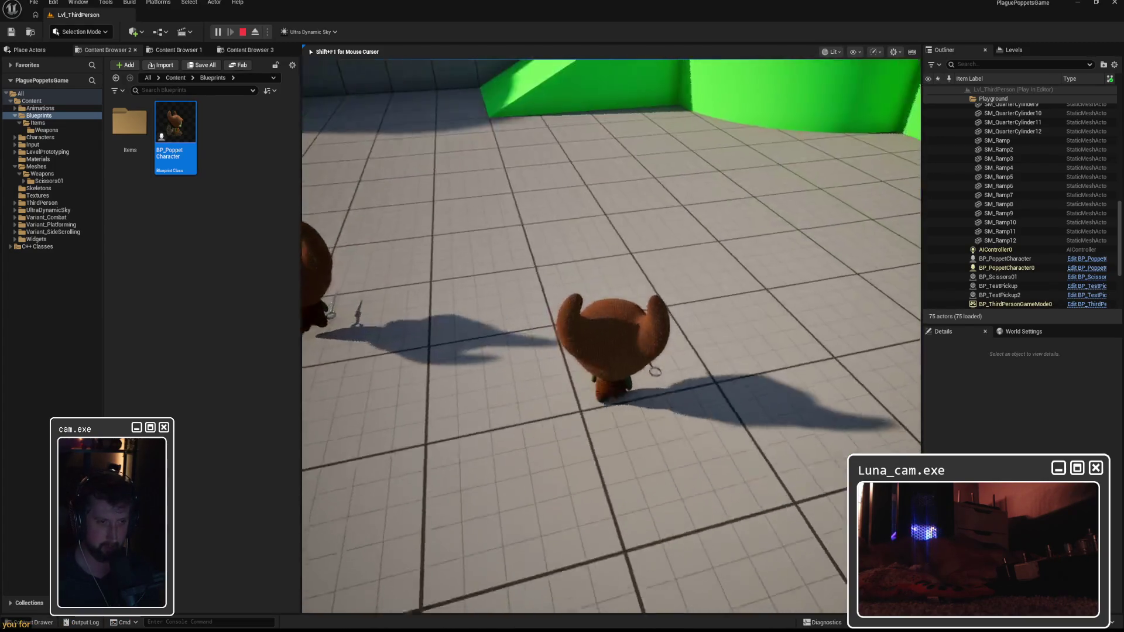
key(Escape)
Reopen BP_PoppetCharacter, pan to the EquipWeapon entry nodes, and compile
double_click(185, 118)
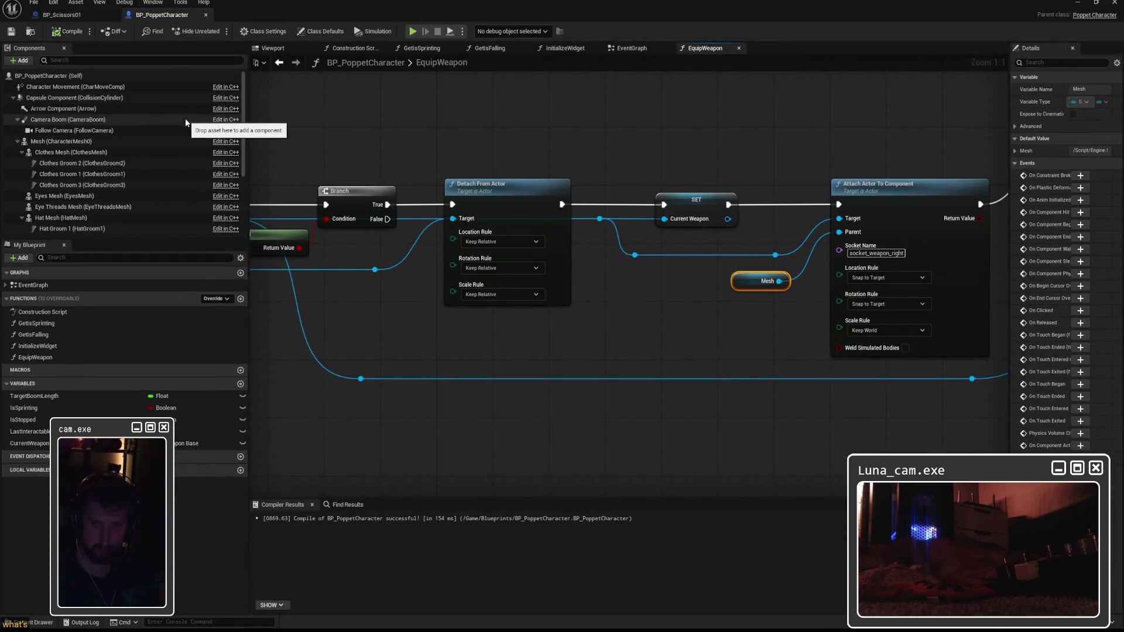
drag(723, 298, 606, 297)
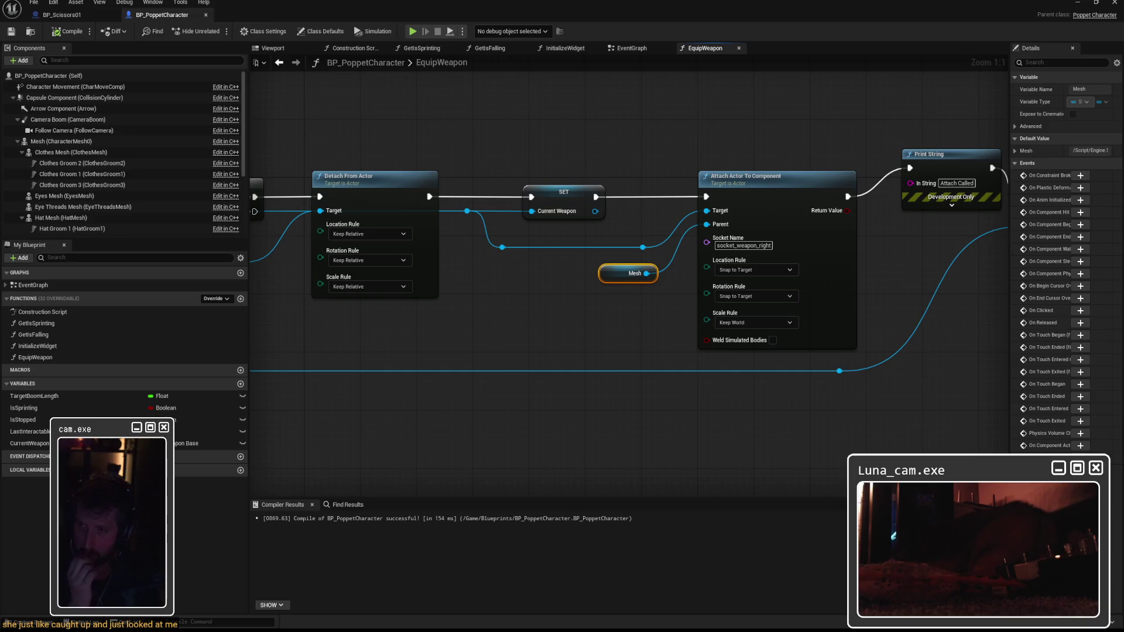
mouse_move(253, 214)
mouse_down()
mouse_move(589, 221)
mouse_move(578, 208)
mouse_up()
click(68, 31)
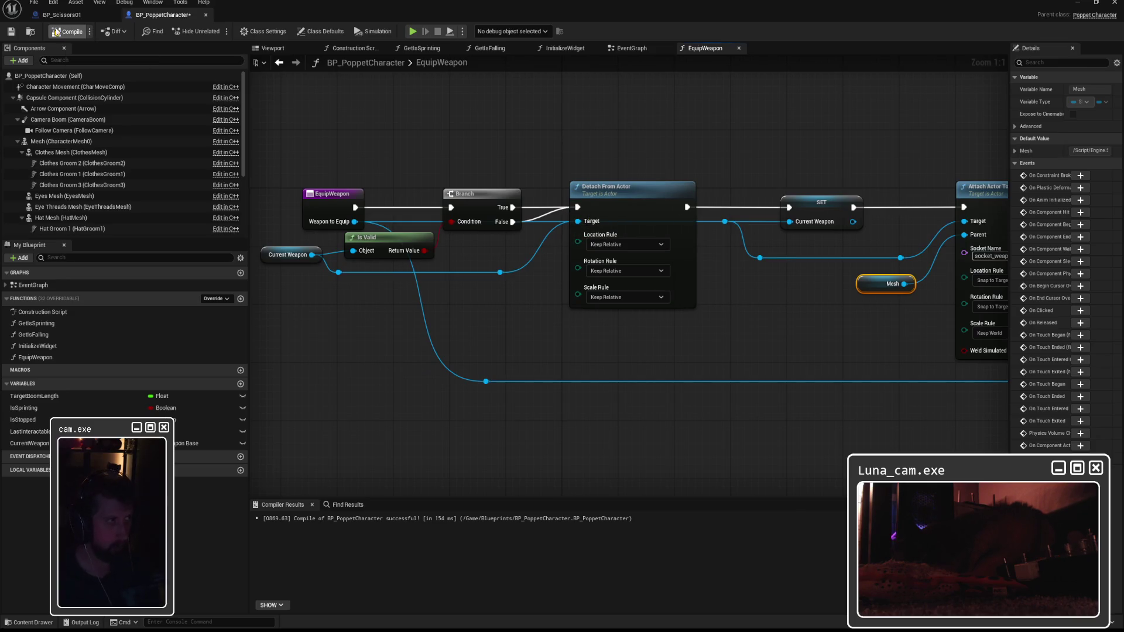
Play the level, pick up the scissors with E, walk around the green disc, then stop
click(1077, 2)
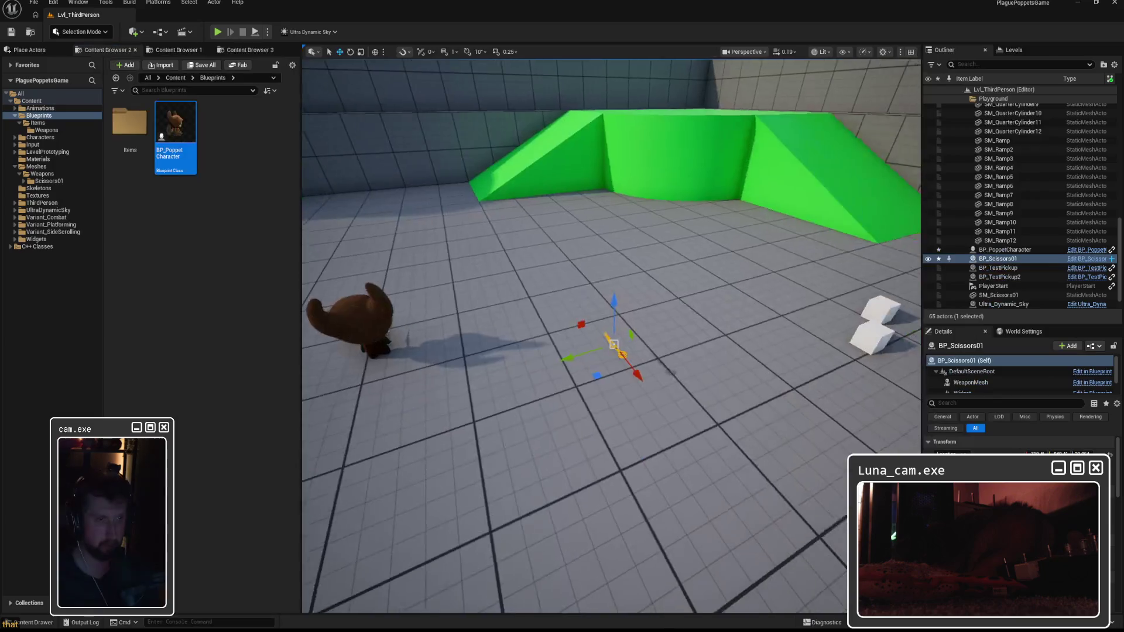
key(alt+p)
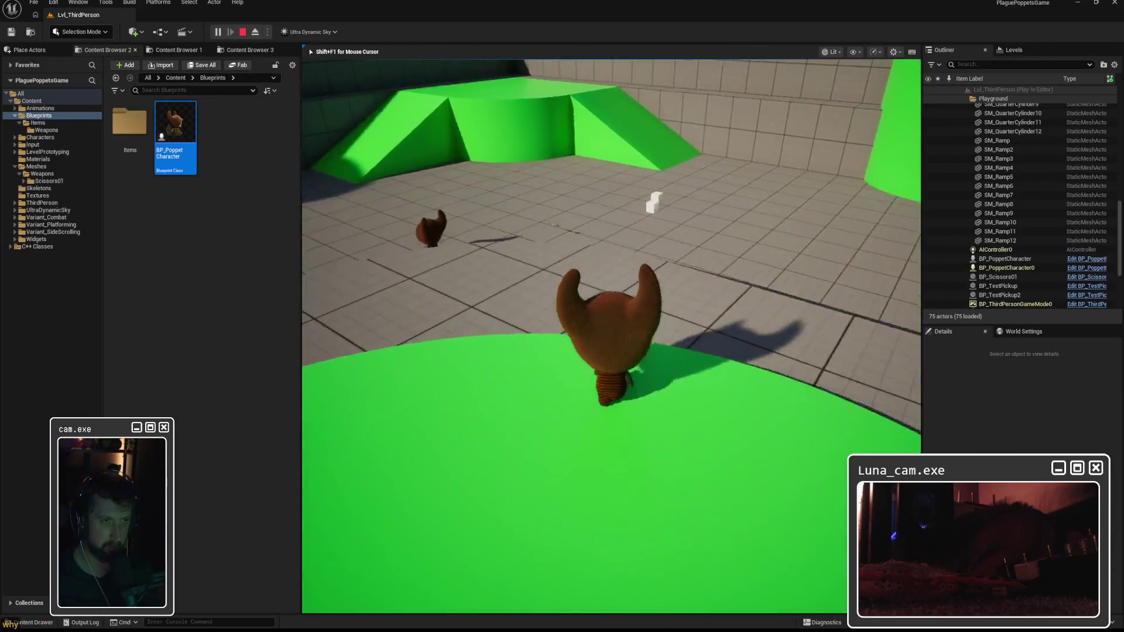
key(e)
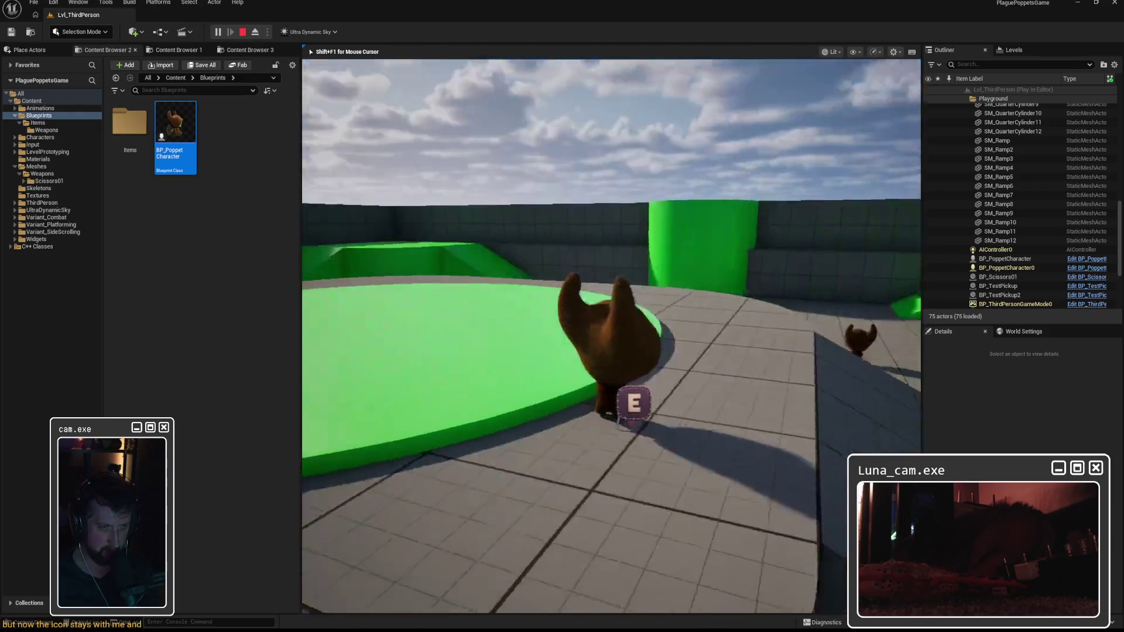
key(w)
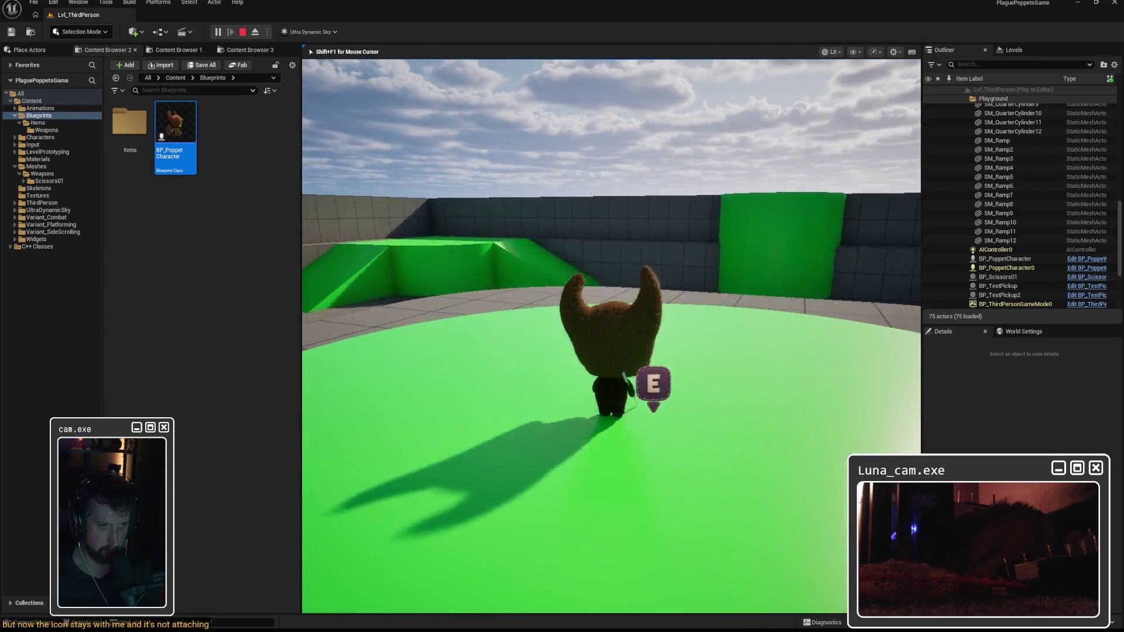
key(s)
key(w)
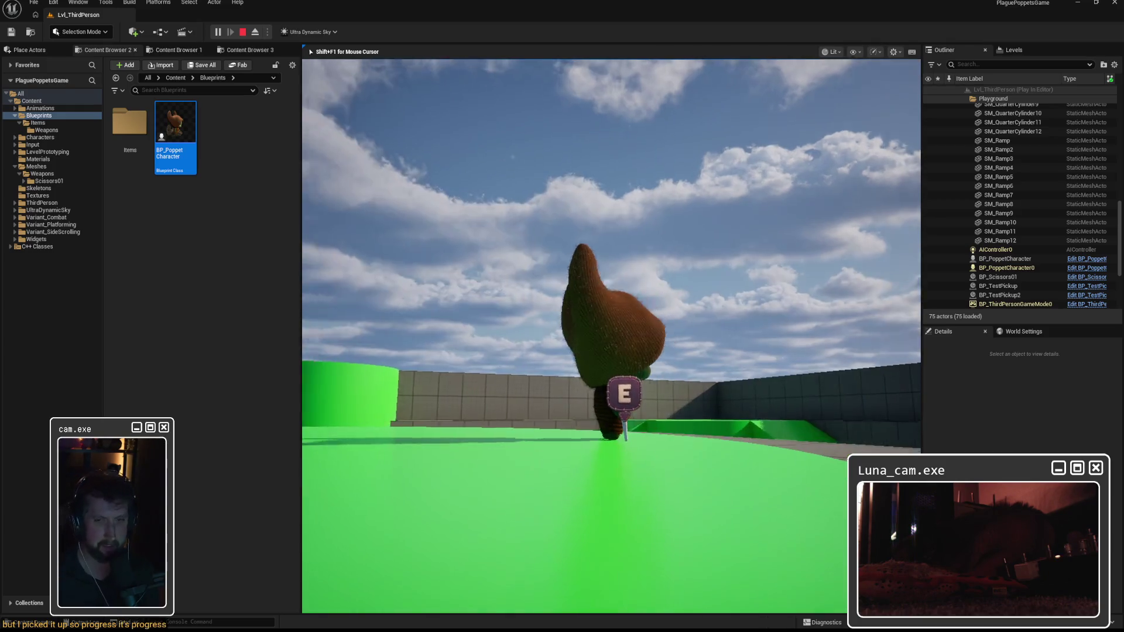
key(Escape)
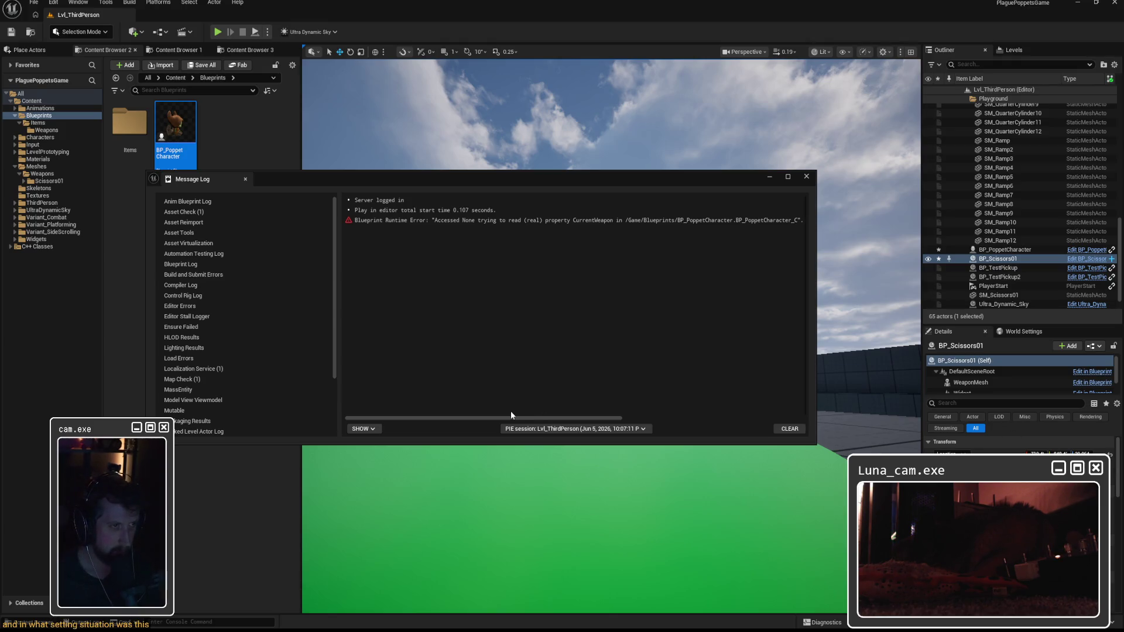
Close the Message Log and scroll the Output Log up to the Detach From Actor error
drag(510, 418, 697, 419)
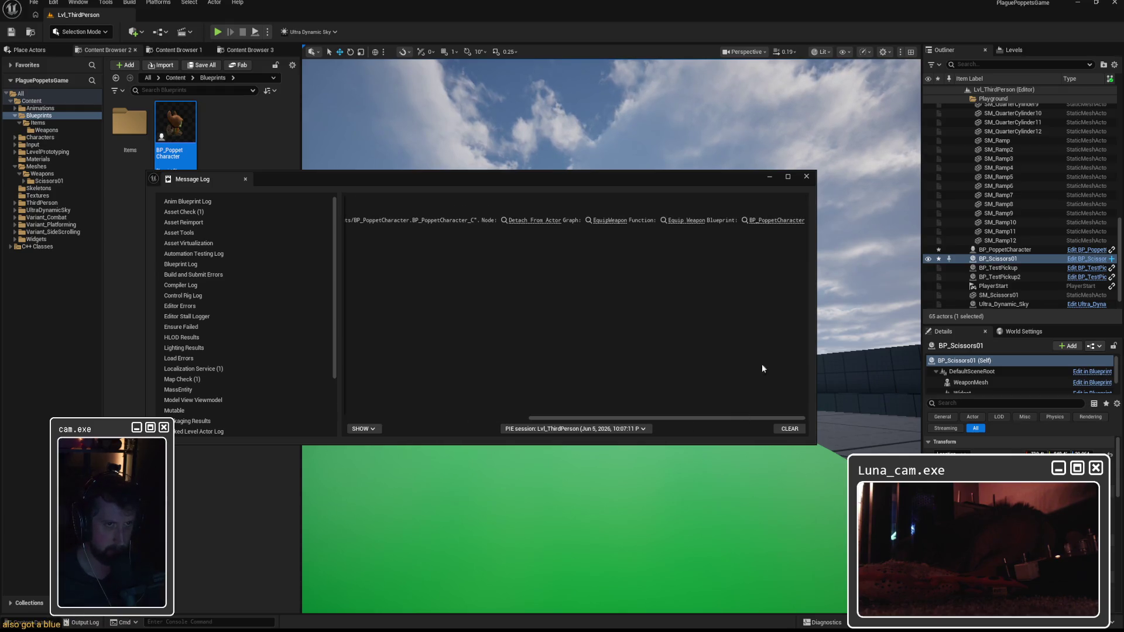
click(806, 176)
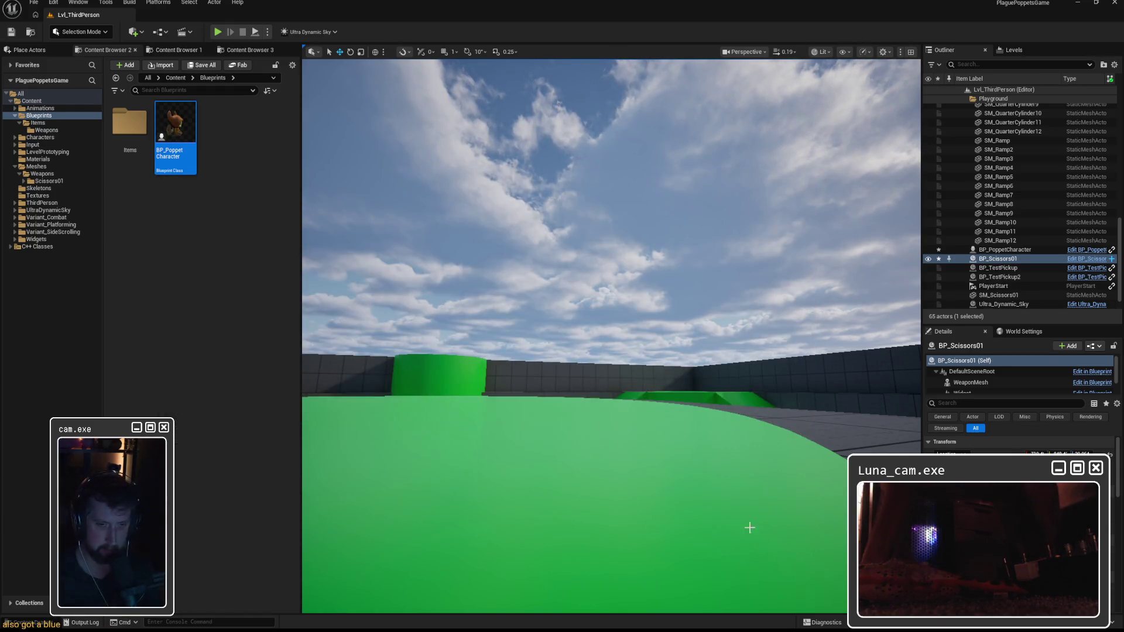
click(82, 622)
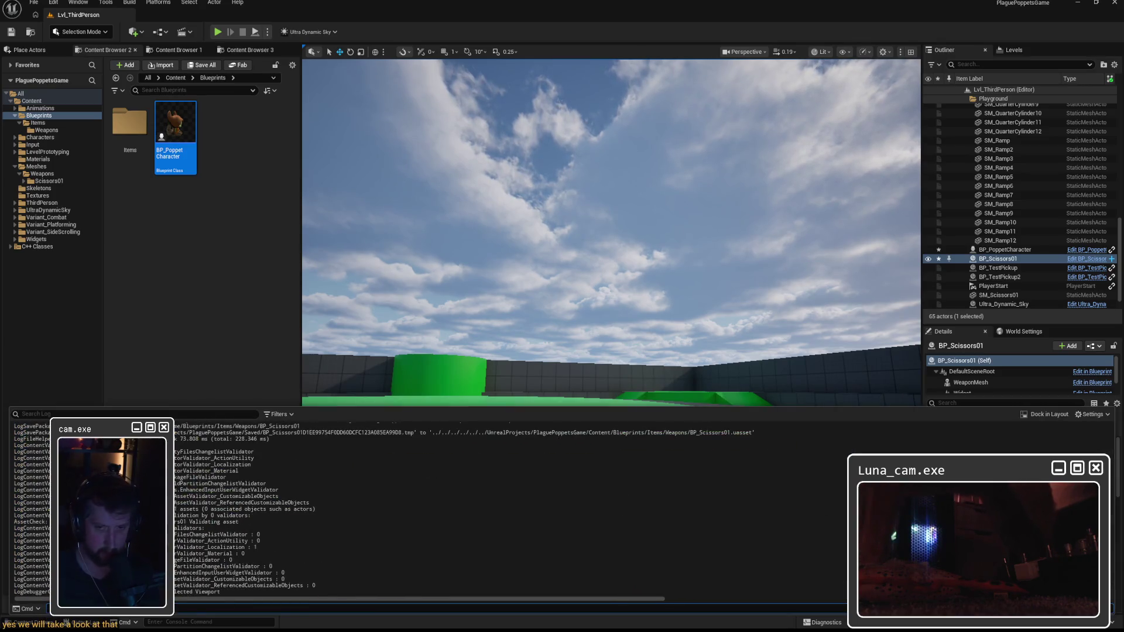
scroll(357, 510, up, 10)
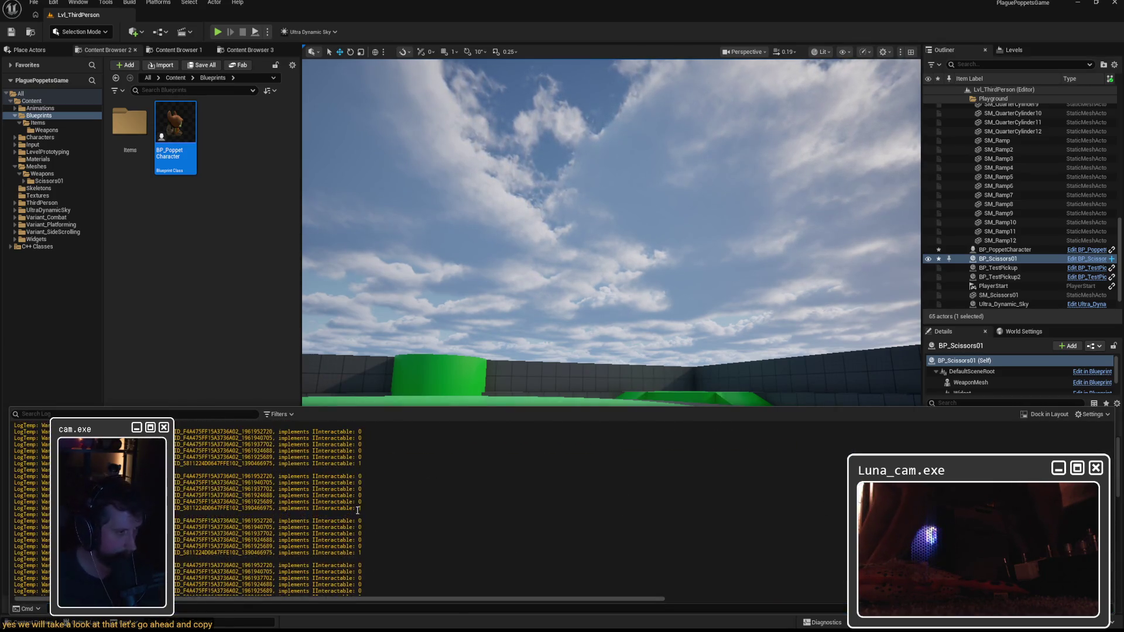
scroll(357, 510, up, 5)
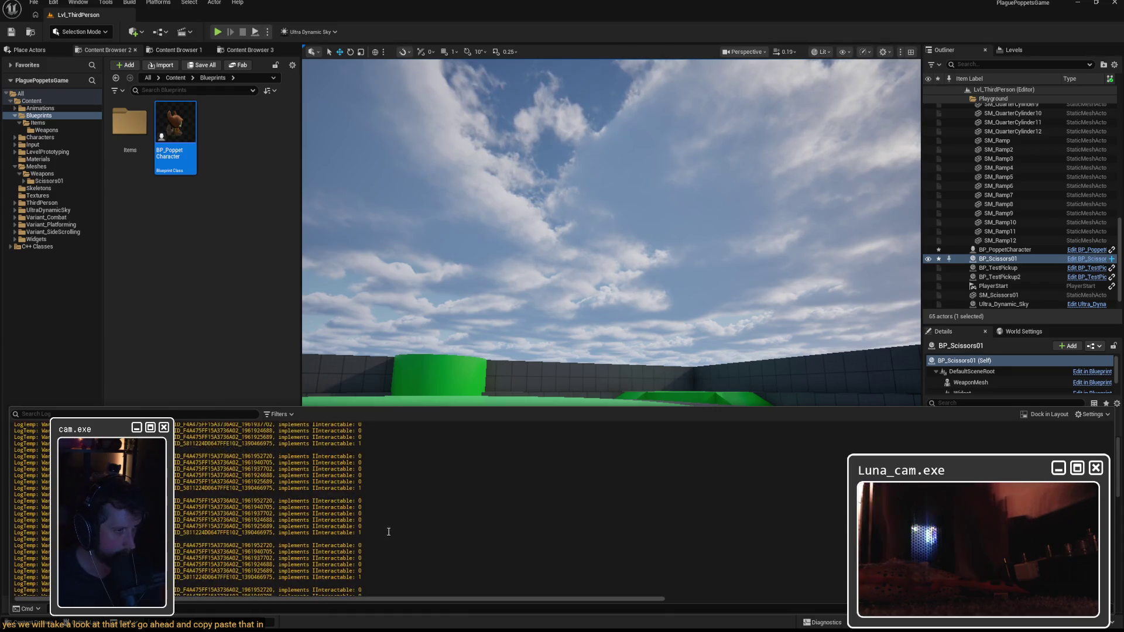
scroll(388, 532, up, 3)
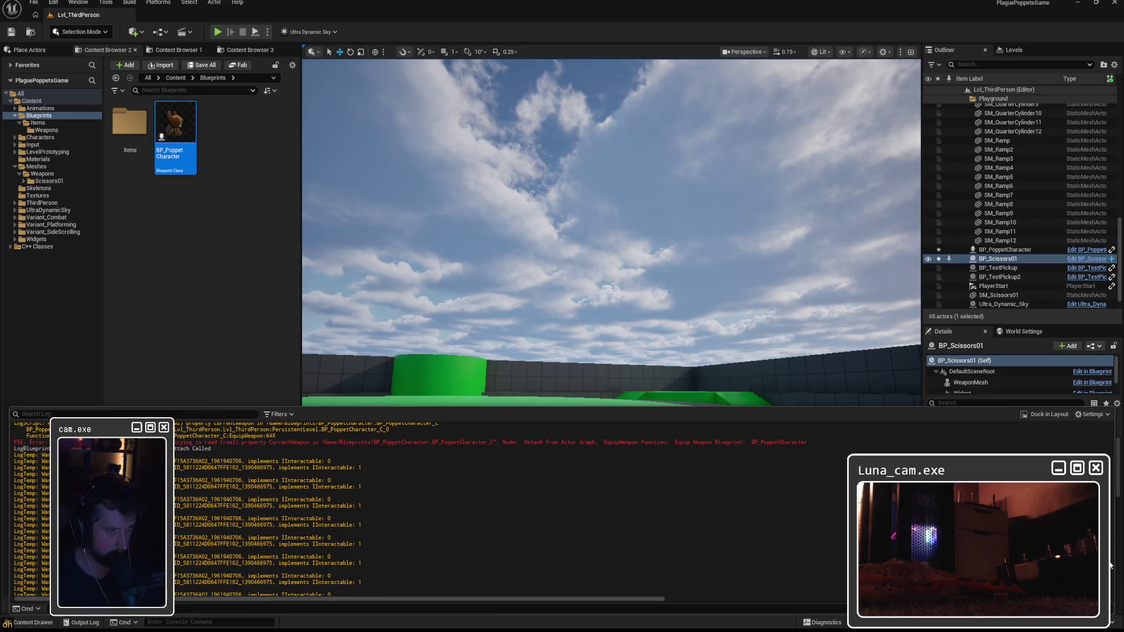
Select the red runtime error line in the Output Log and reopen BP_PoppetCharacter
drag(811, 443, 112, 443)
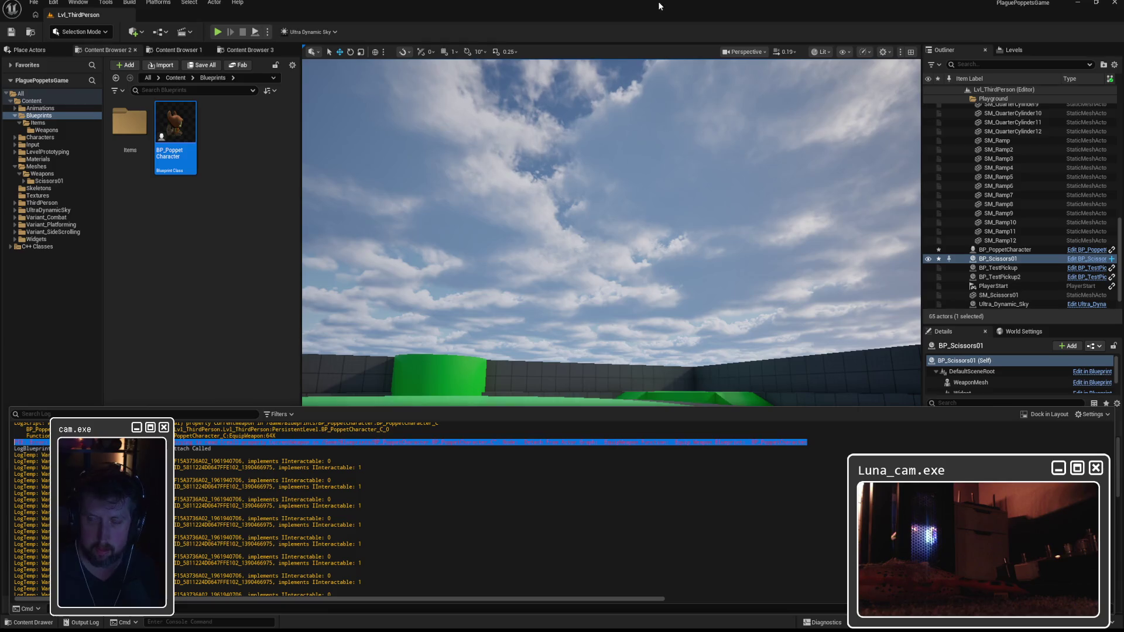
double_click(176, 125)
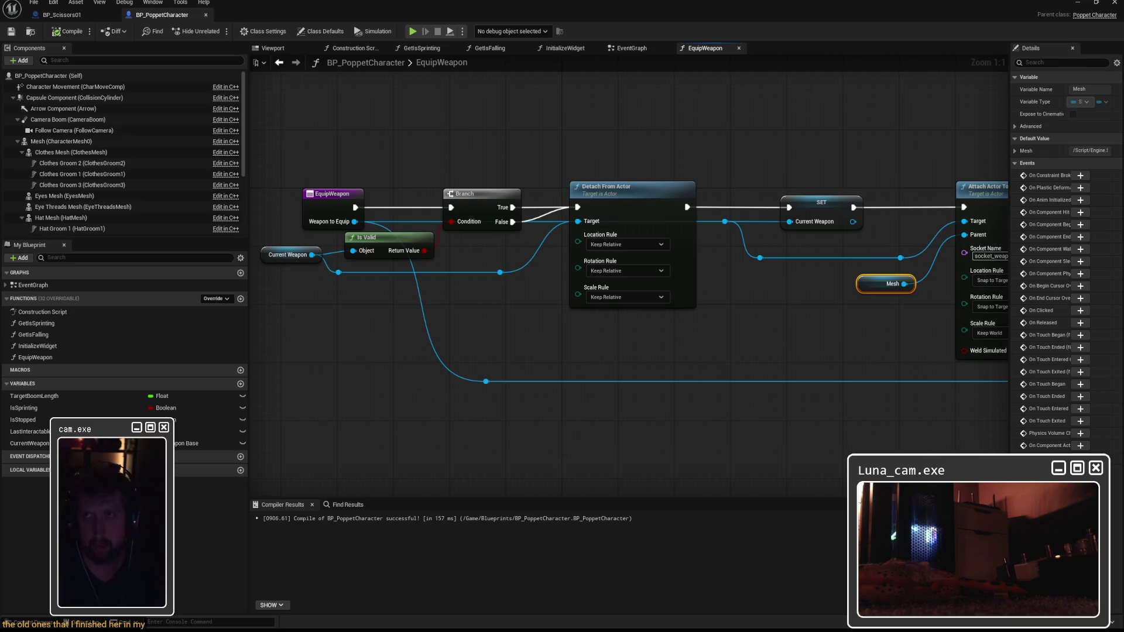
Switch to Chrome and open the Plague Poppets project page
key(alt+Tab)
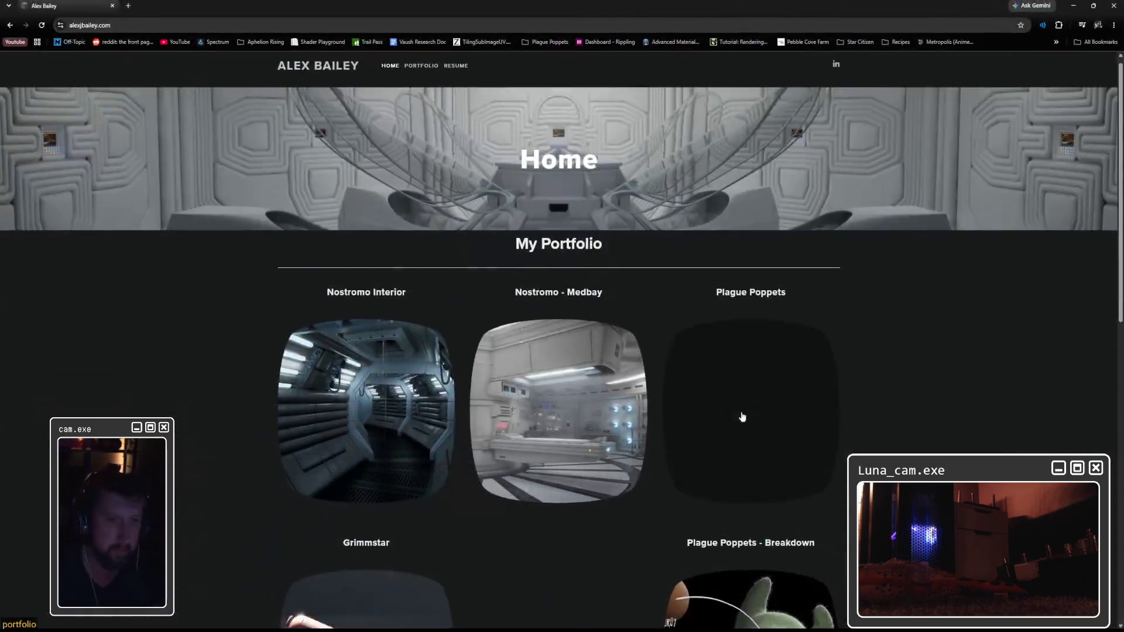
scroll(742, 309, down, 2)
click(742, 308)
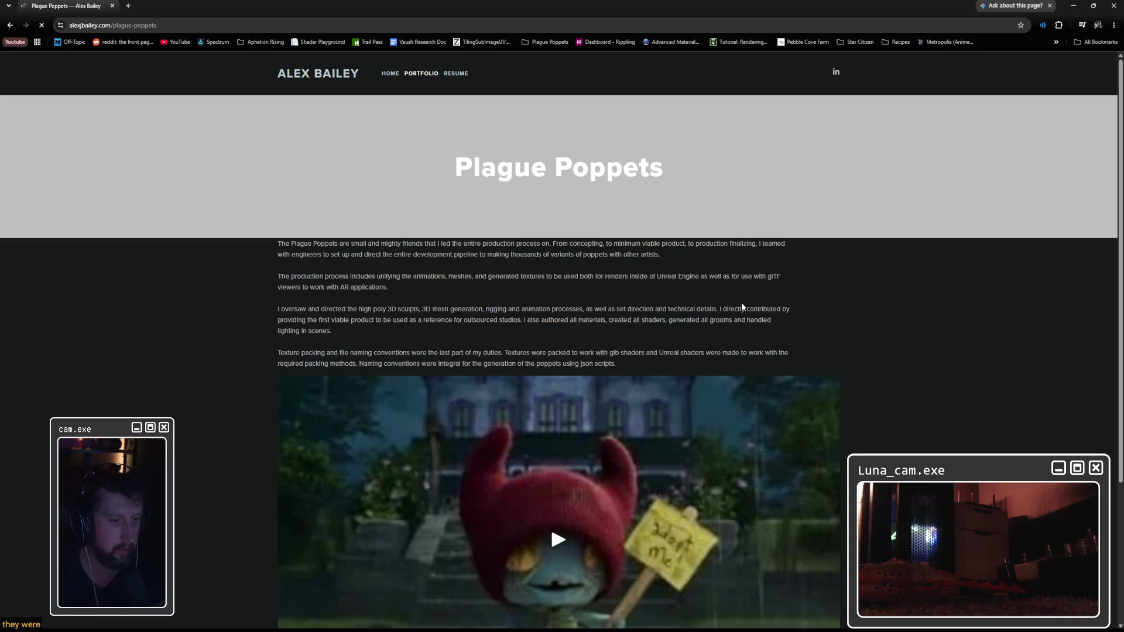
Scroll through the Plague Poppets renders and play the Pilot Intro Scene video
scroll(607, 420, down, 3)
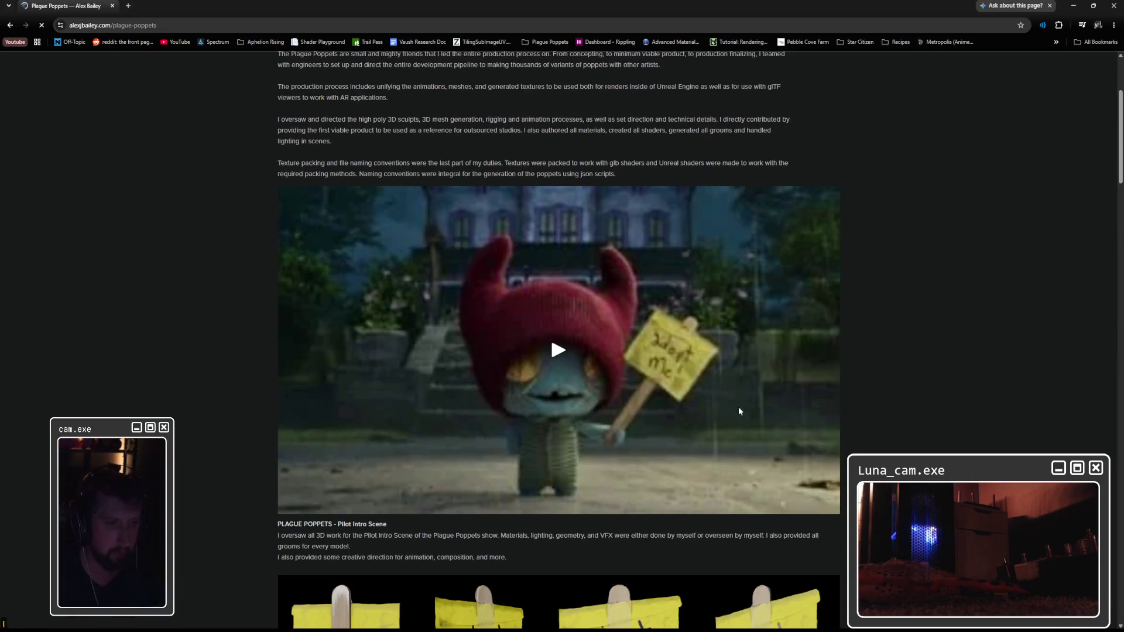
scroll(749, 410, down, 10)
scroll(761, 417, down, 15)
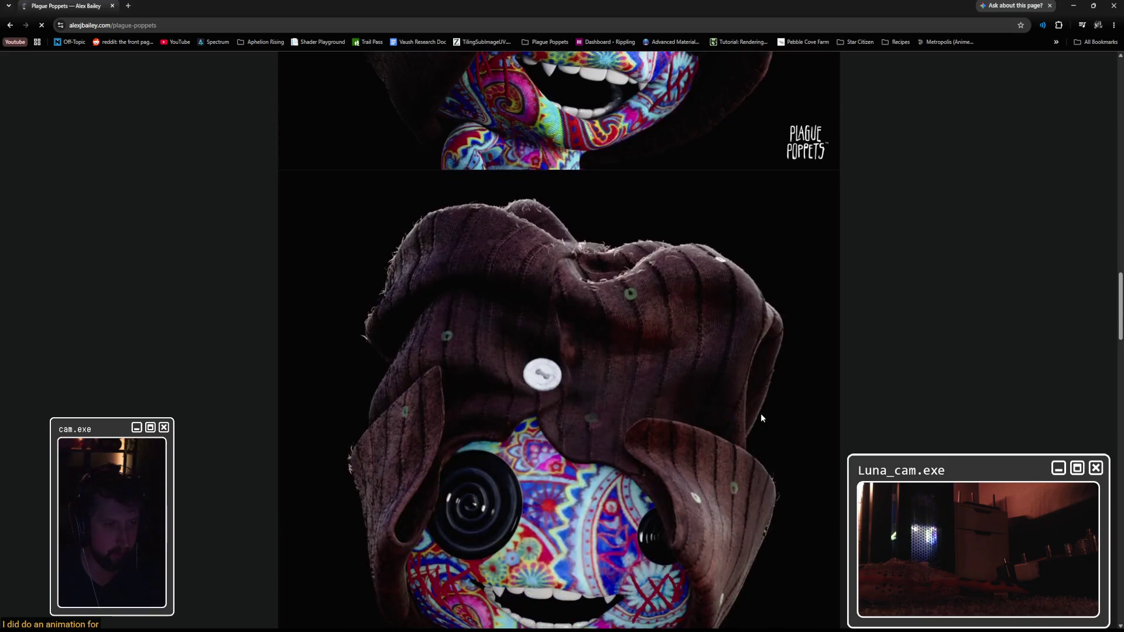
scroll(761, 417, down, 15)
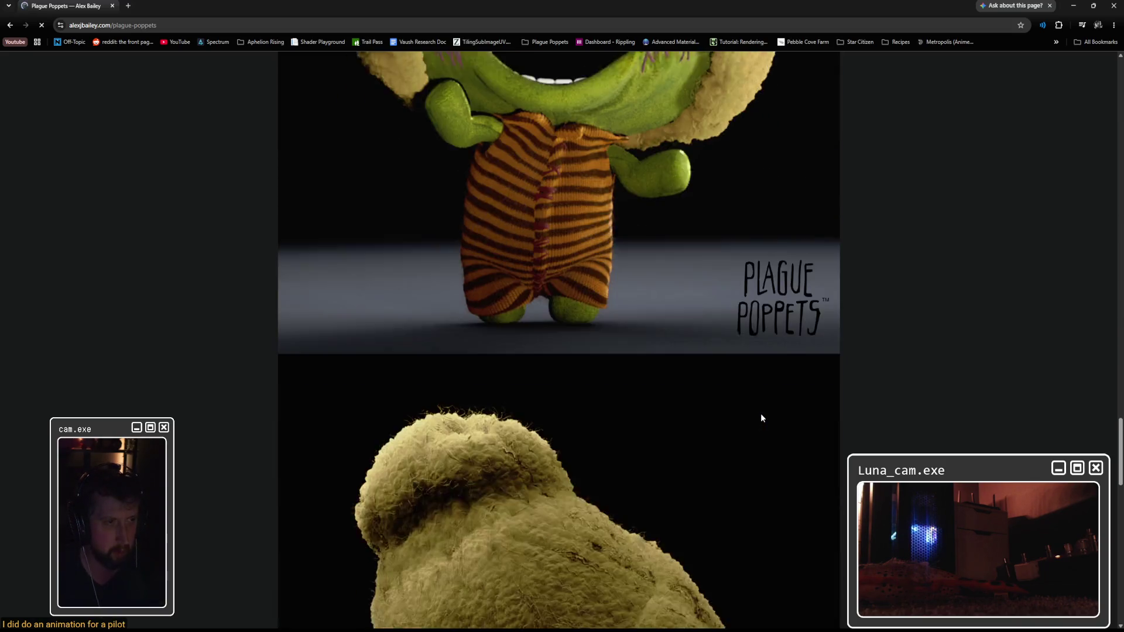
scroll(761, 417, down, 15)
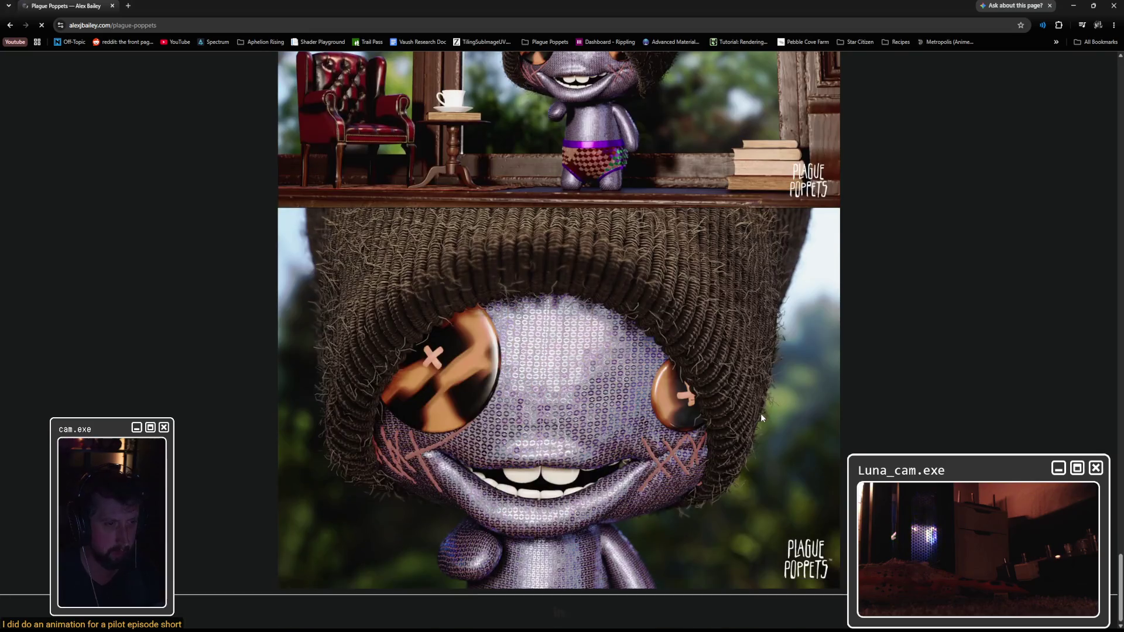
scroll(761, 414, up, 10)
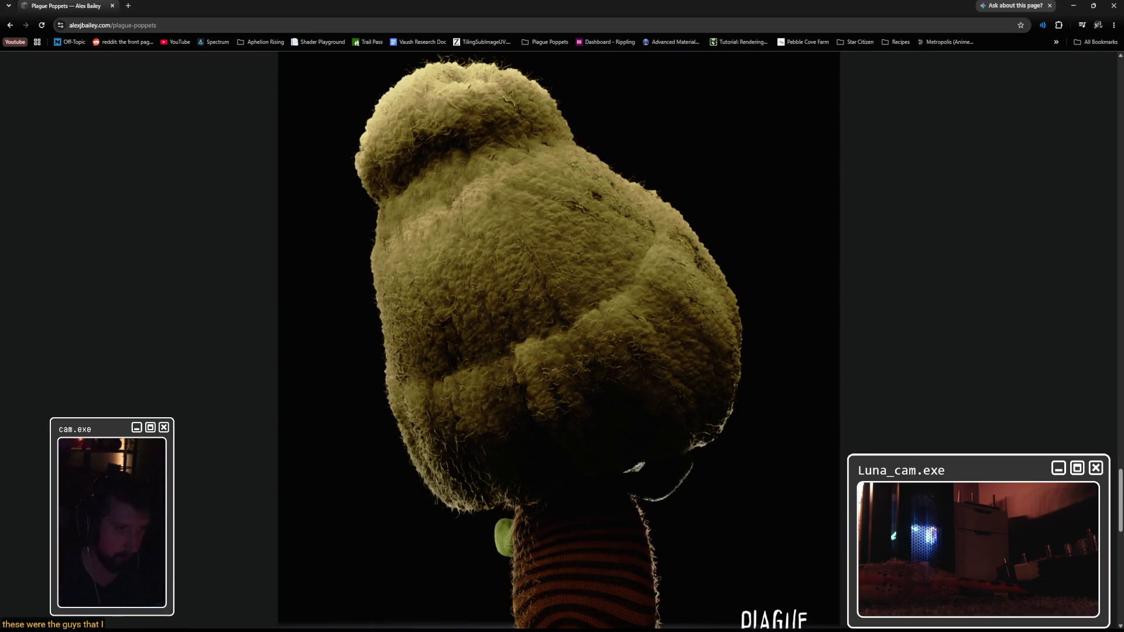
scroll(761, 416, down, 5)
scroll(909, 419, up, 15)
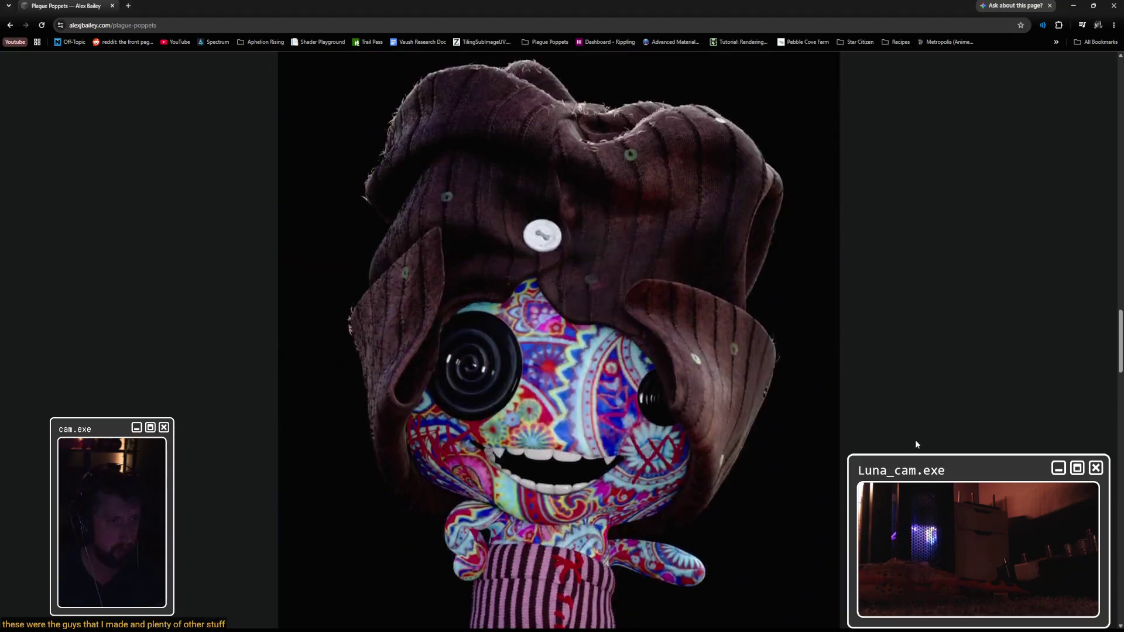
scroll(916, 440, up, 20)
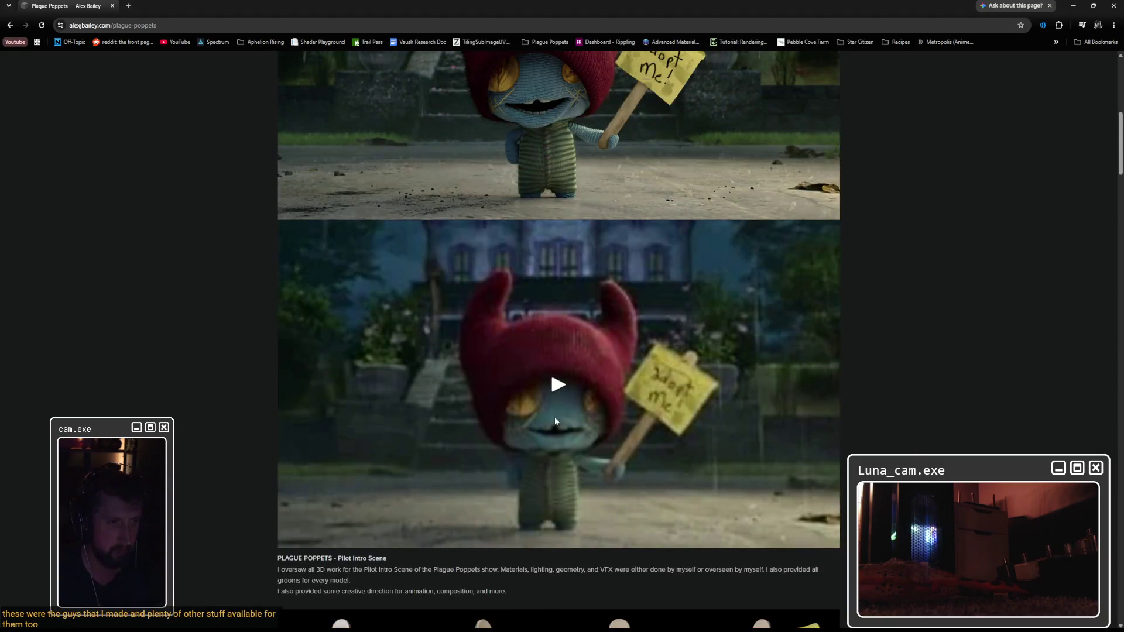
click(572, 407)
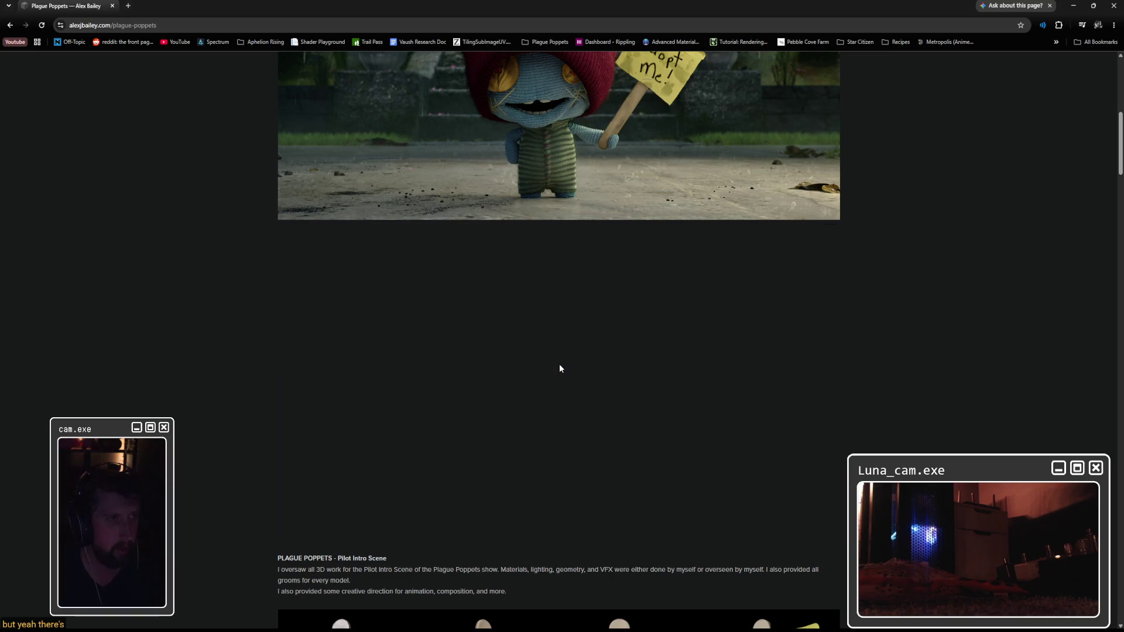
Watch the Pilot Intro Scene video full screen, scroll the page, then return to Unreal
click(800, 537)
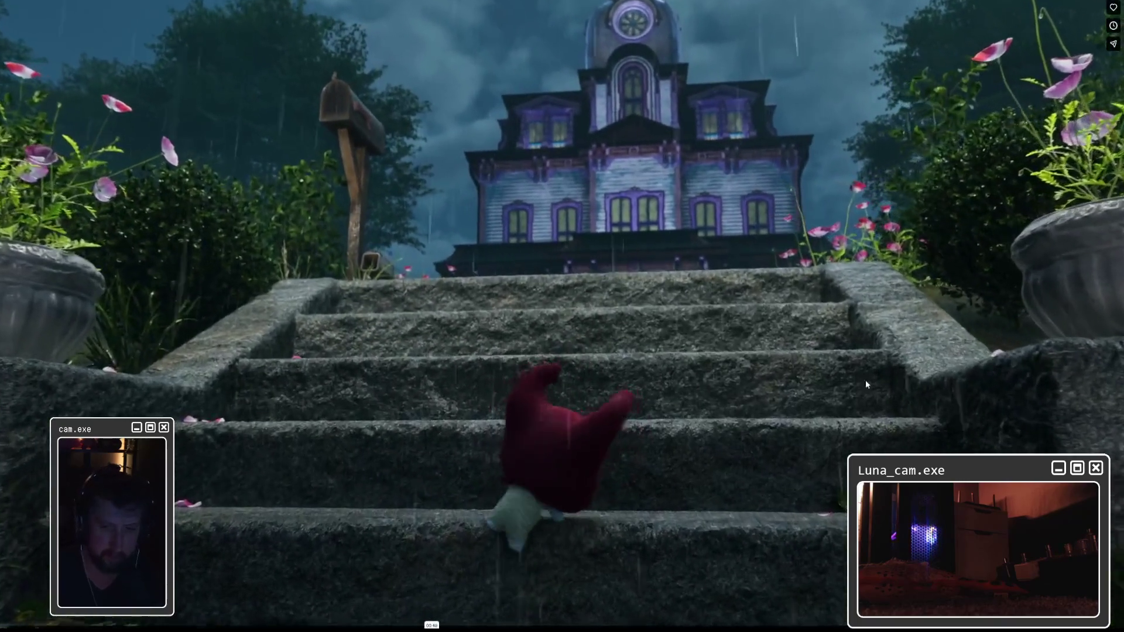
key(Escape)
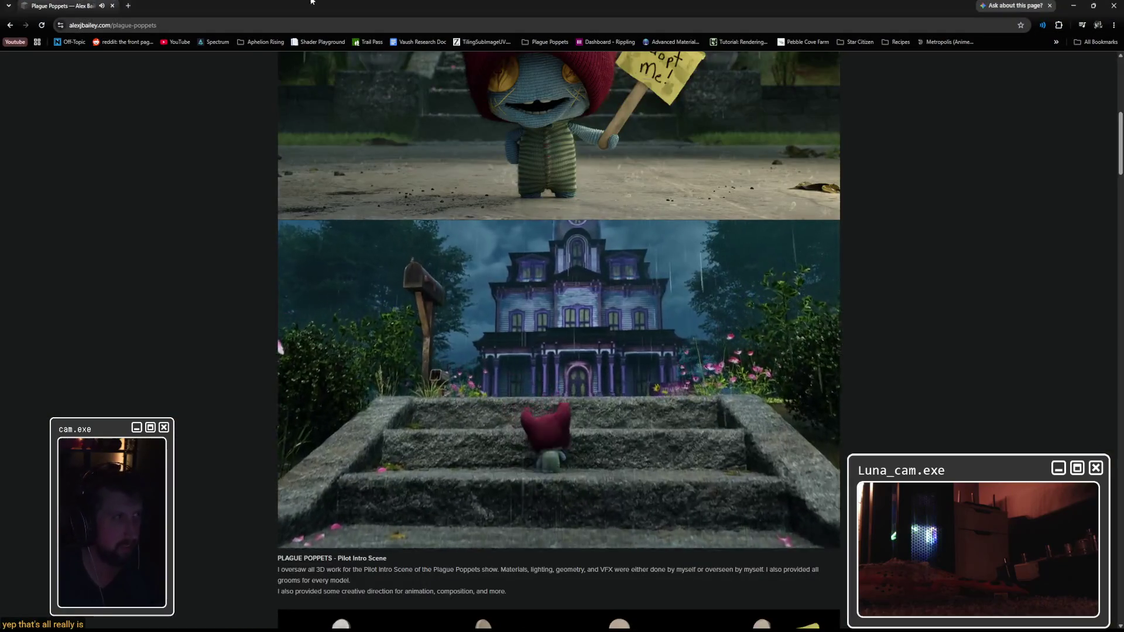
scroll(529, 347, up, 4)
scroll(544, 343, down, 5)
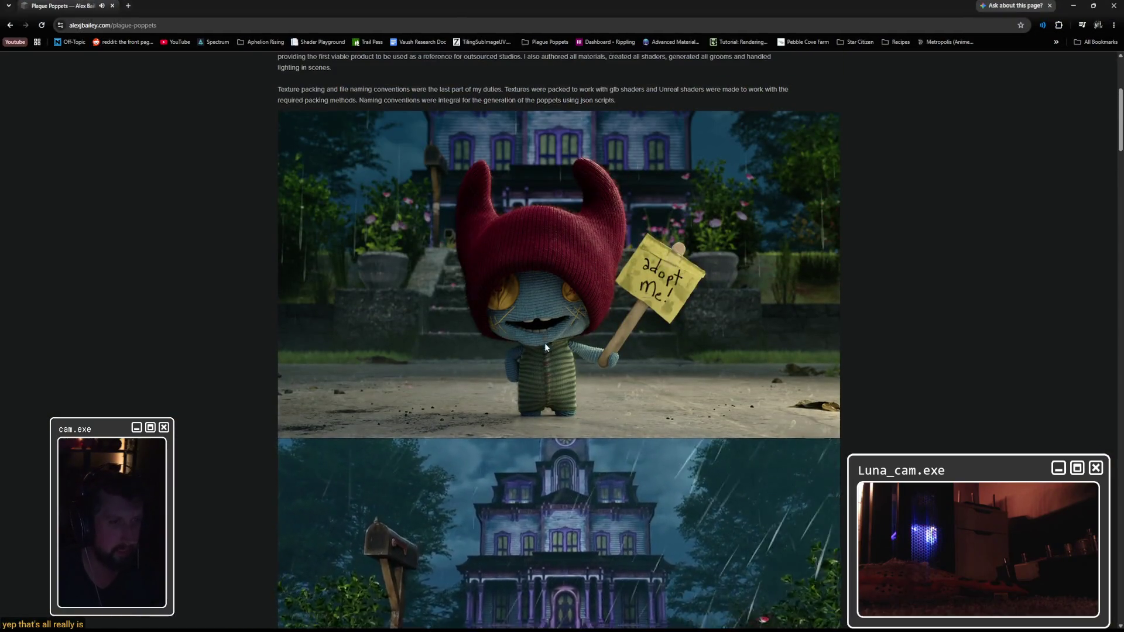
scroll(241, 452, down, 5)
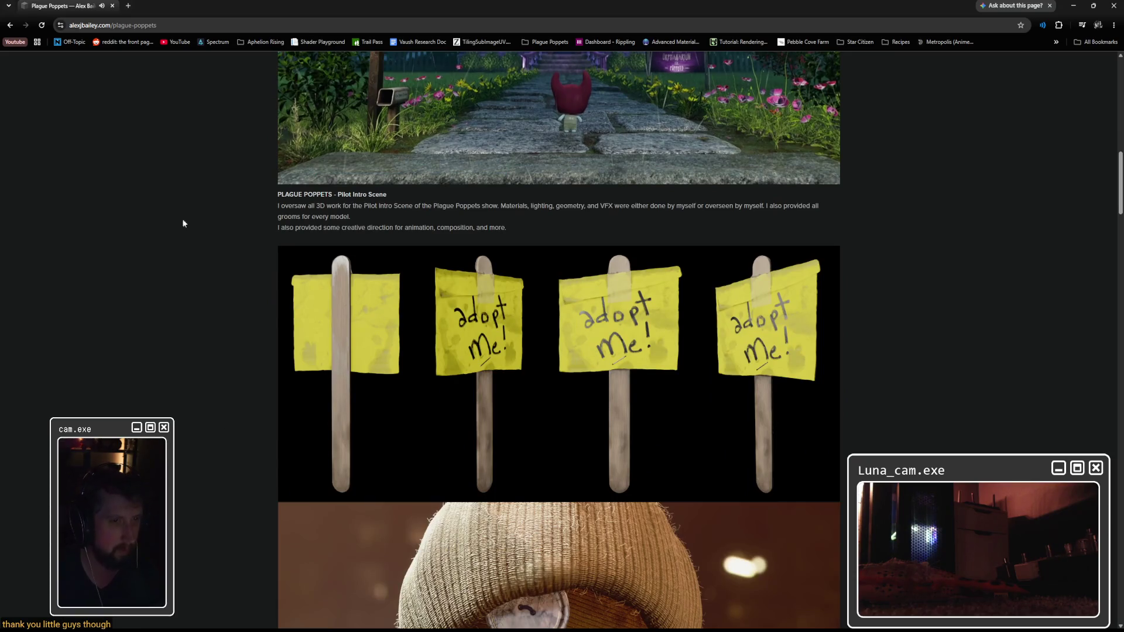
key(alt+Tab)
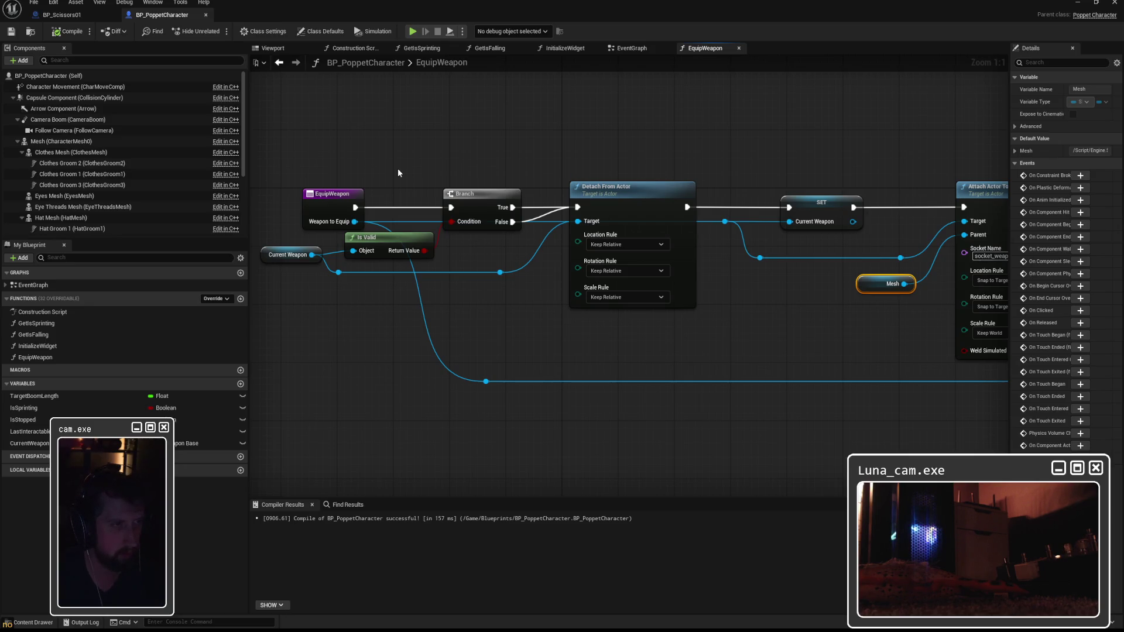
Nudge the Branch node right and raise Detach From Actor above the wires
drag(481, 197, 485, 199)
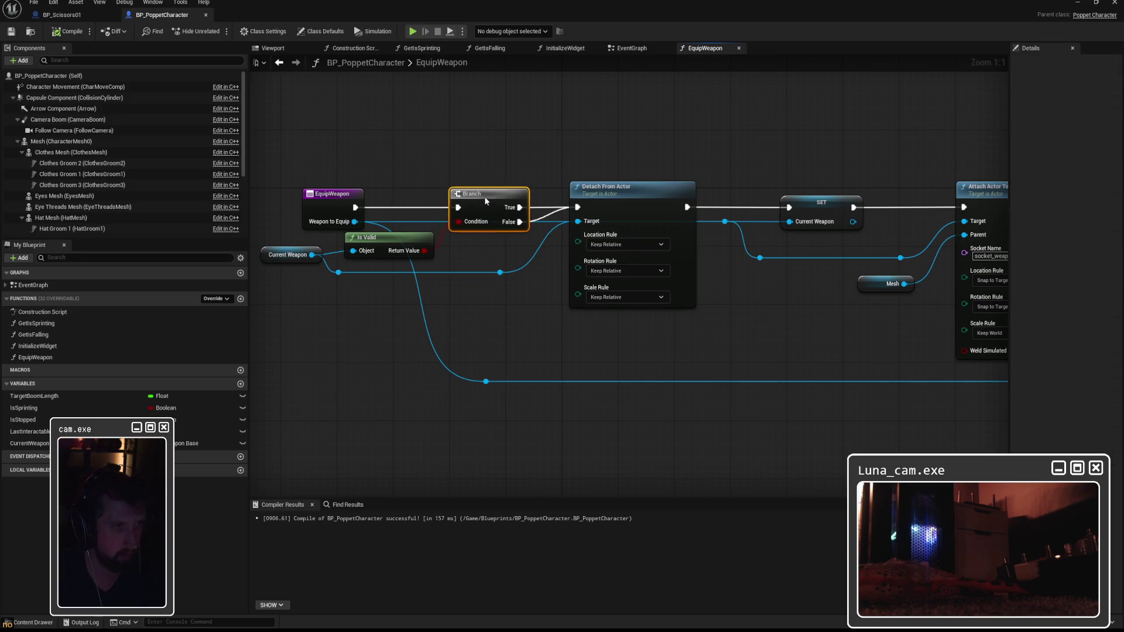
click(621, 195)
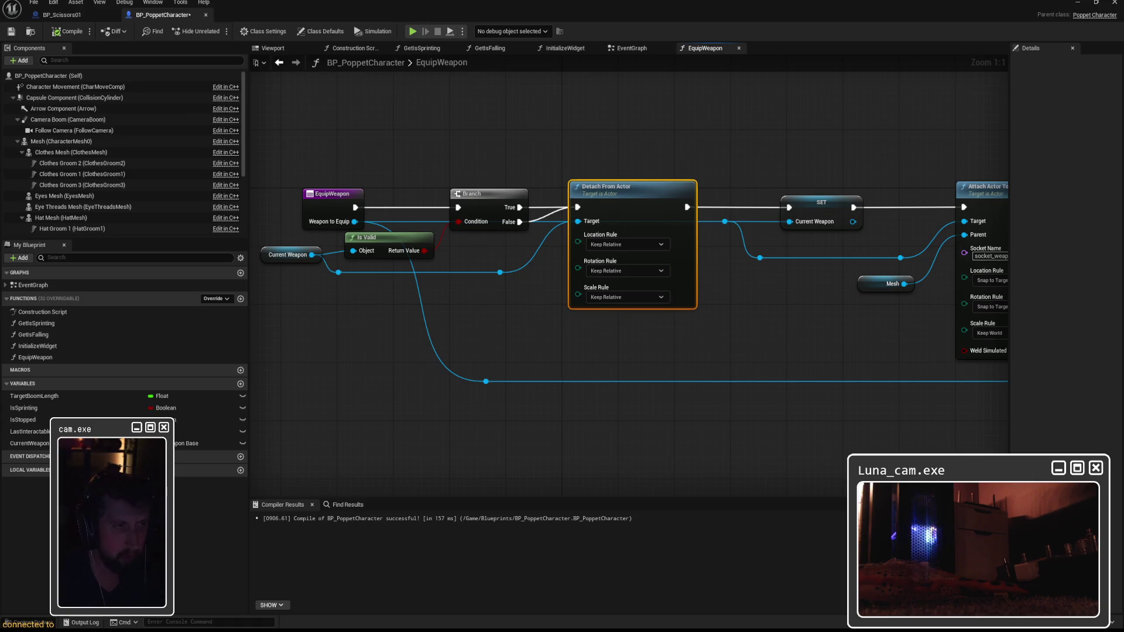
mouse_move(617, 183)
mouse_down()
mouse_move(616, 155)
mouse_move(628, 169)
mouse_up()
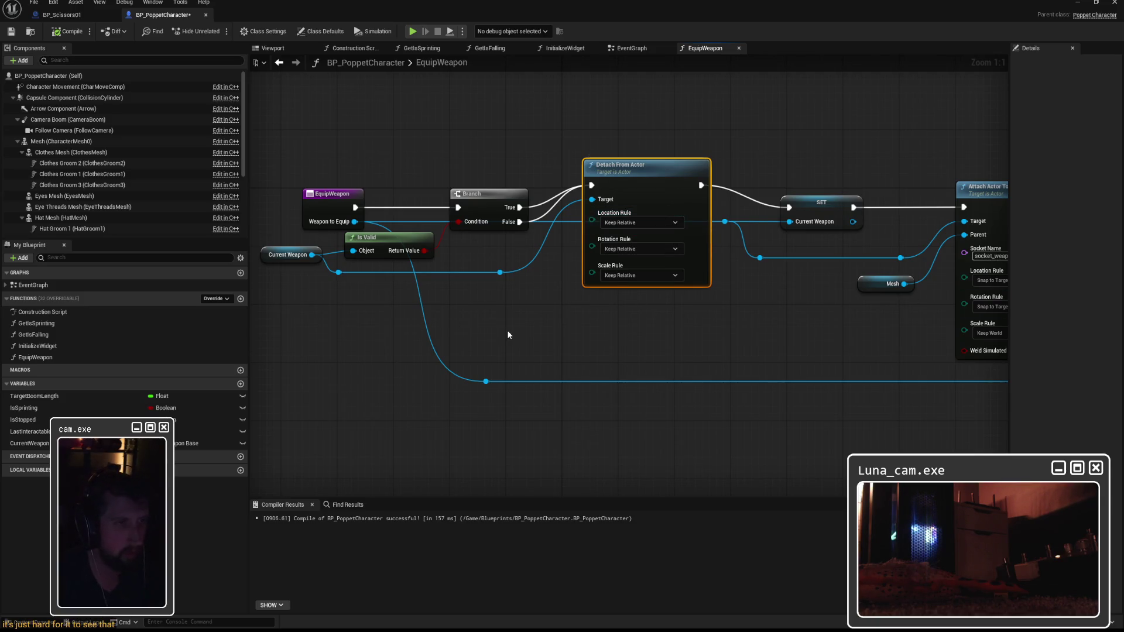
click(691, 381)
Add a reroute point on the lower weapon wire and connect it to SET's Current Weapon
double_click(685, 381)
drag(683, 375, 720, 218)
click(720, 206)
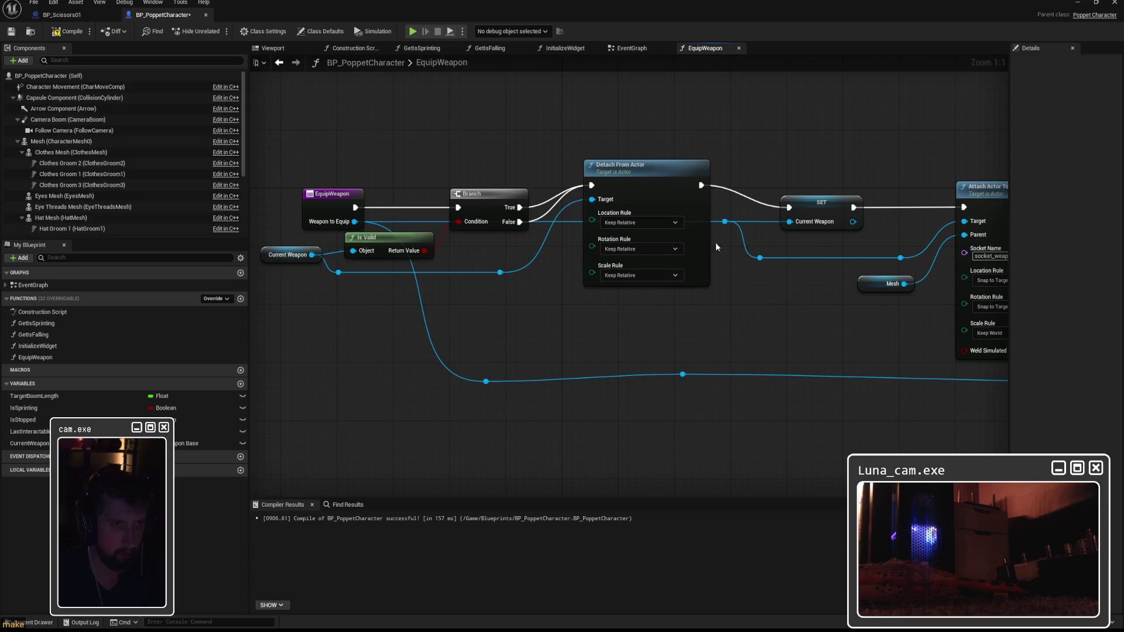
drag(683, 375, 721, 220)
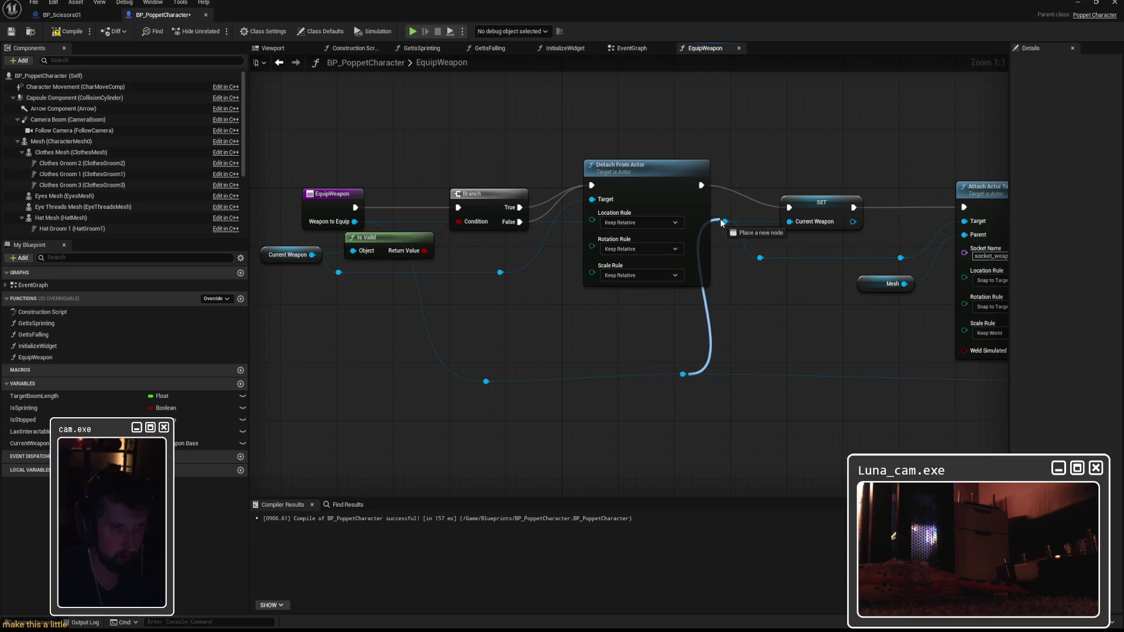
Straighten the lower reroute point so it lines up with its wire
right_click(684, 377)
key(Escape)
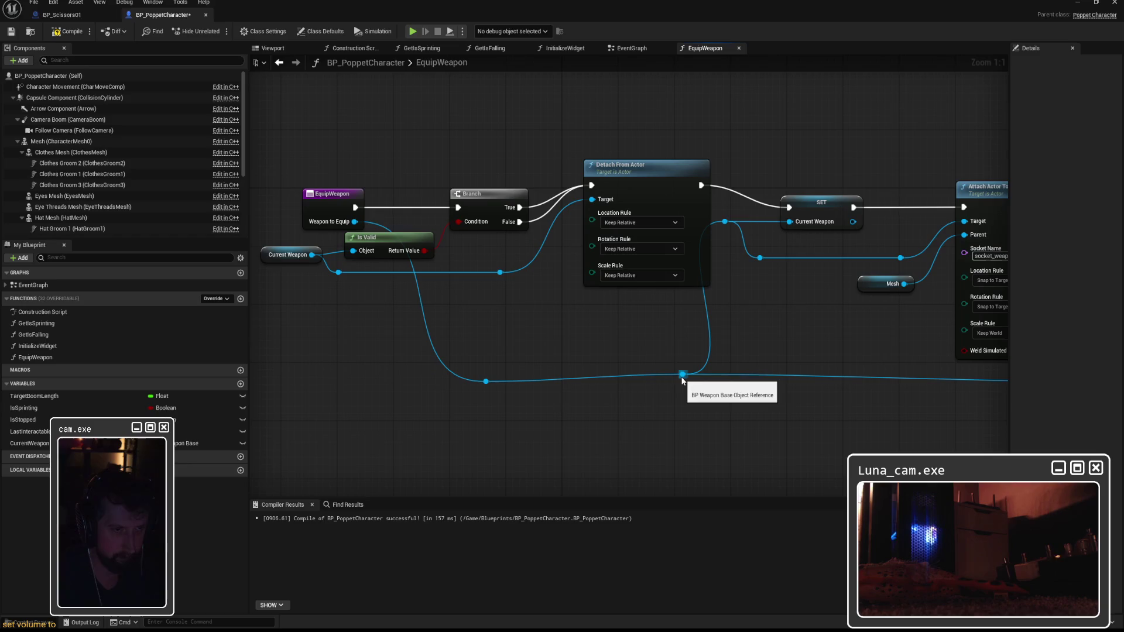
key(q)
click(696, 391)
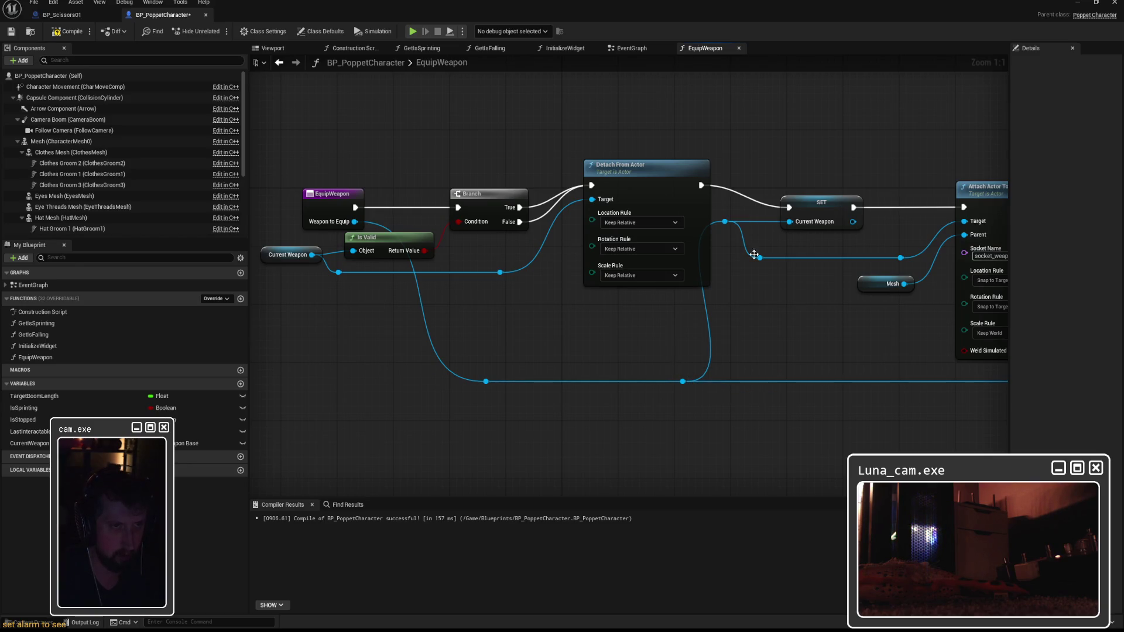
Move the SET node and its two reroute points right, and align Detach From Actor with the exec wire
drag(823, 200, 844, 199)
mouse_move(711, 210)
mouse_down()
mouse_move(782, 282)
mouse_move(825, 263)
mouse_up()
mouse_move(650, 173)
mouse_down()
mouse_move(650, 202)
mouse_move(650, 191)
mouse_up()
click(784, 261)
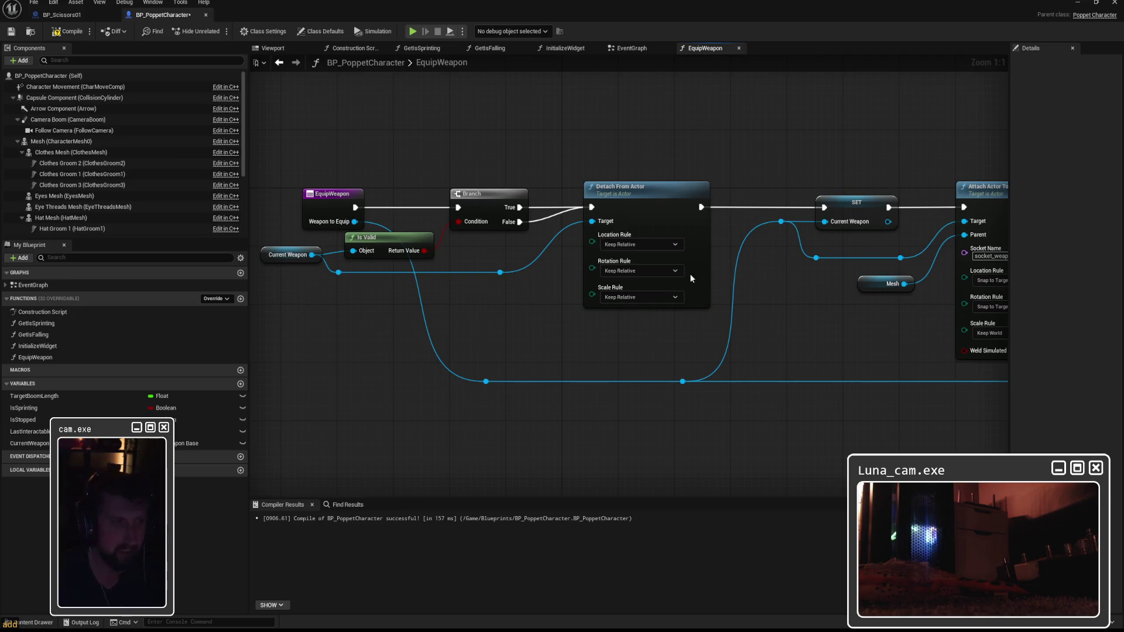
Shift the Detach, SET, attach and print chain right to make room near EquipWeapon's entry
scroll(690, 273, down, 2)
mouse_move(512, 138)
mouse_down()
mouse_move(1006, 349)
mouse_move(719, 392)
mouse_move(870, 388)
mouse_up()
drag(486, 199, 665, 196)
click(550, 167)
drag(550, 166, 577, 172)
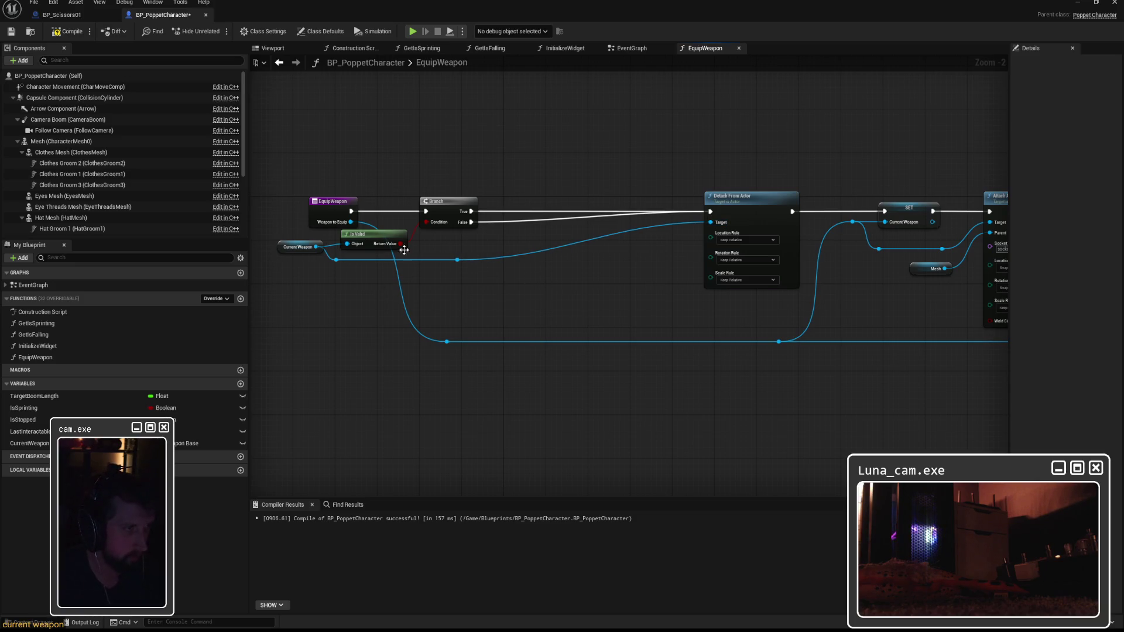
Add an extra Branch node, then delete it again
right_click(516, 246)
text(branch)
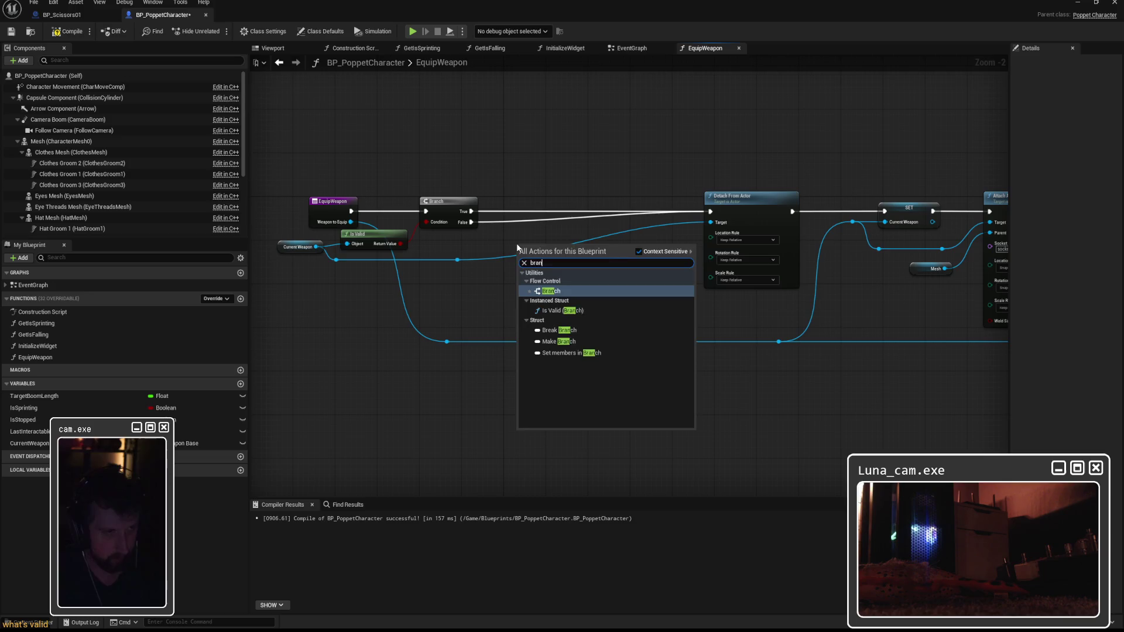
key(Return)
mouse_move(526, 268)
mouse_down()
mouse_move(569, 213)
mouse_move(565, 230)
mouse_up()
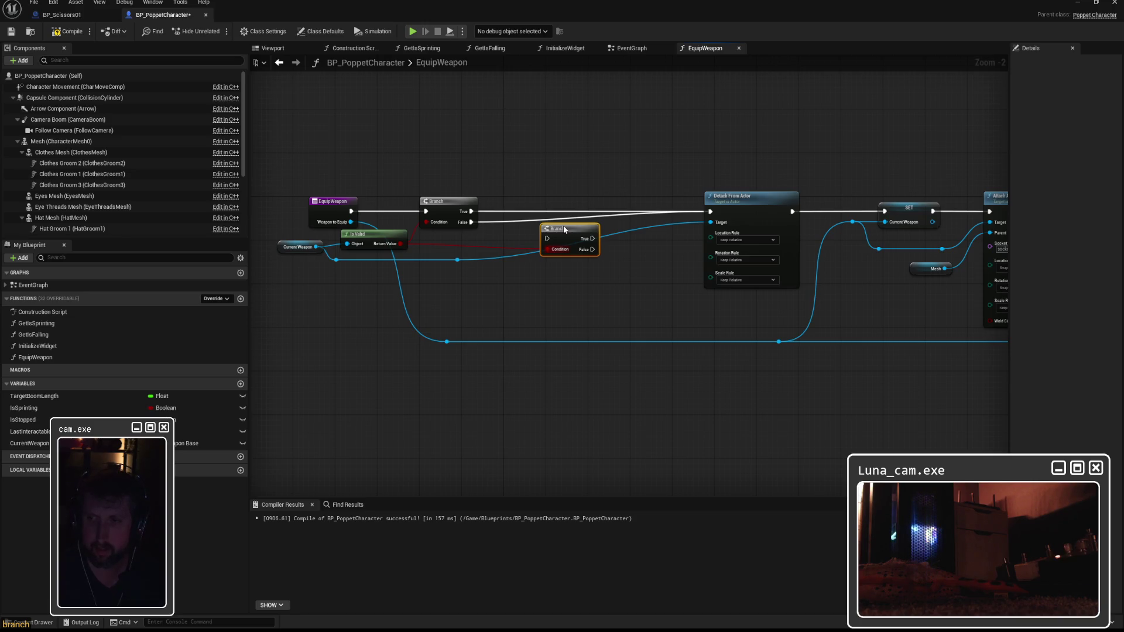
drag(565, 230, 549, 250)
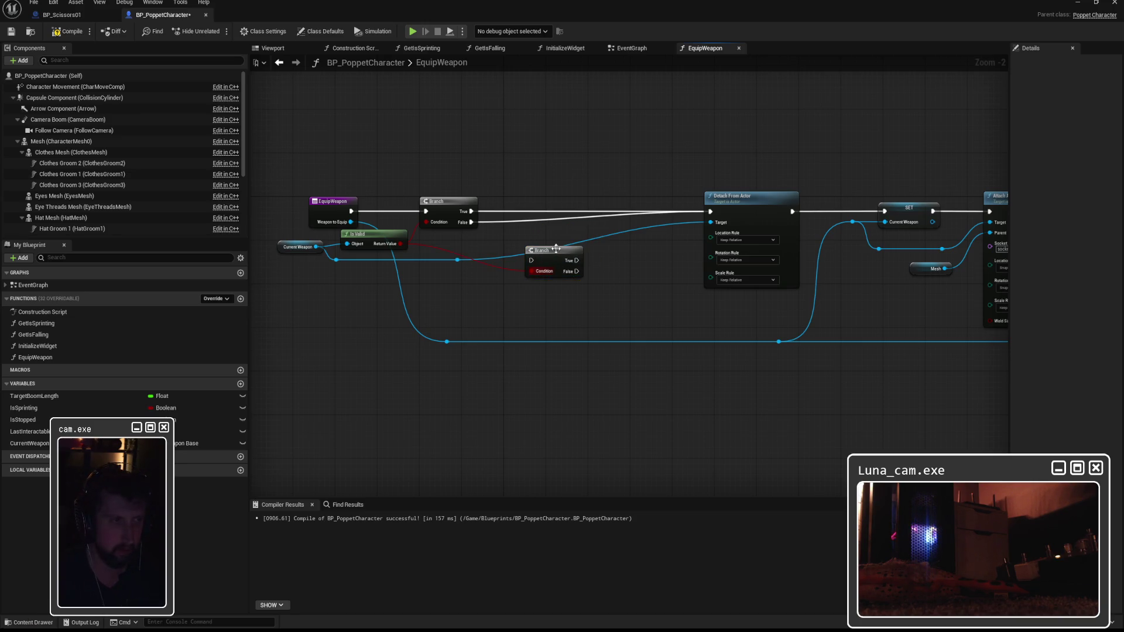
key(Delete)
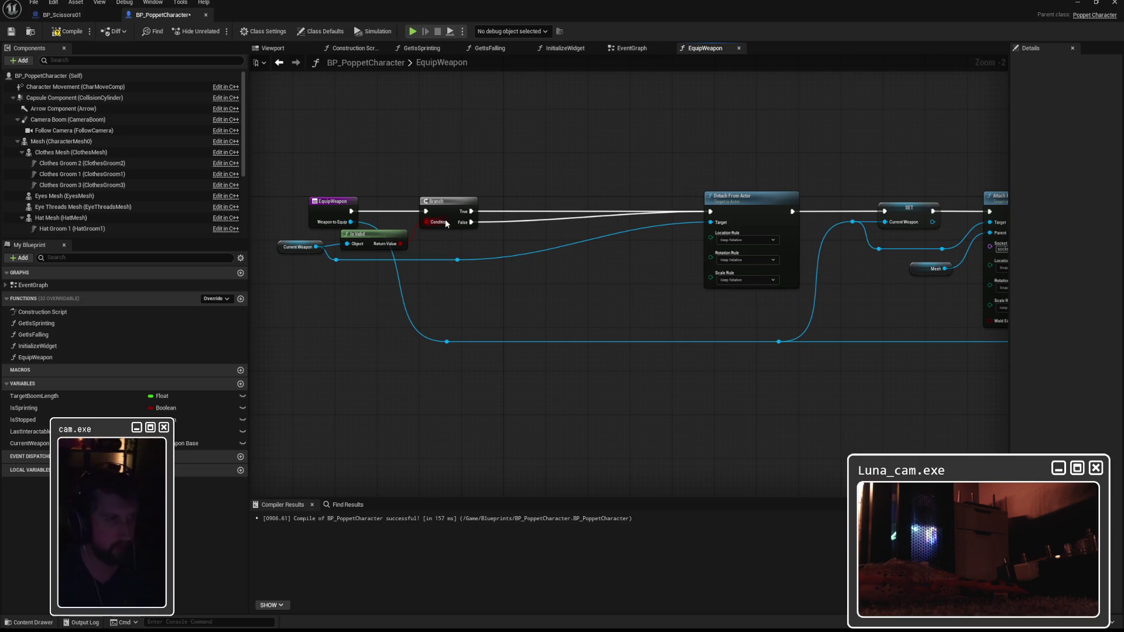
Wire the Branch False output into Detach From Actor, compile, and start a play test
mouse_move(473, 223)
mouse_down()
mouse_move(710, 211)
mouse_move(611, 205)
mouse_up()
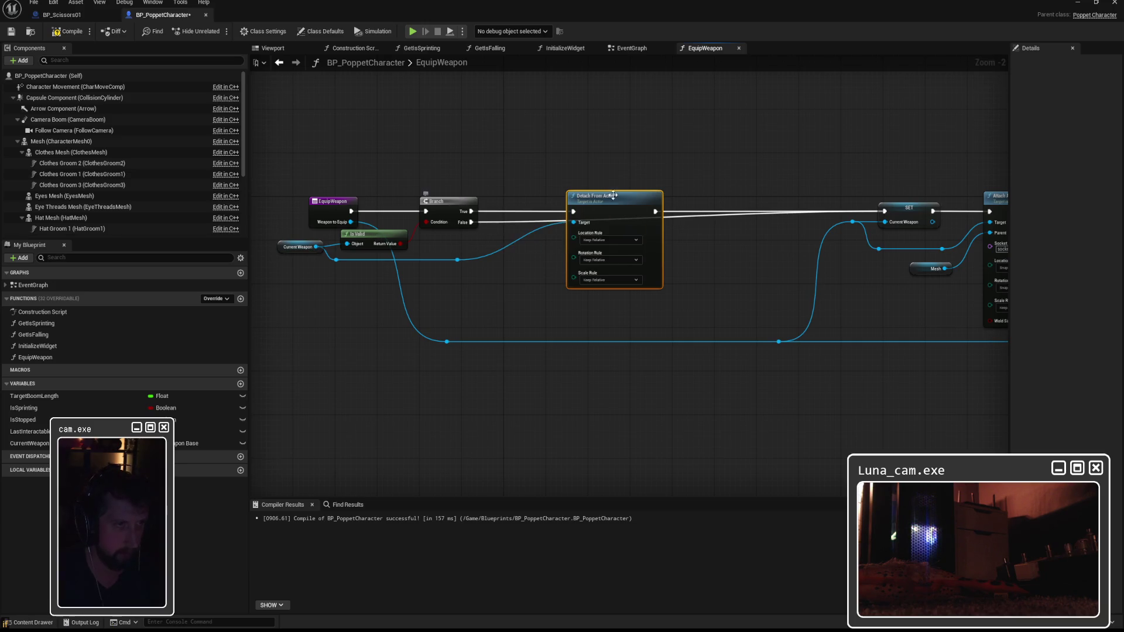
key(F7)
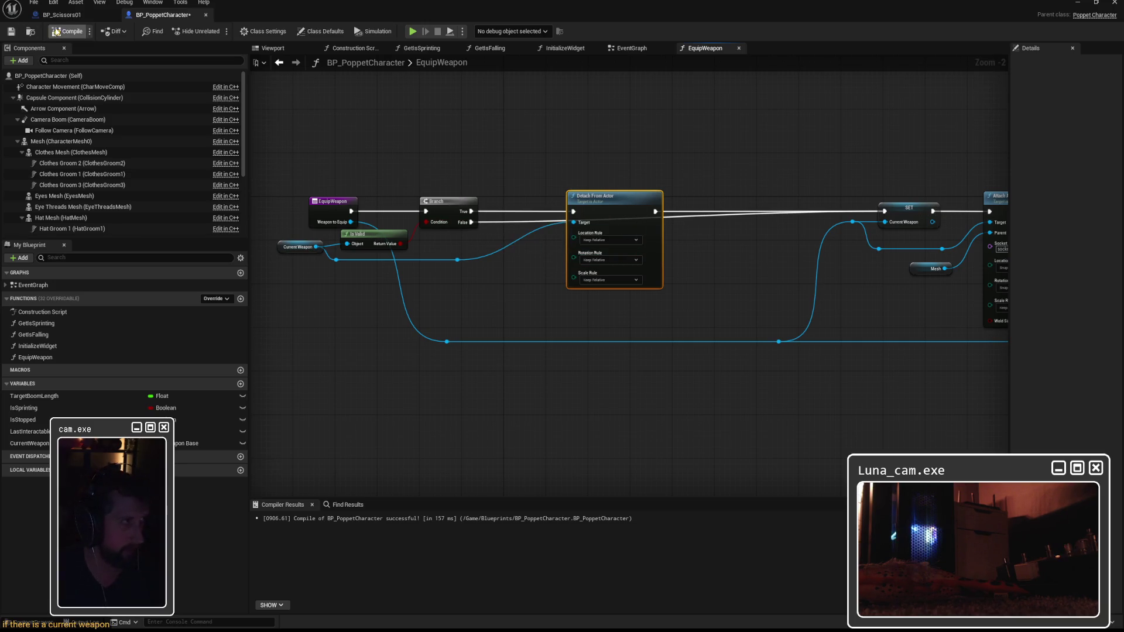
click(412, 31)
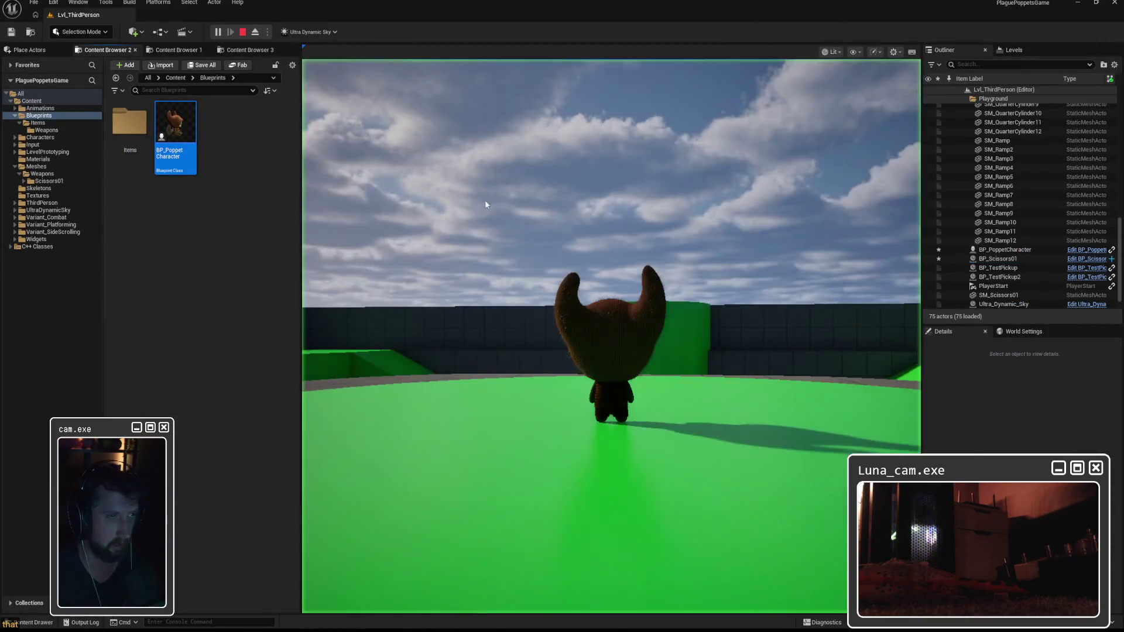
Take control of the game view, stop the session, and restart Play
click(485, 205)
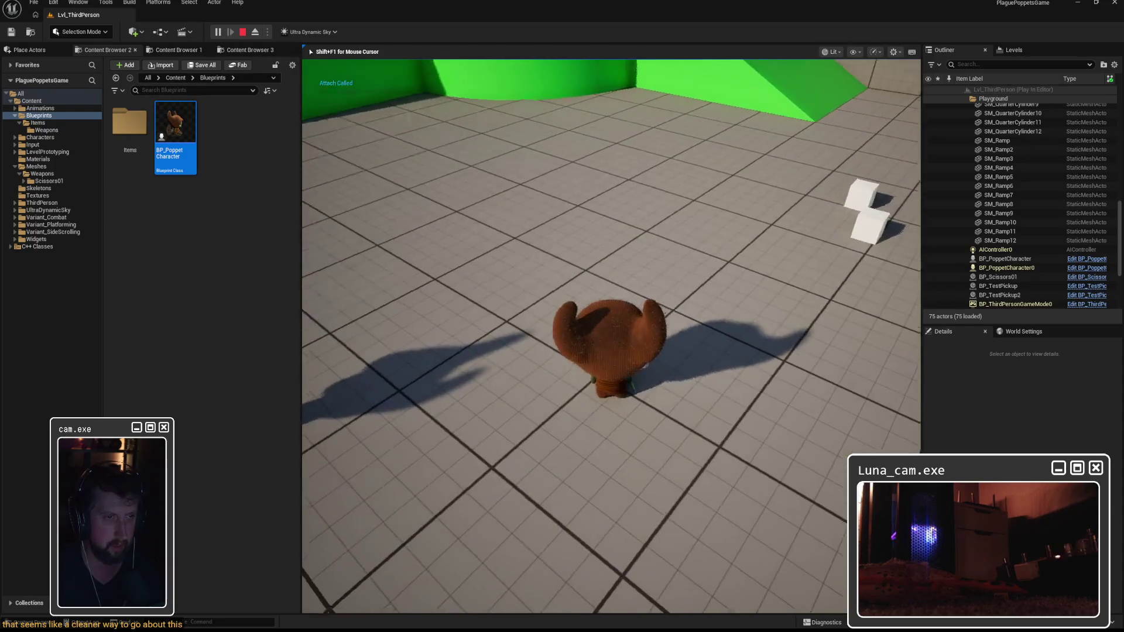
key(Escape)
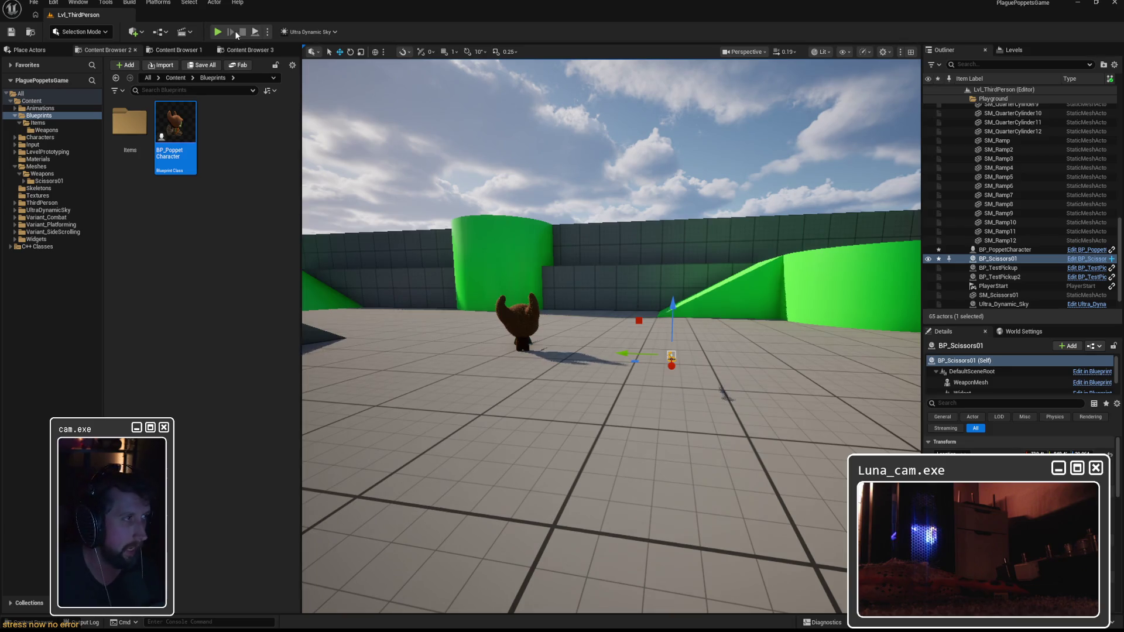
click(217, 31)
Walk to the scissors, pick them up with E, carry them onto the green platform, then stop
key(w)
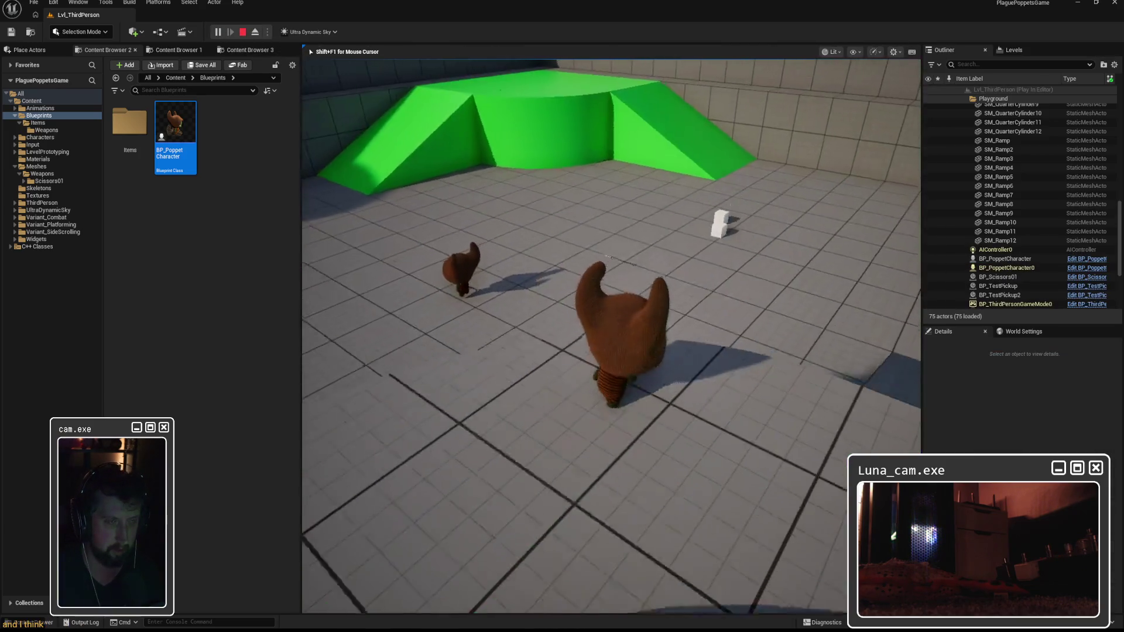
key(e)
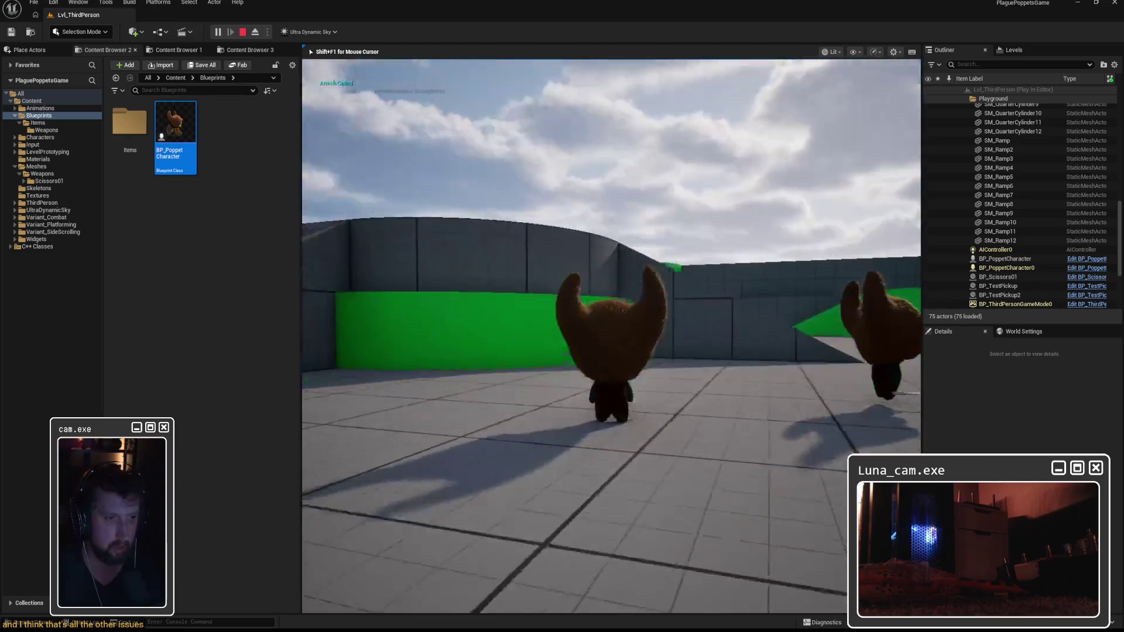
key(w)
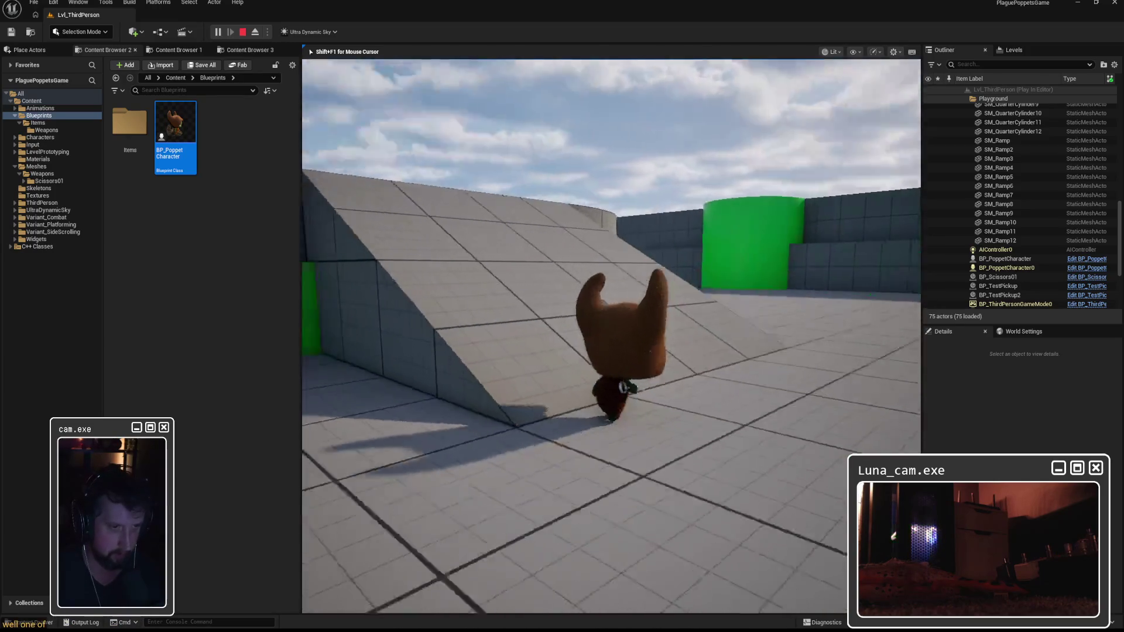
key(w)
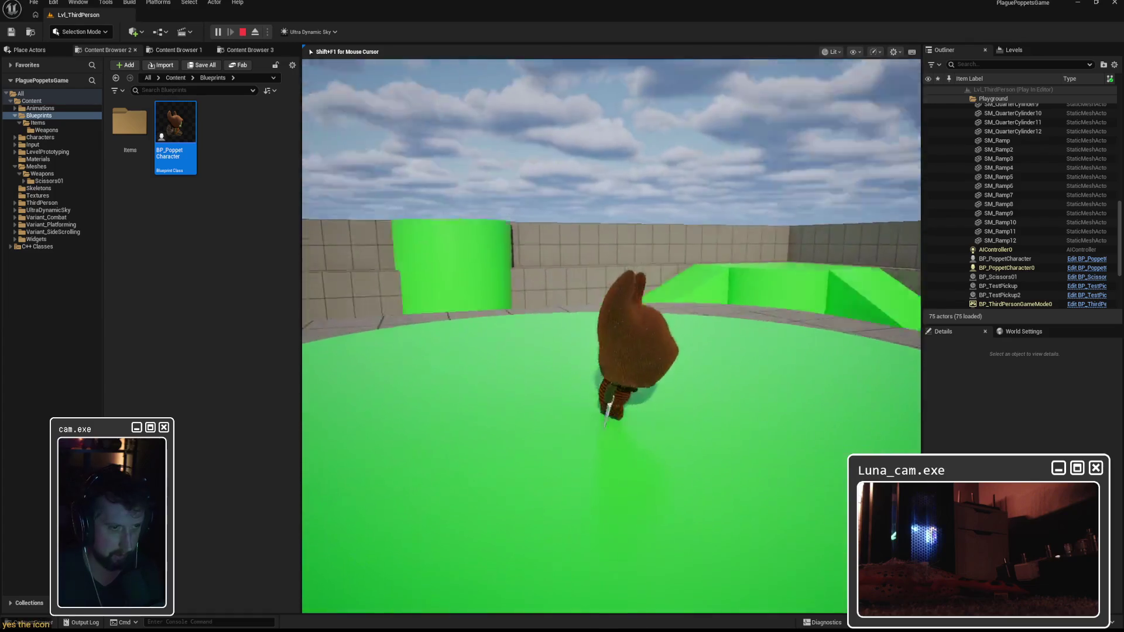
key(w)
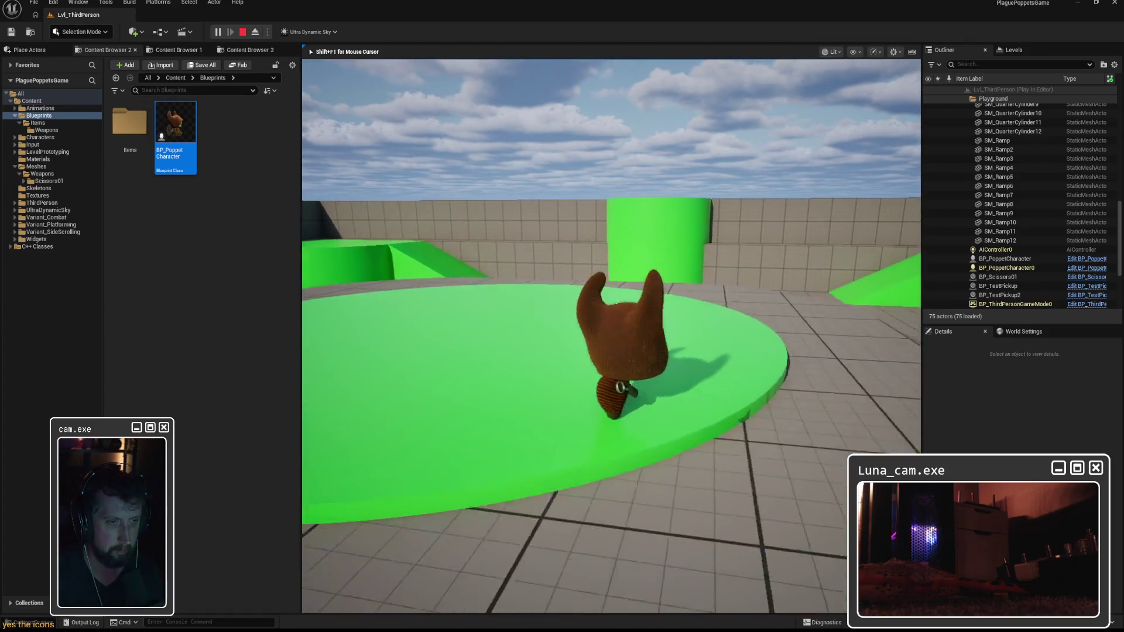
key(Escape)
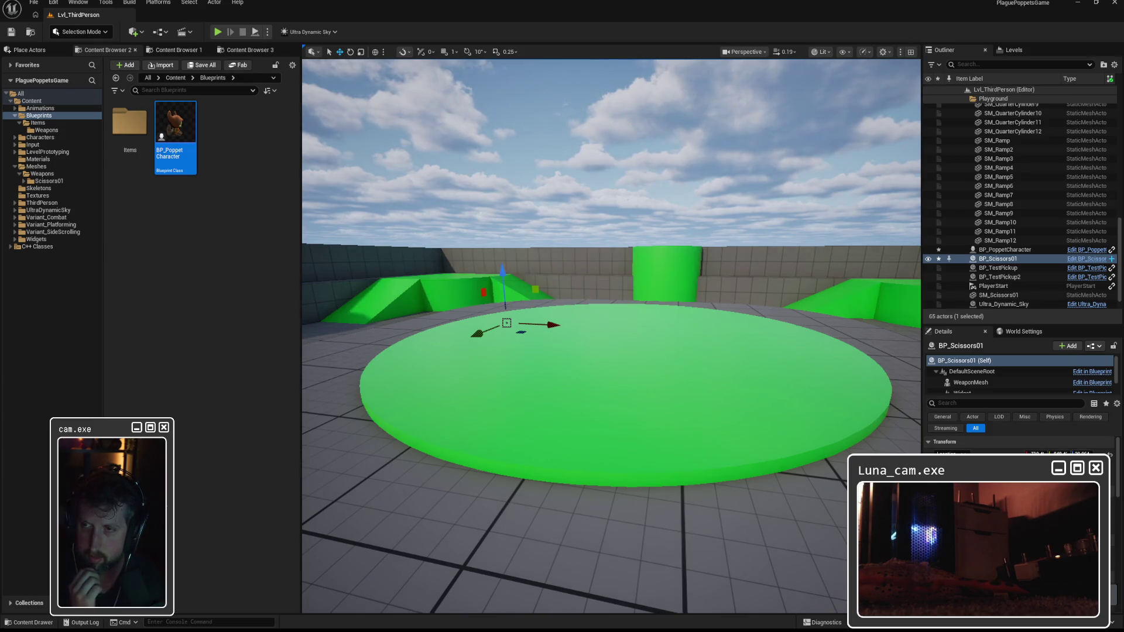
Open SKM_Scissors01 from Weapons > Scissors01, switch to its skeleton, and select the JNT_HandAttach bone
click(204, 206)
click(49, 181)
double_click(226, 131)
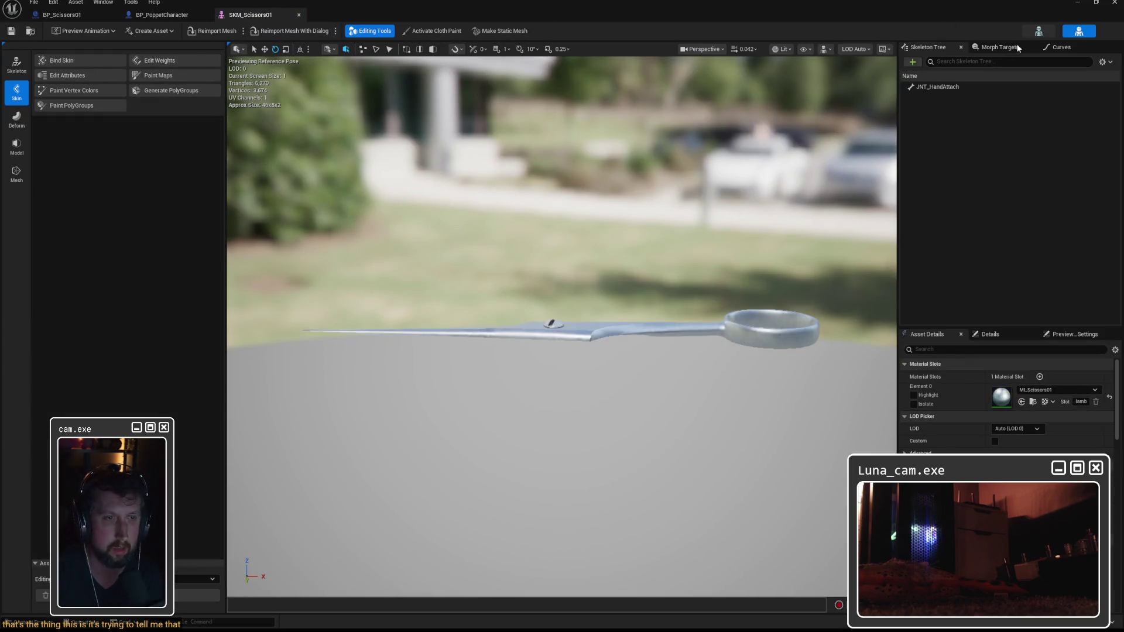
click(1039, 31)
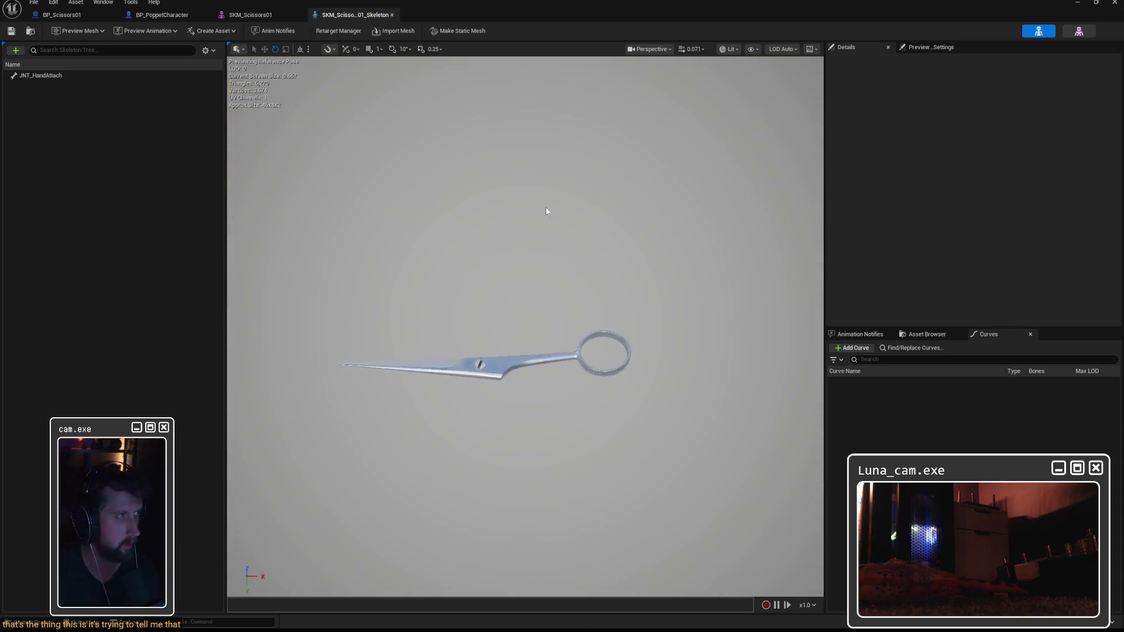
click(60, 77)
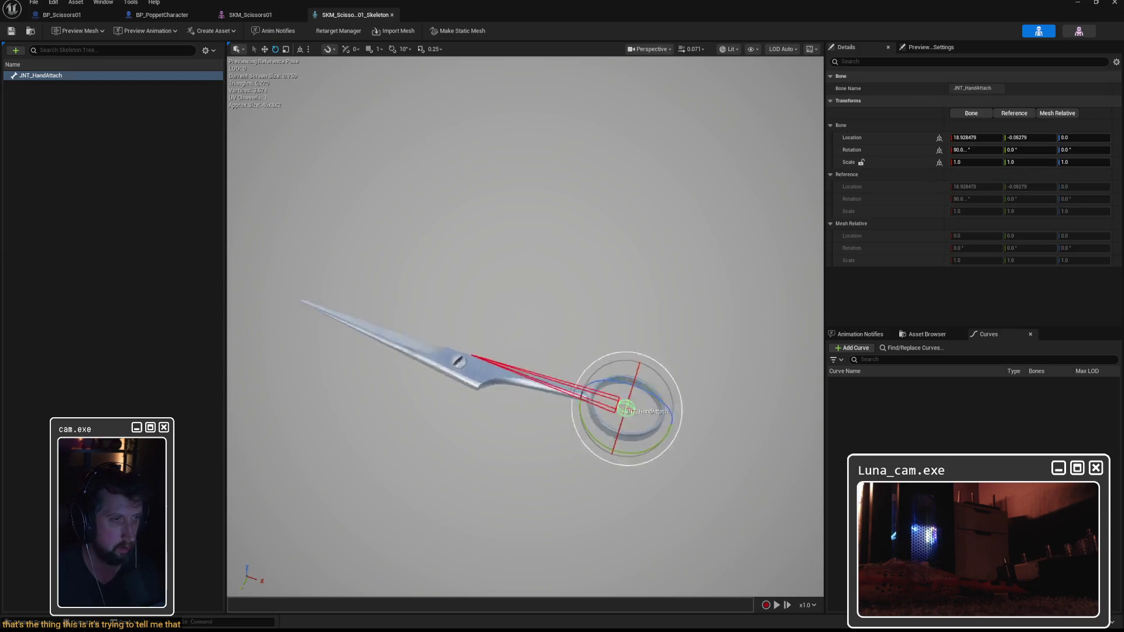
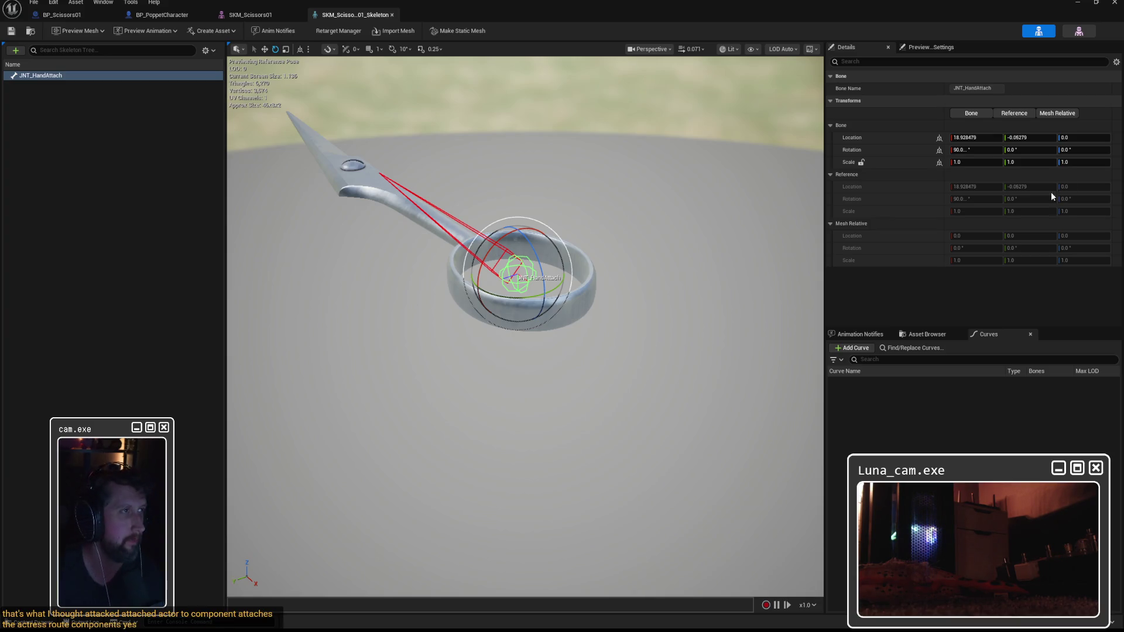
Compare the BP_Scissors01 graph with EquipWeapon's Attach Actor To Component node in BP_PoppetCharacter
click(62, 16)
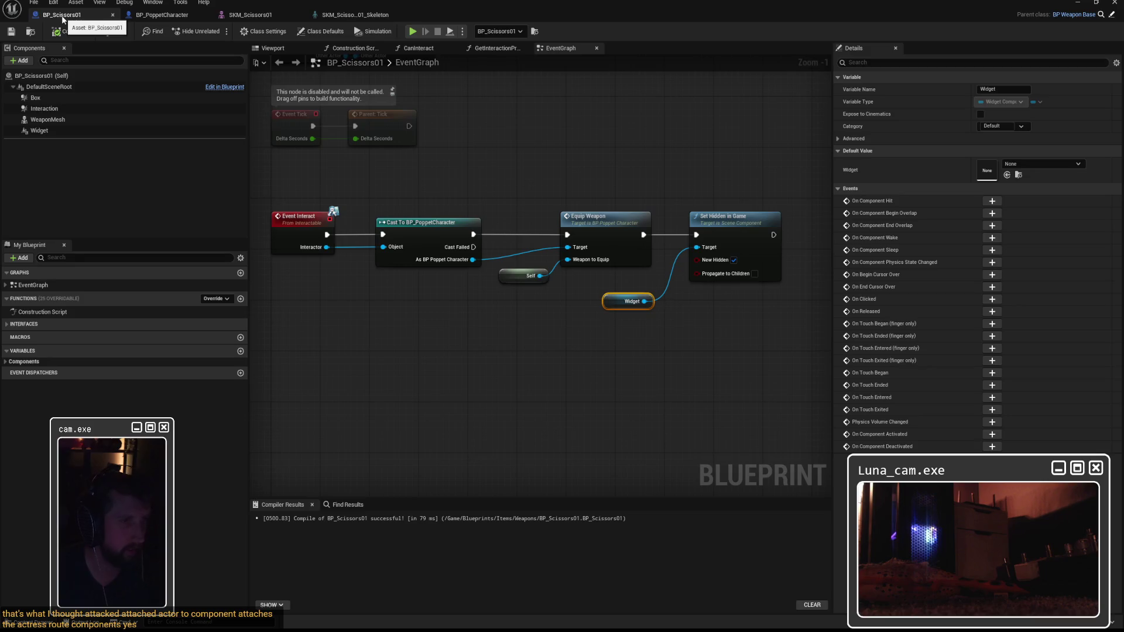
click(161, 15)
click(738, 208)
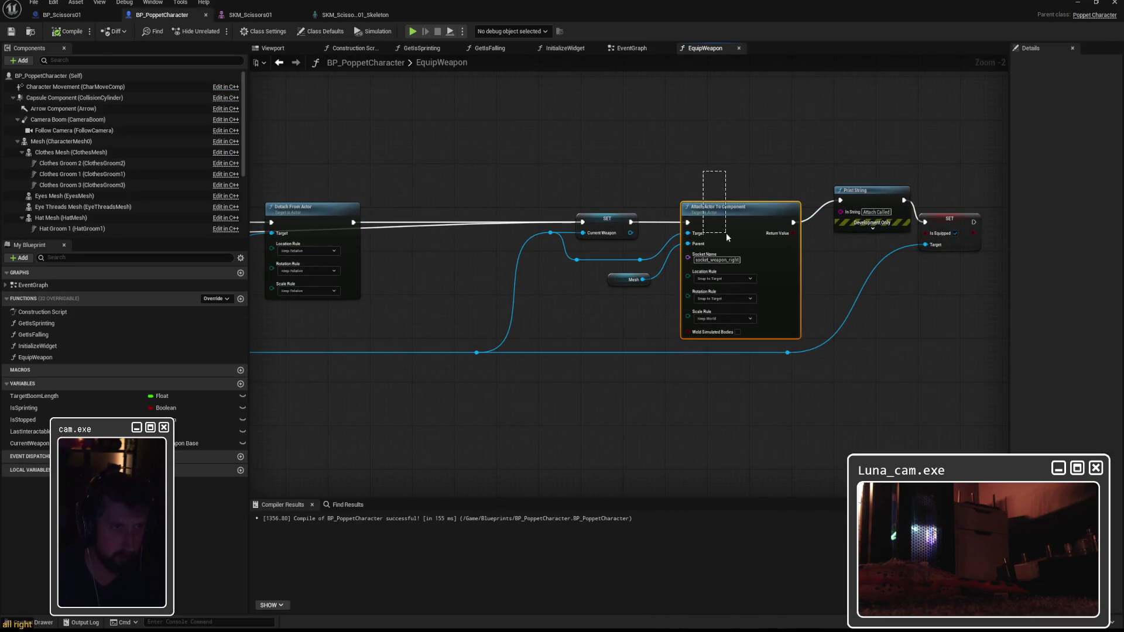
click(722, 146)
scroll(703, 159, up, 2)
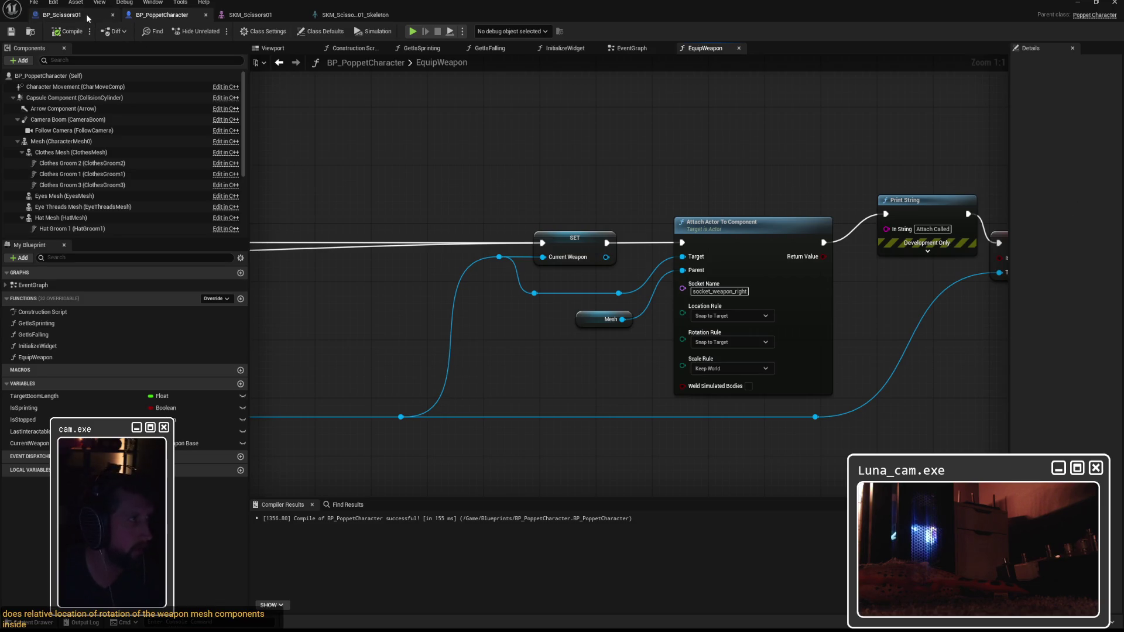
click(62, 15)
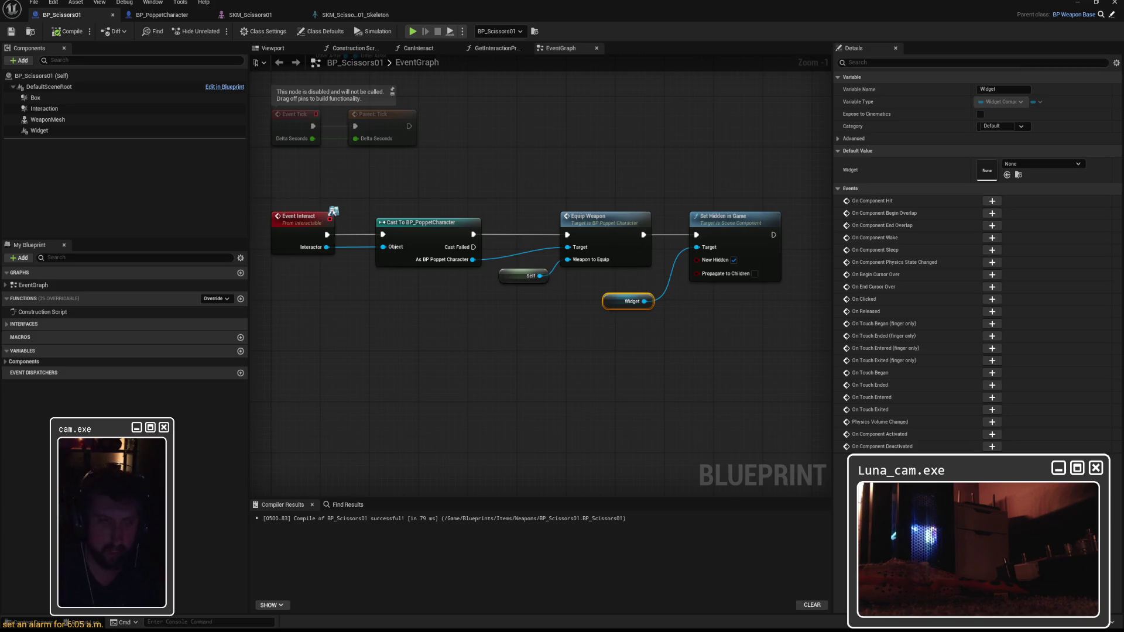
click(162, 14)
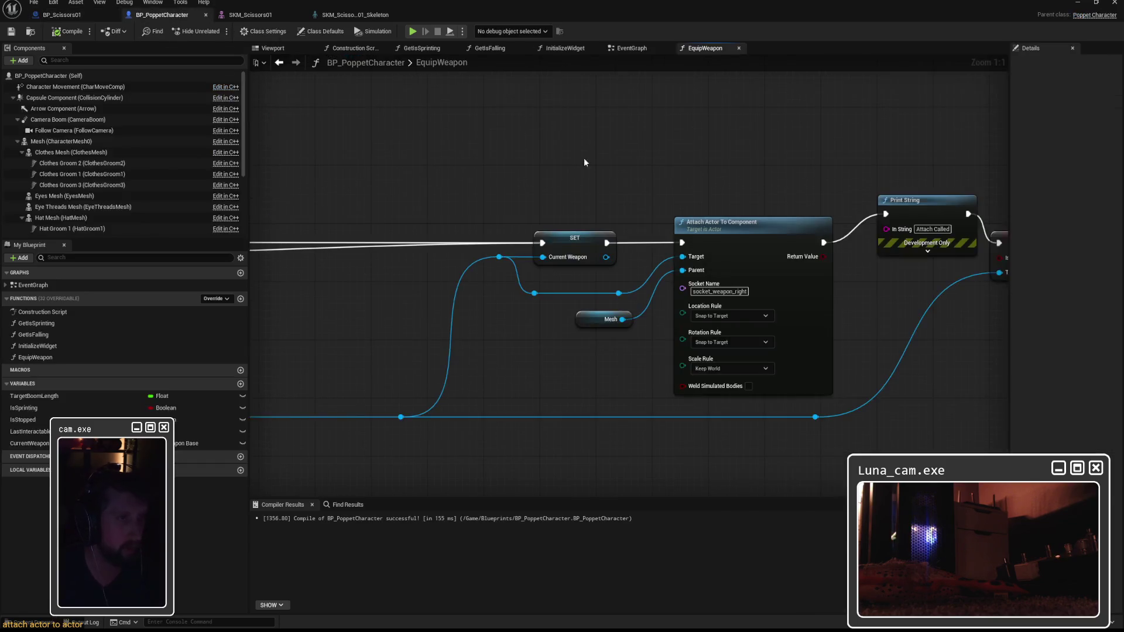
Add an Attach Actor To Actor node after the SET node, above the component attach
mouse_move(503, 252)
mouse_down()
mouse_move(572, 177)
mouse_move(573, 100)
mouse_up()
click(653, 116)
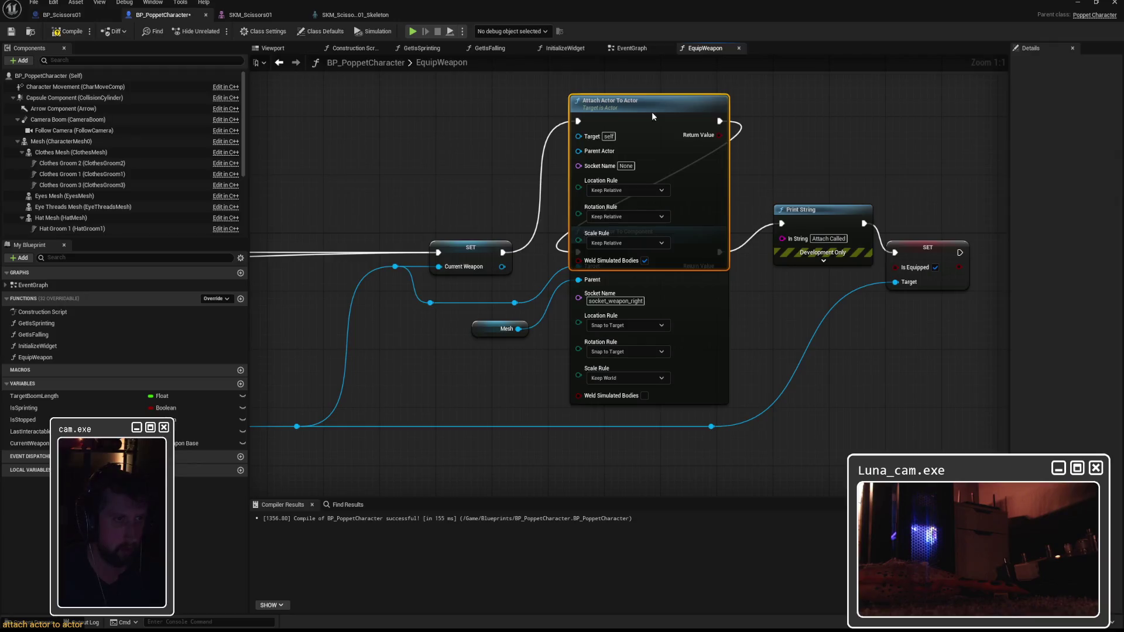
mouse_move(652, 111)
mouse_down()
mouse_move(752, 111)
mouse_move(630, 100)
mouse_move(623, 58)
mouse_move(621, 111)
mouse_up()
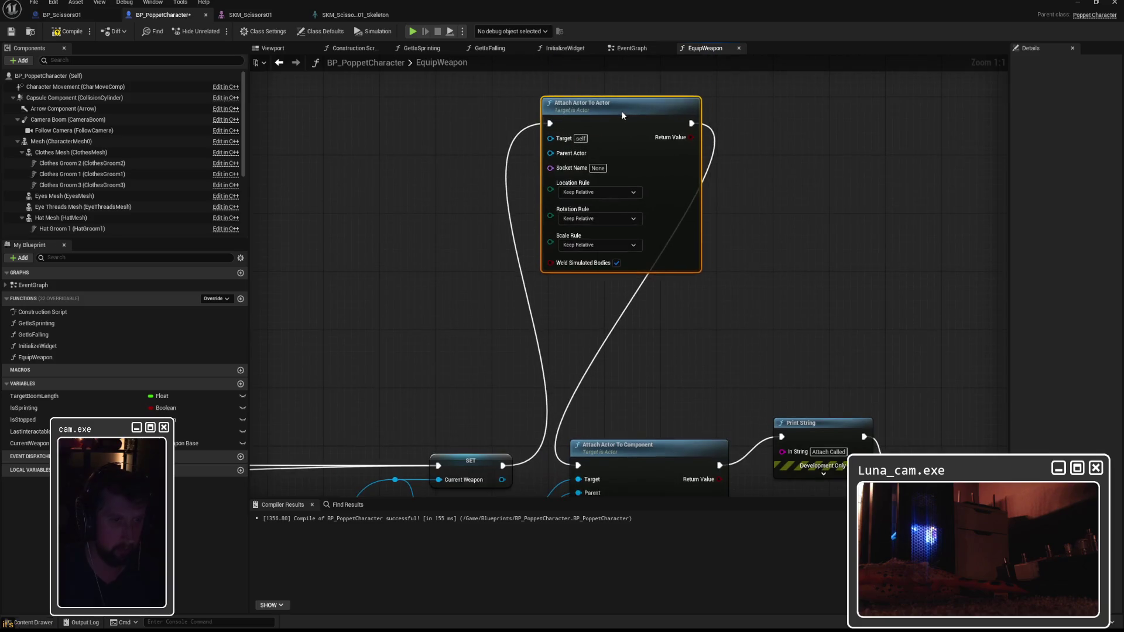
Delete the Print String debug node and place Attach Actor To Actor between the two SETs
click(732, 363)
key(Delete)
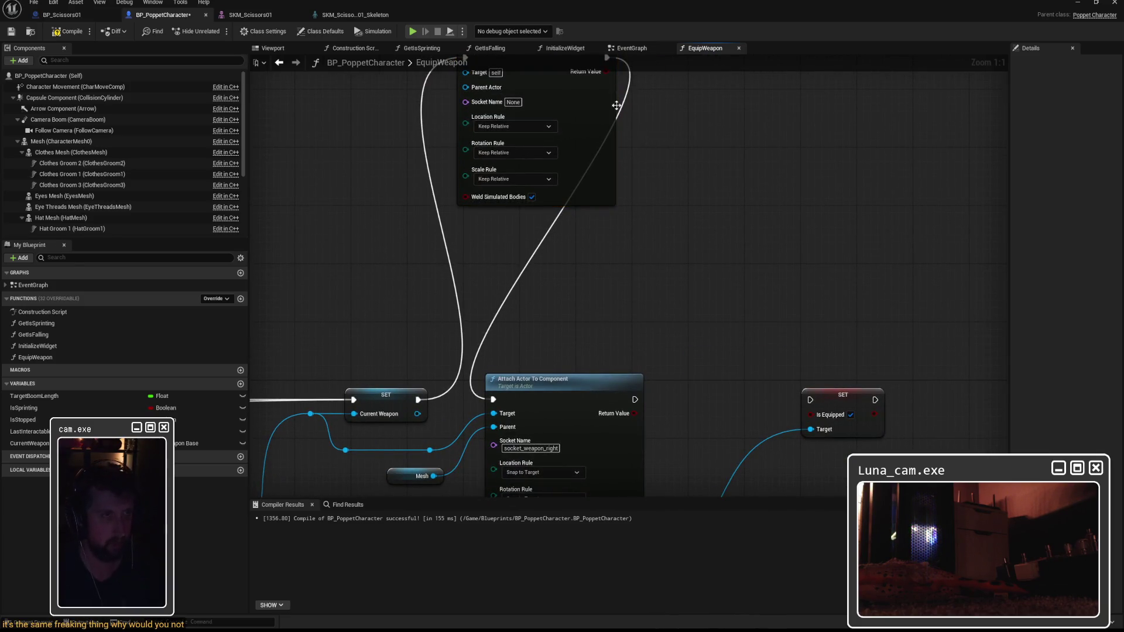
scroll(650, 158, down, 1)
drag(613, 75, 790, 372)
drag(549, 362, 807, 144)
drag(568, 94, 592, 384)
Wire the current weapon into Target and delete the incompatible Mesh reference node
drag(457, 416, 519, 392)
drag(461, 439, 521, 405)
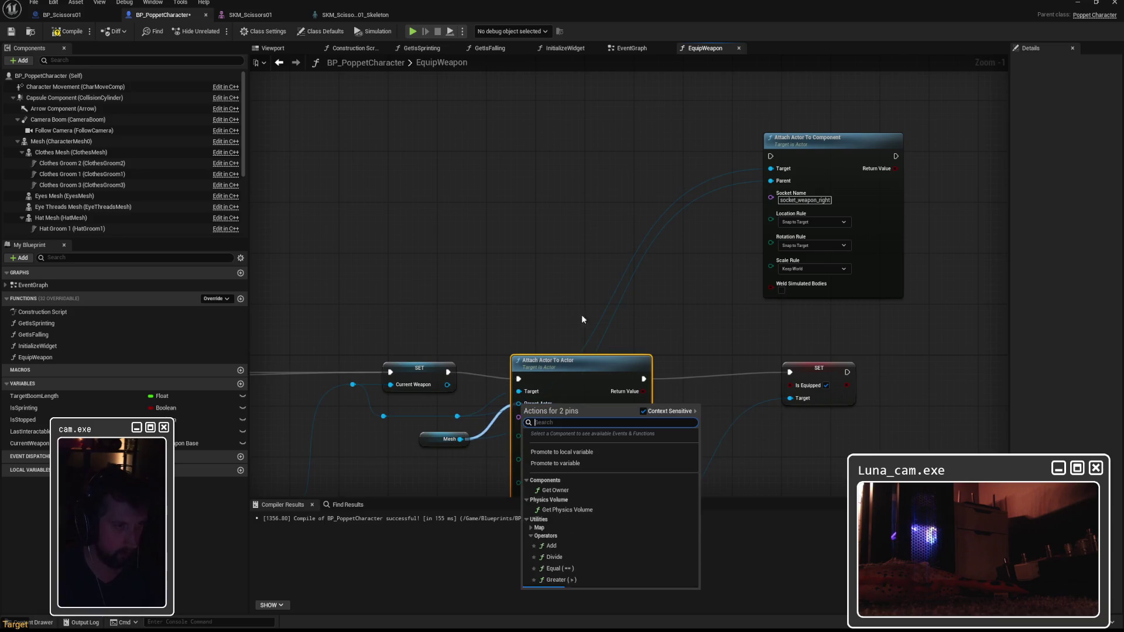
click(540, 329)
click(431, 442)
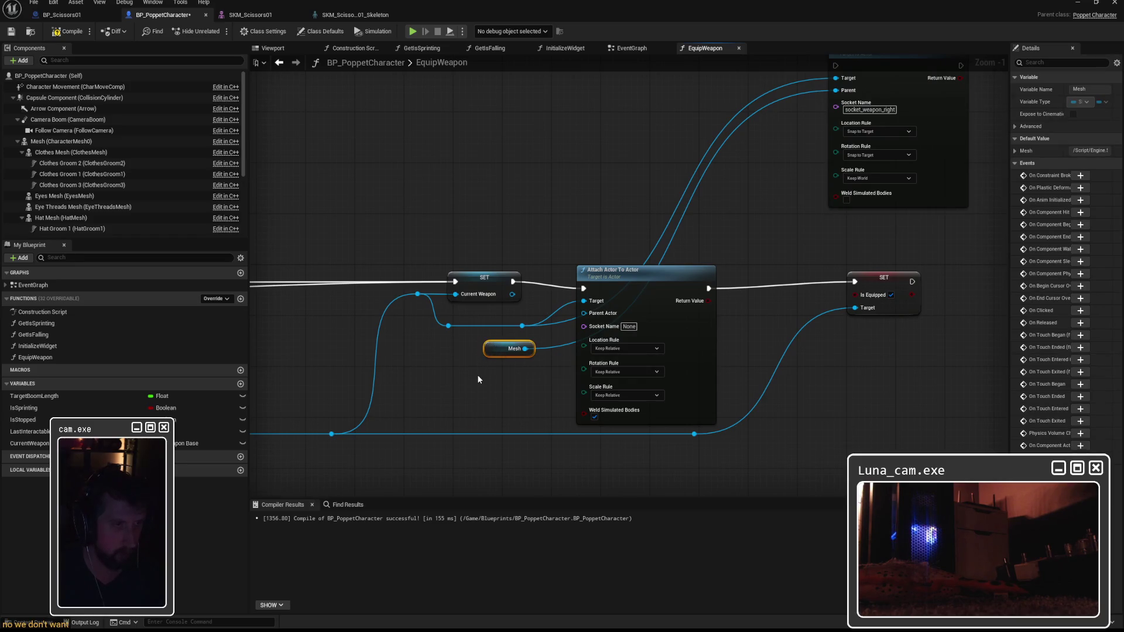
key(Delete)
drag(584, 313, 497, 367)
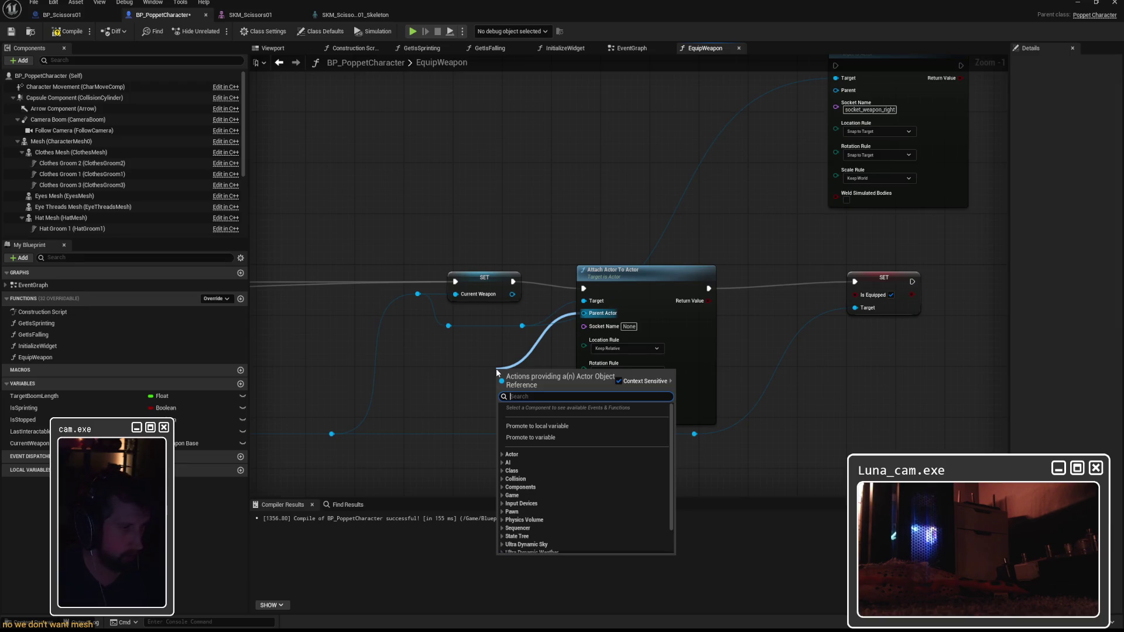
click(470, 374)
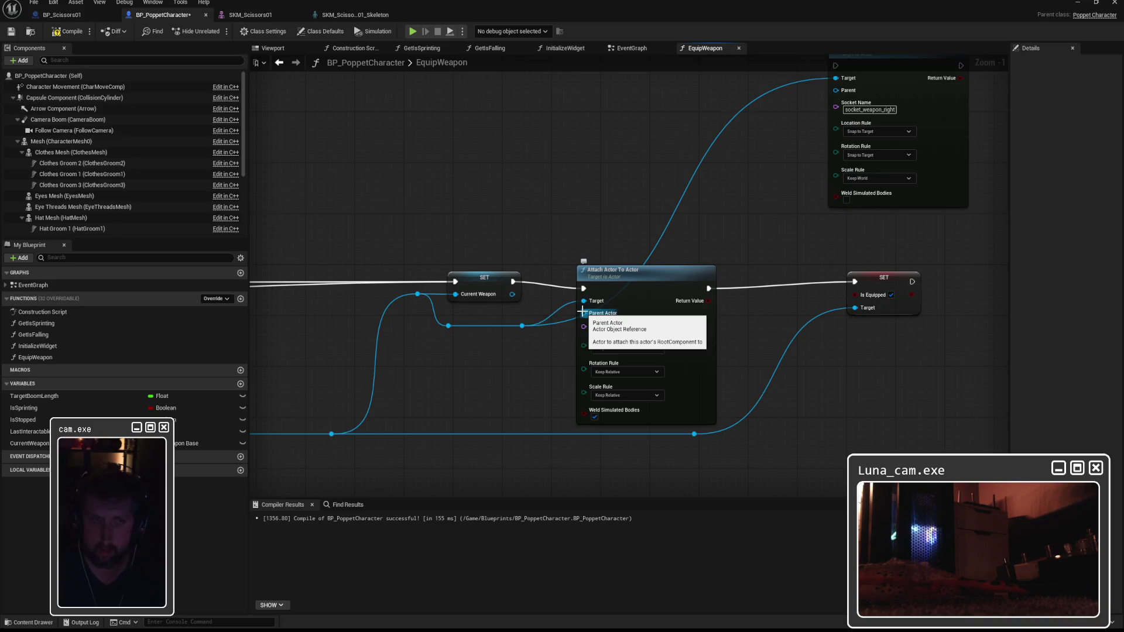
Delete the Attach Actor To Actor node and move SET Current Weapon up-right
mouse_move(665, 206)
mouse_down()
mouse_move(637, 286)
mouse_move(670, 169)
mouse_up()
click(633, 241)
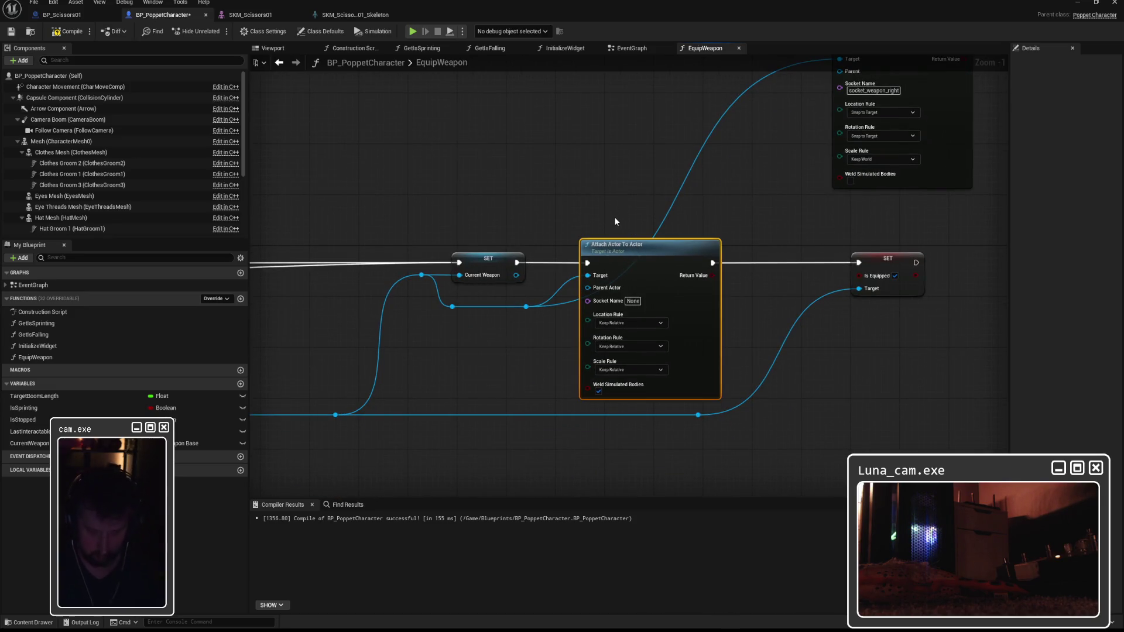
key(Delete)
drag(521, 260, 568, 211)
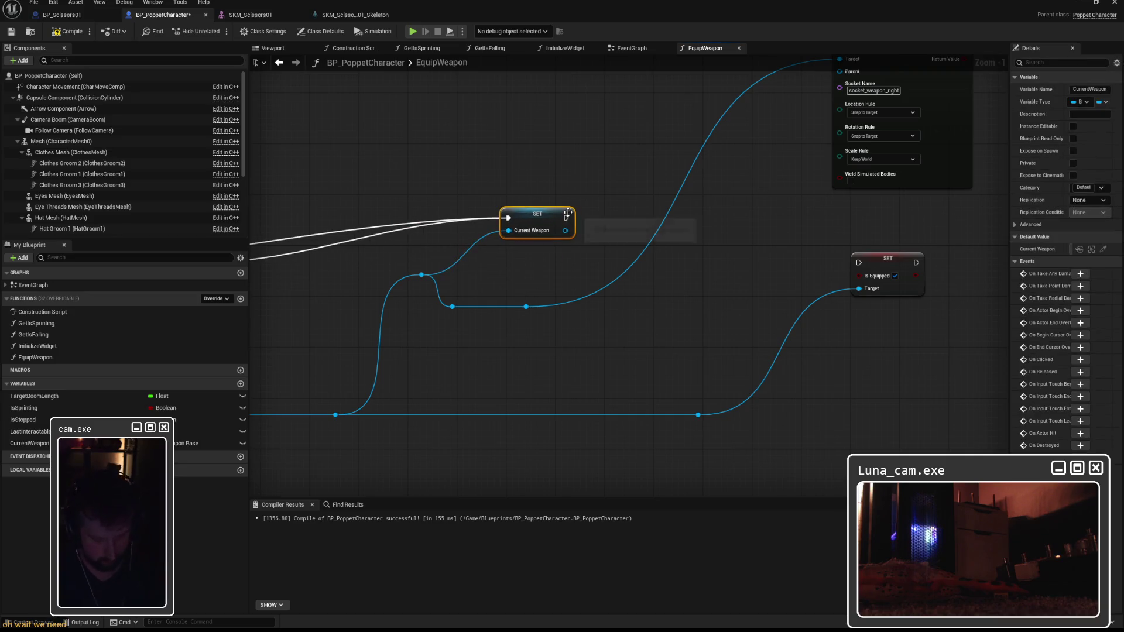
text(ch comp)
click(576, 170)
click(529, 193)
key(Delete)
drag(567, 218, 594, 175)
text(asttach)
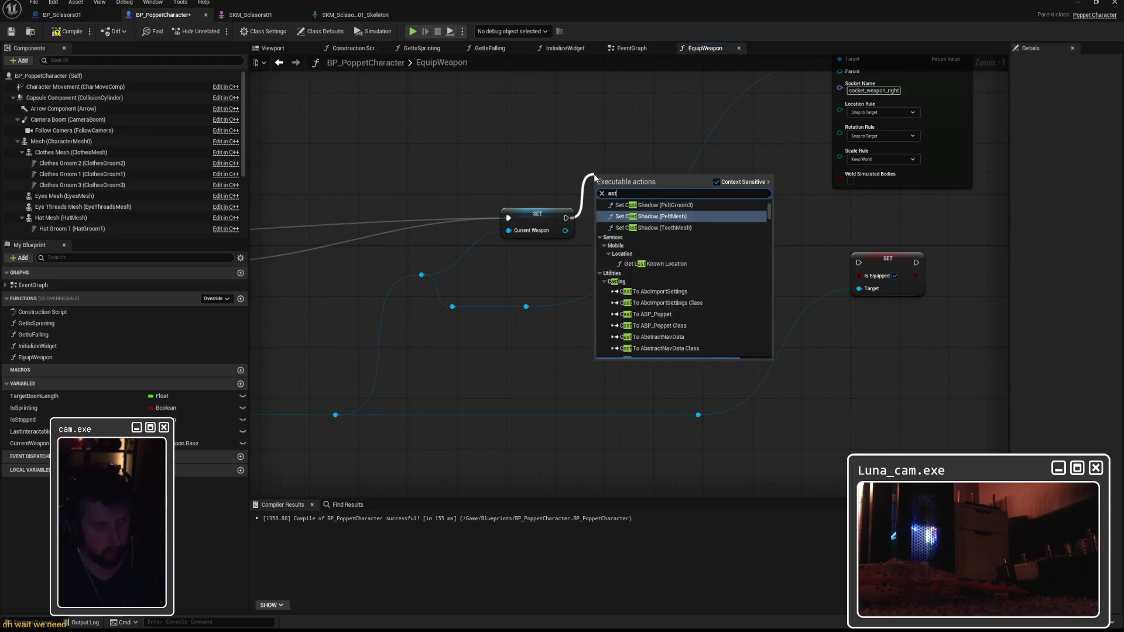
key(BackSpace)
key(BackSpace)
key(BackSpace)
text(tta)
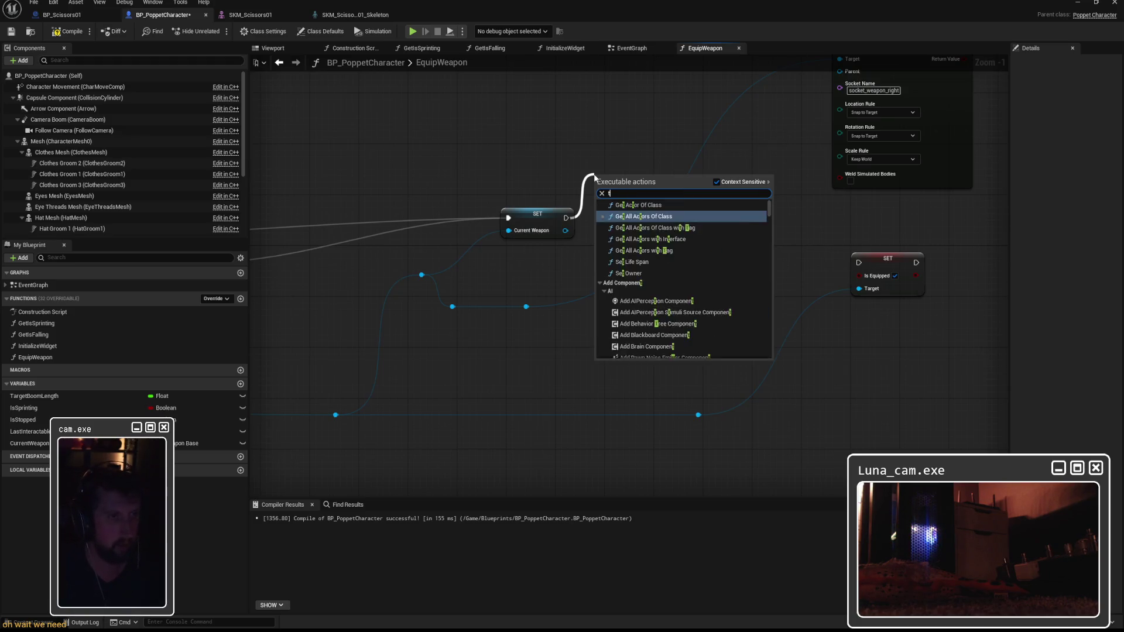
text(ch compon)
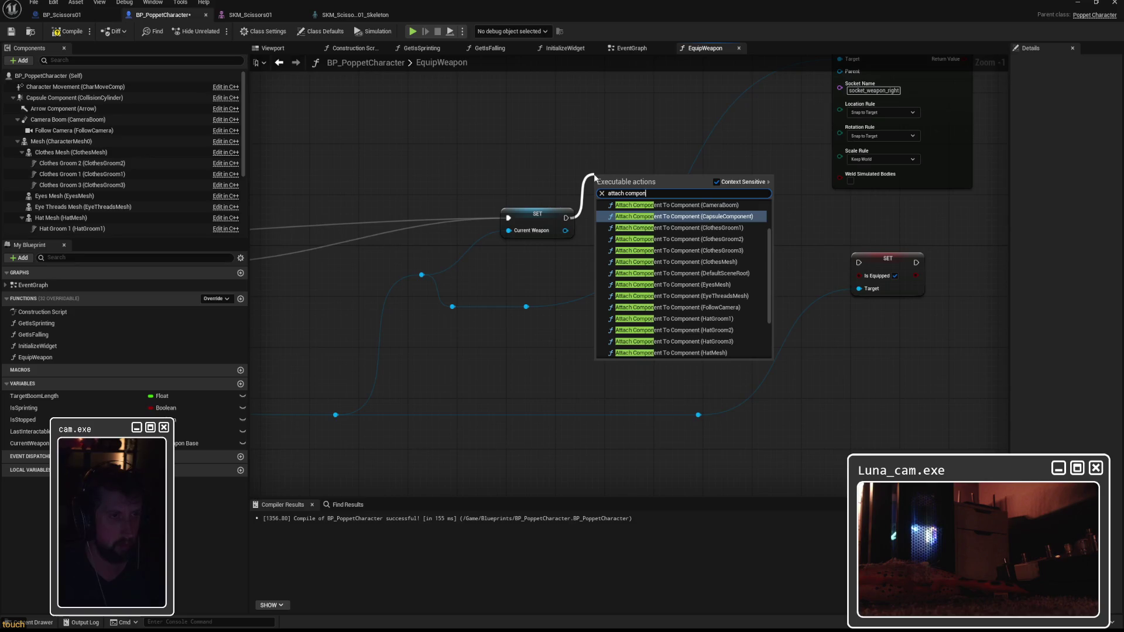
text(ent to component)
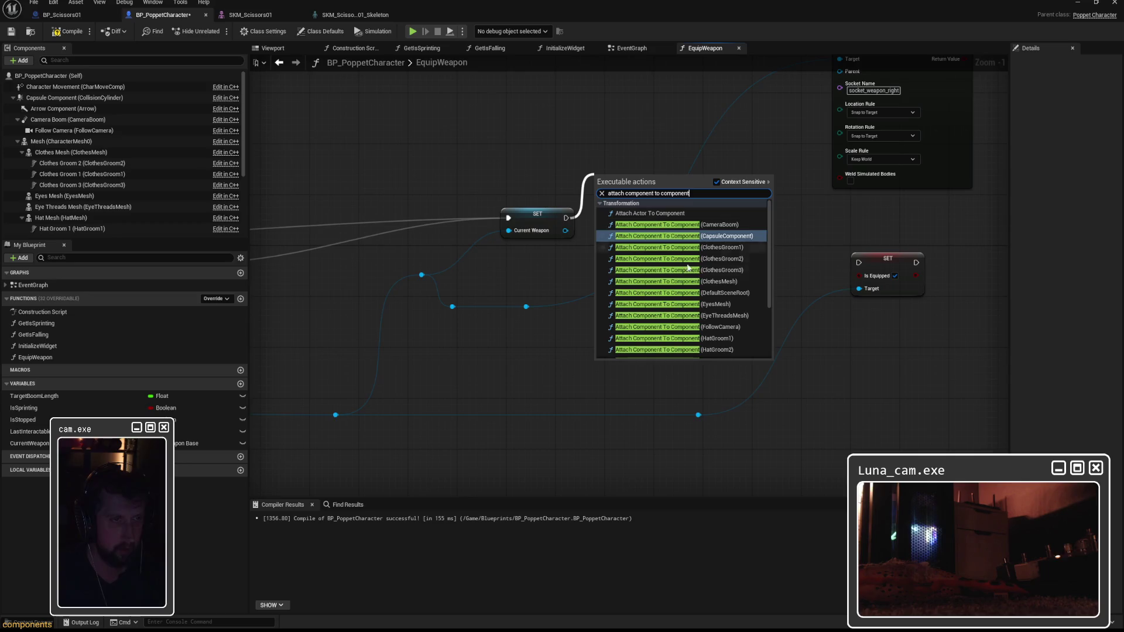
scroll(671, 290, down, 1)
scroll(668, 290, down, 1)
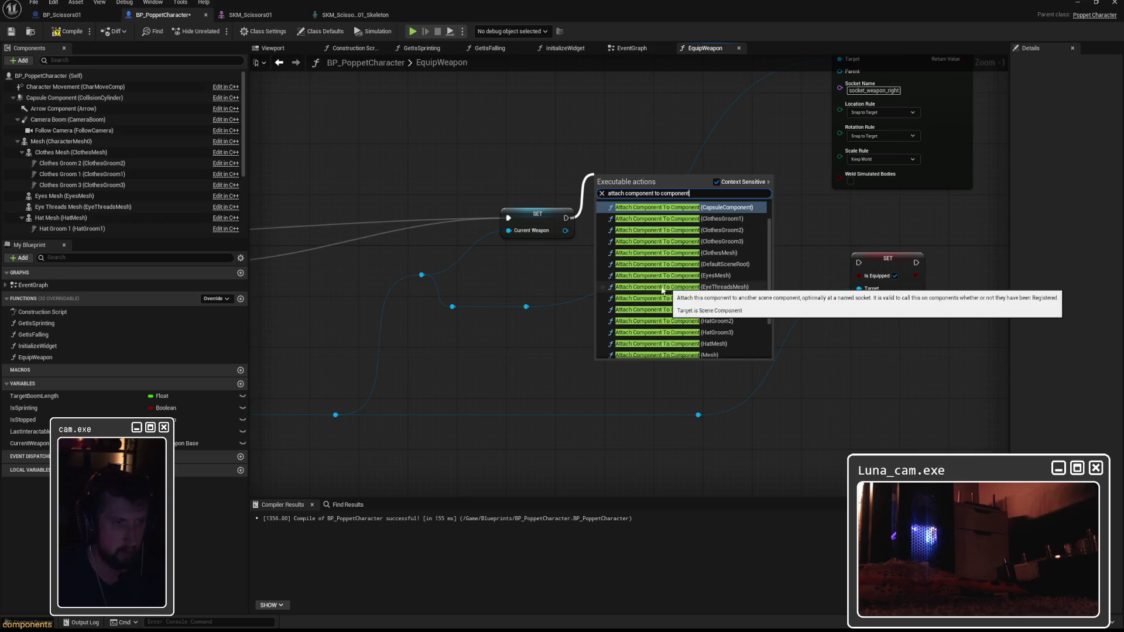
scroll(743, 273, down, 5)
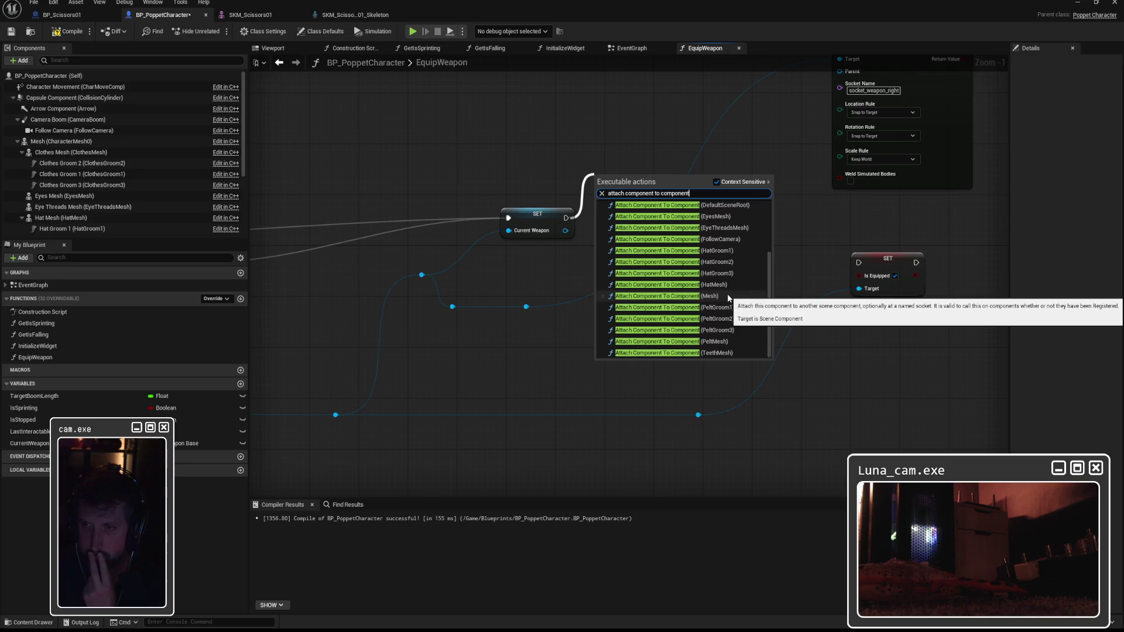
key(Escape)
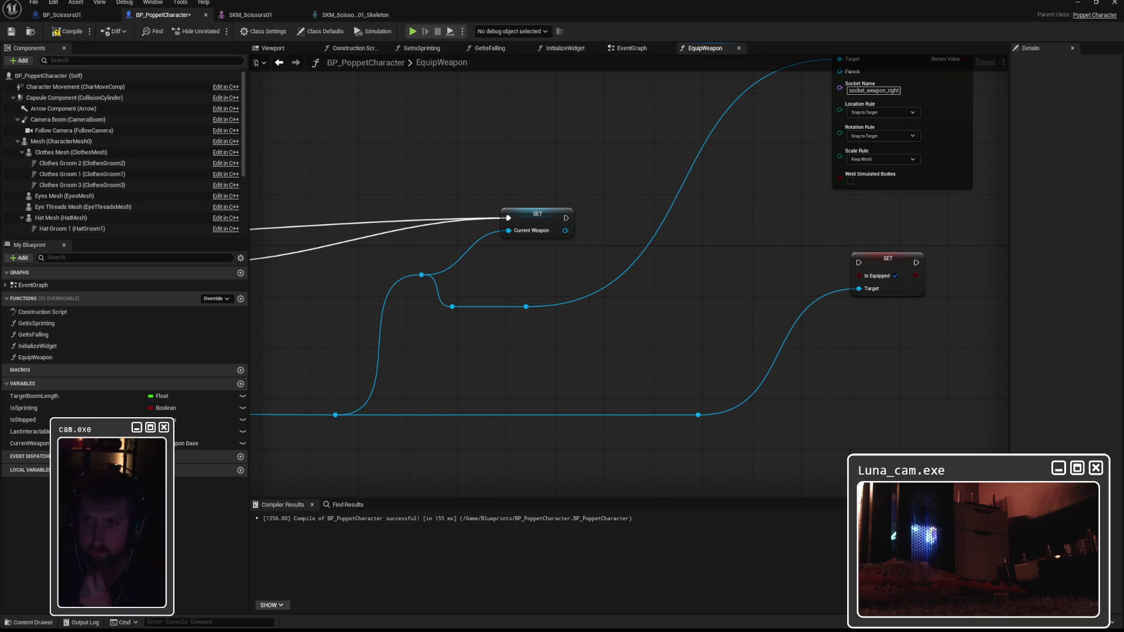
drag(851, 269, 815, 351)
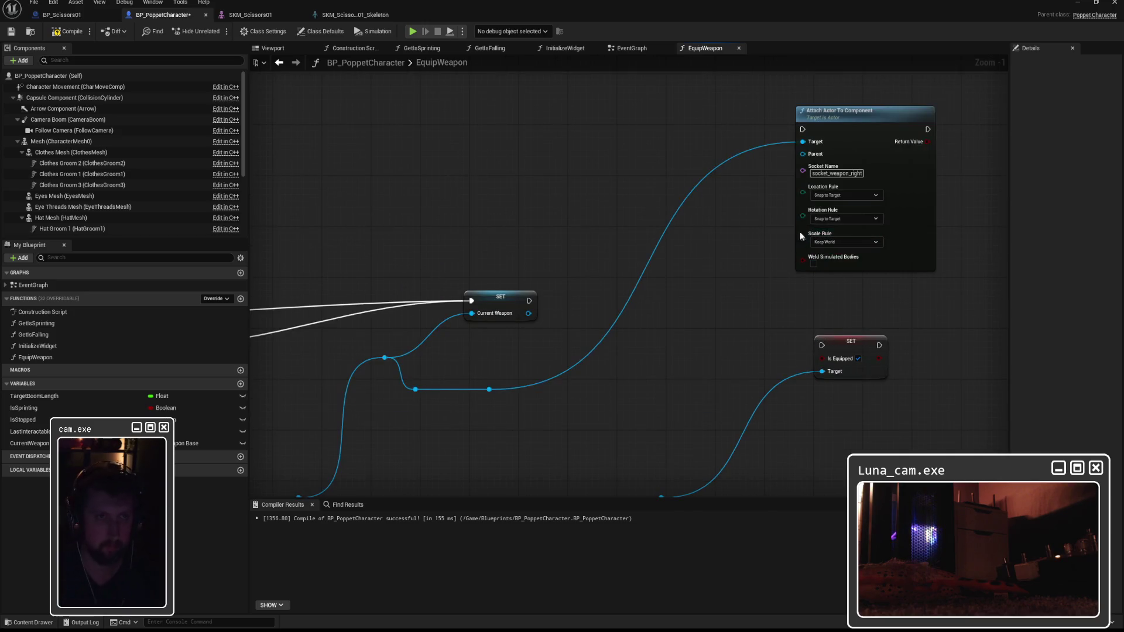
Add a Get Component by Class node off the weapon, looking up Skeletal Mesh Component
drag(863, 113, 867, 70)
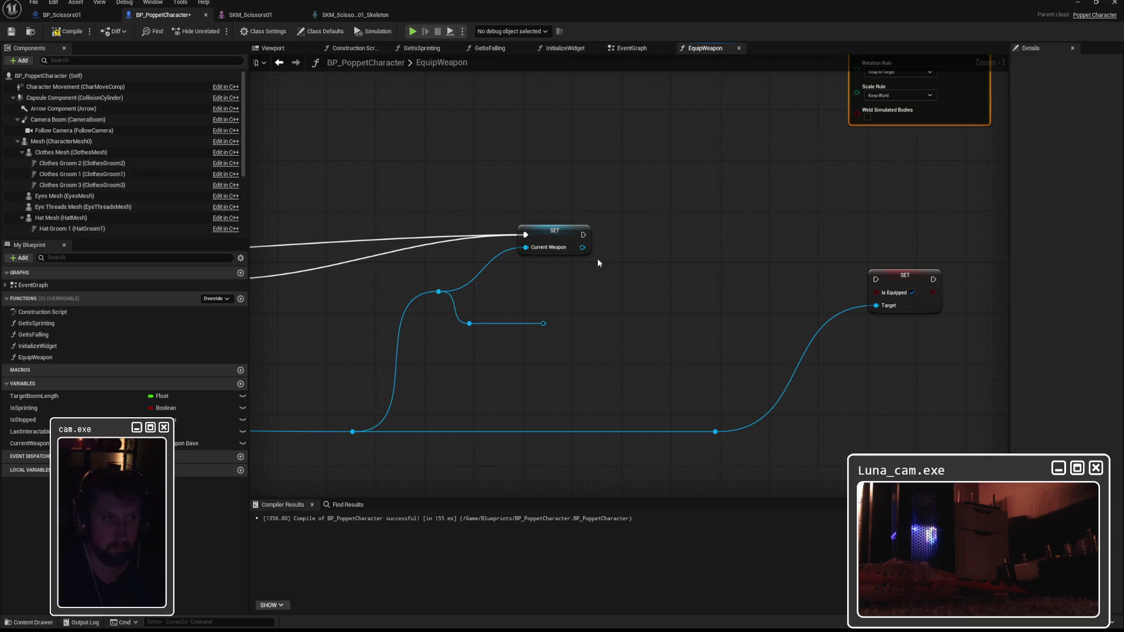
mouse_move(554, 289)
mouse_down()
mouse_move(1096, 266)
mouse_move(76, 277)
mouse_up()
drag(608, 287, 655, 276)
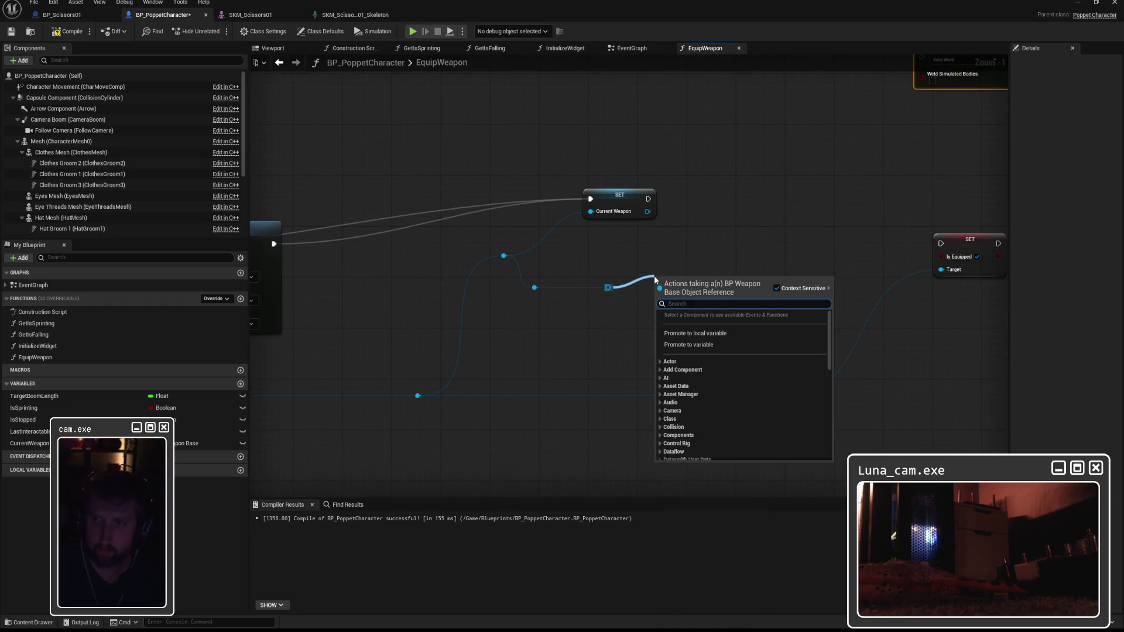
text(get component by class)
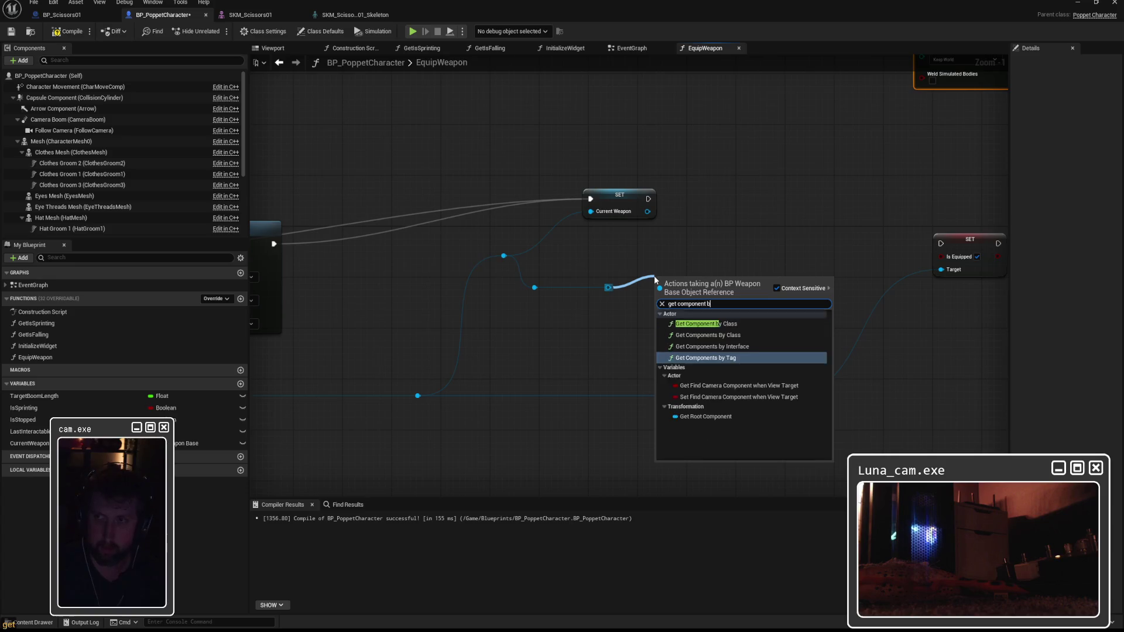
click(735, 324)
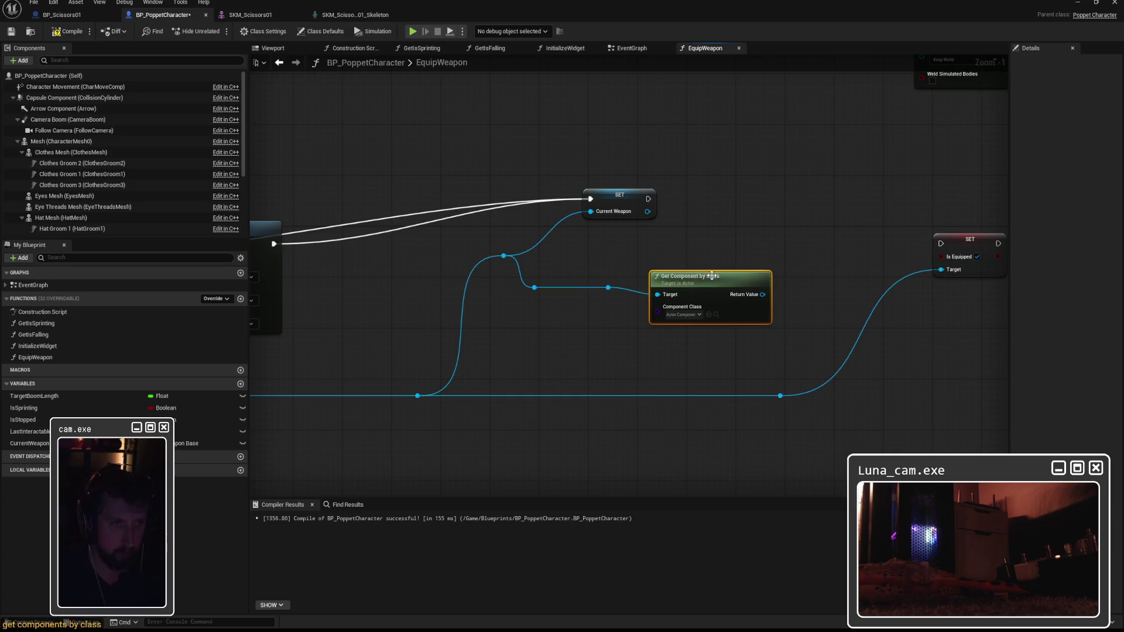
click(680, 310)
text(skeletal)
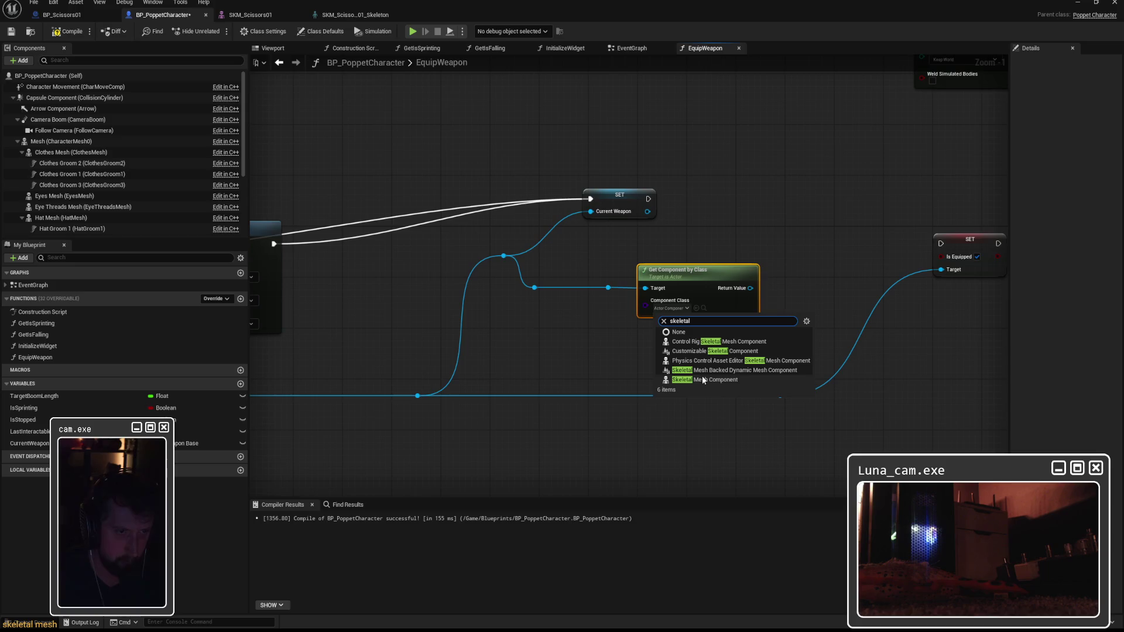
click(704, 380)
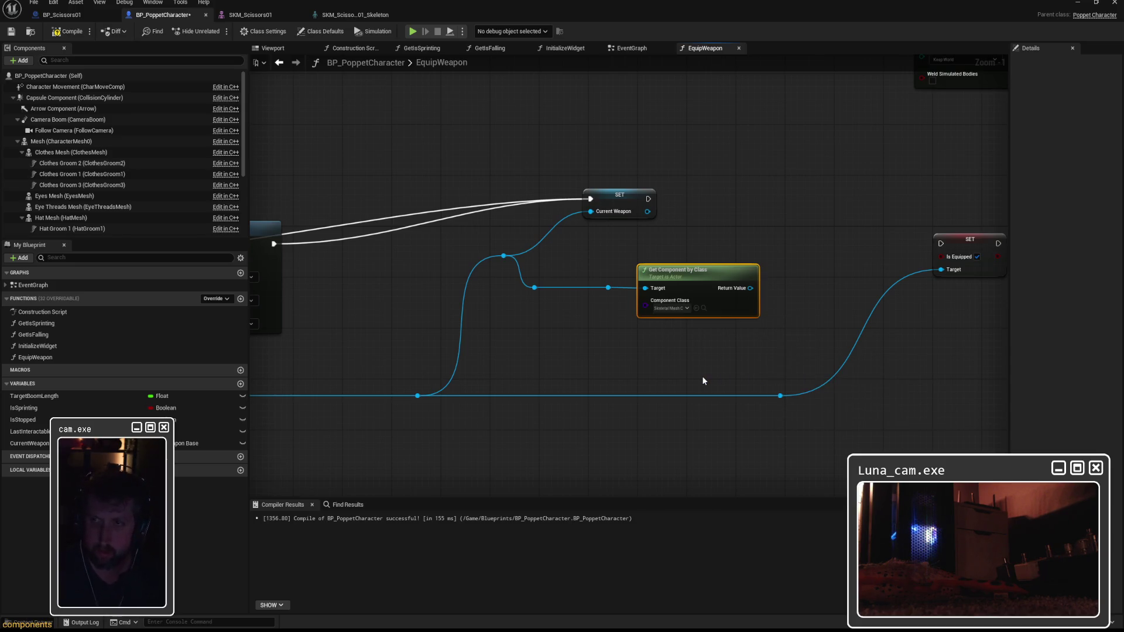
Add an Attach Component To Component node off the component lookup's Return Value
drag(698, 352, 620, 356)
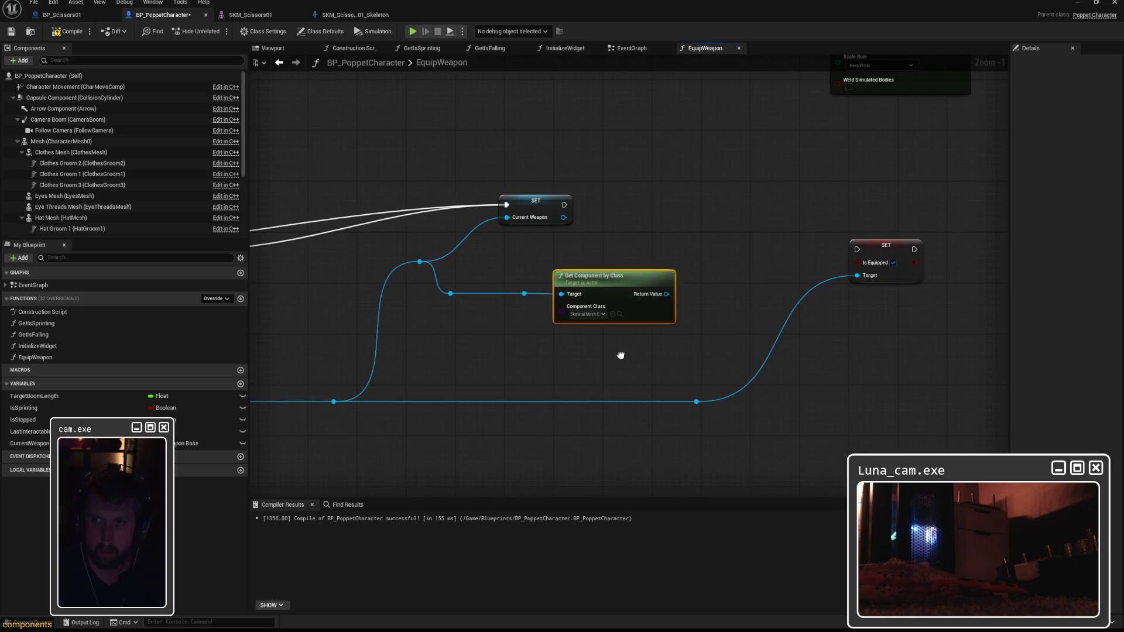
drag(667, 294, 701, 243)
text(attach compo)
key(Return)
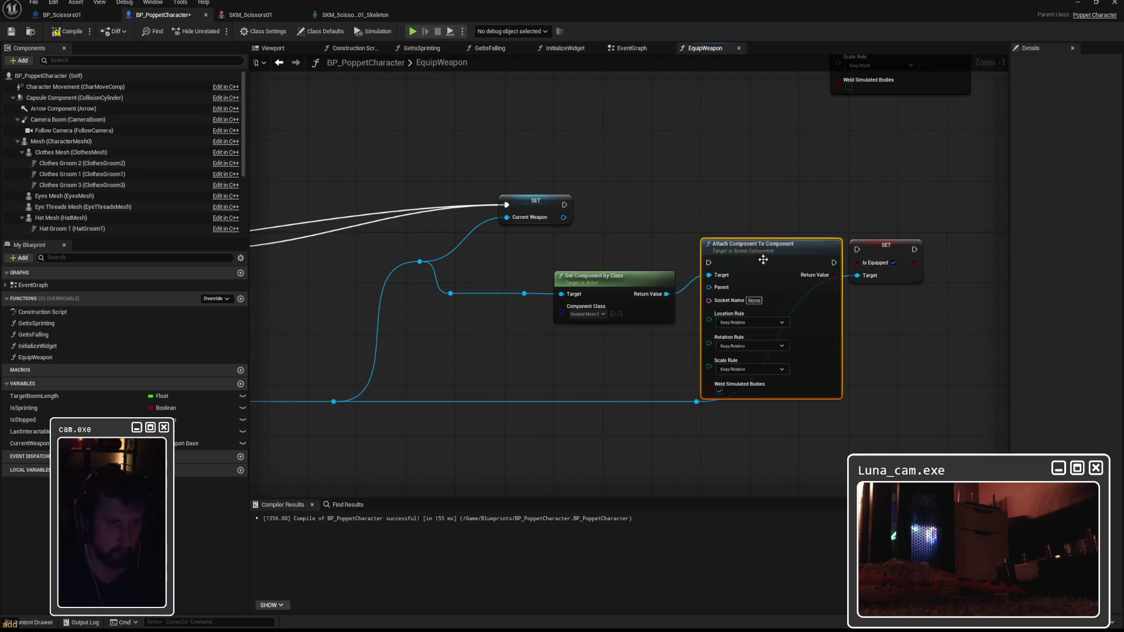
mouse_move(763, 259)
mouse_down()
mouse_move(755, 222)
mouse_move(750, 253)
mouse_move(637, 191)
mouse_up()
click(820, 214)
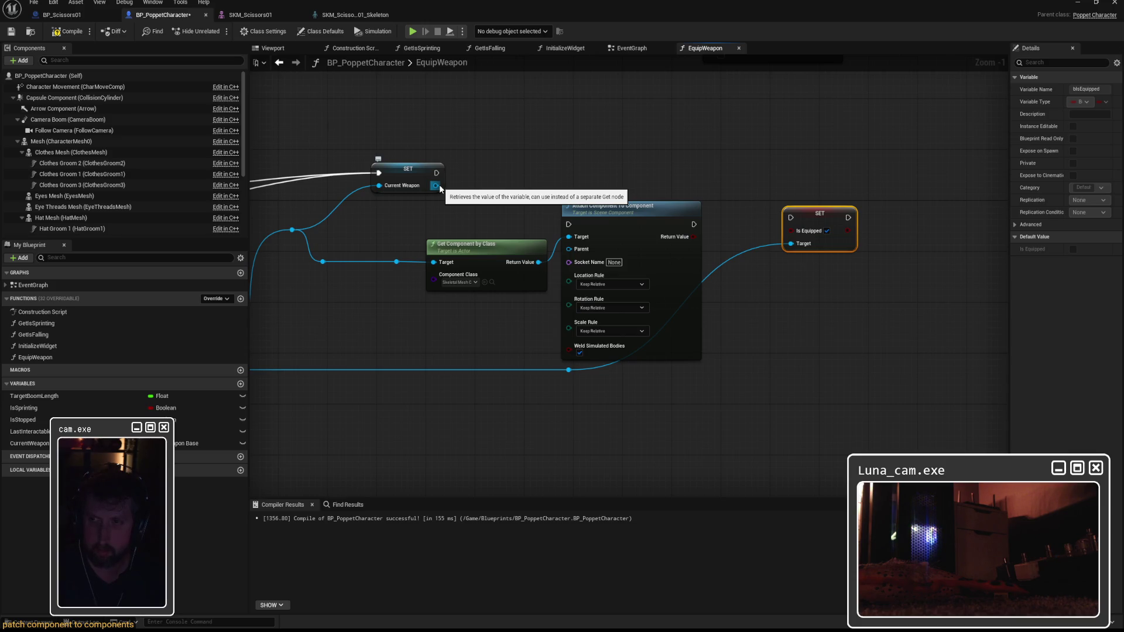
Feed the current weapon into the lookup's Target and chain execution through the attach to Is Equipped
mouse_move(440, 188)
mouse_down()
mouse_move(535, 211)
mouse_move(956, 216)
mouse_move(966, 234)
mouse_move(642, 227)
mouse_up()
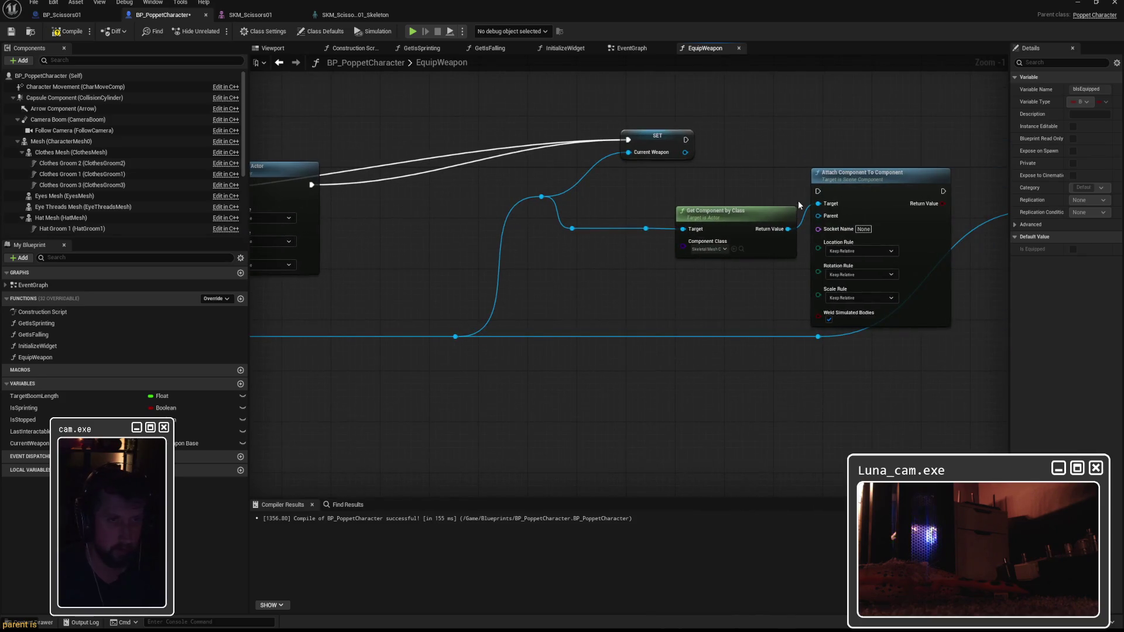
click(642, 227)
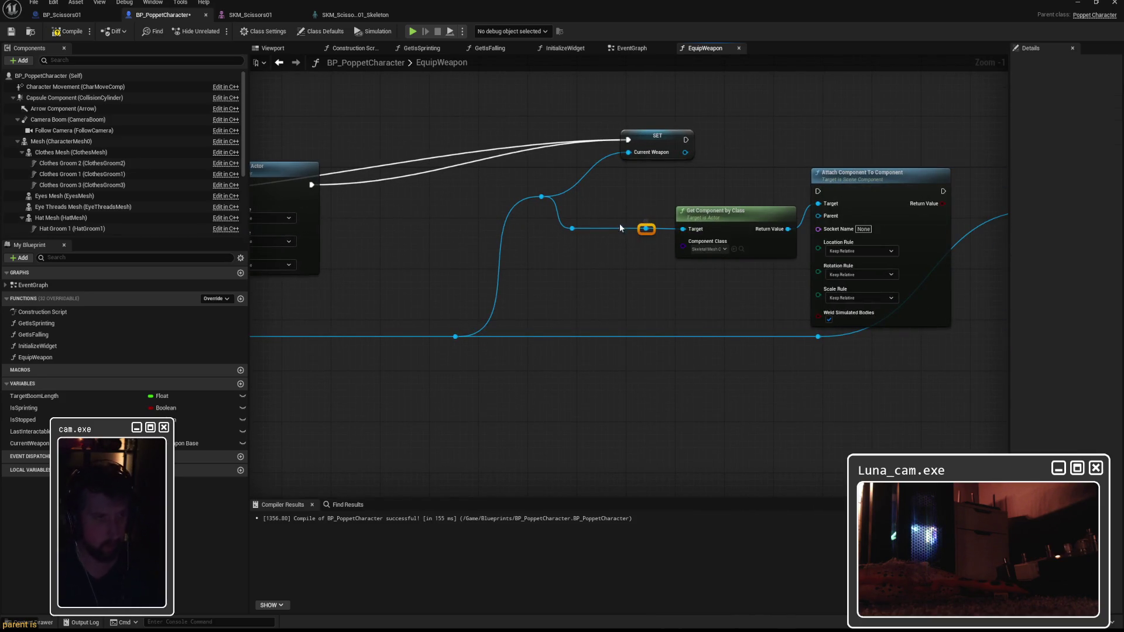
mouse_move(572, 228)
mouse_down()
mouse_move(687, 231)
mouse_move(652, 205)
mouse_up()
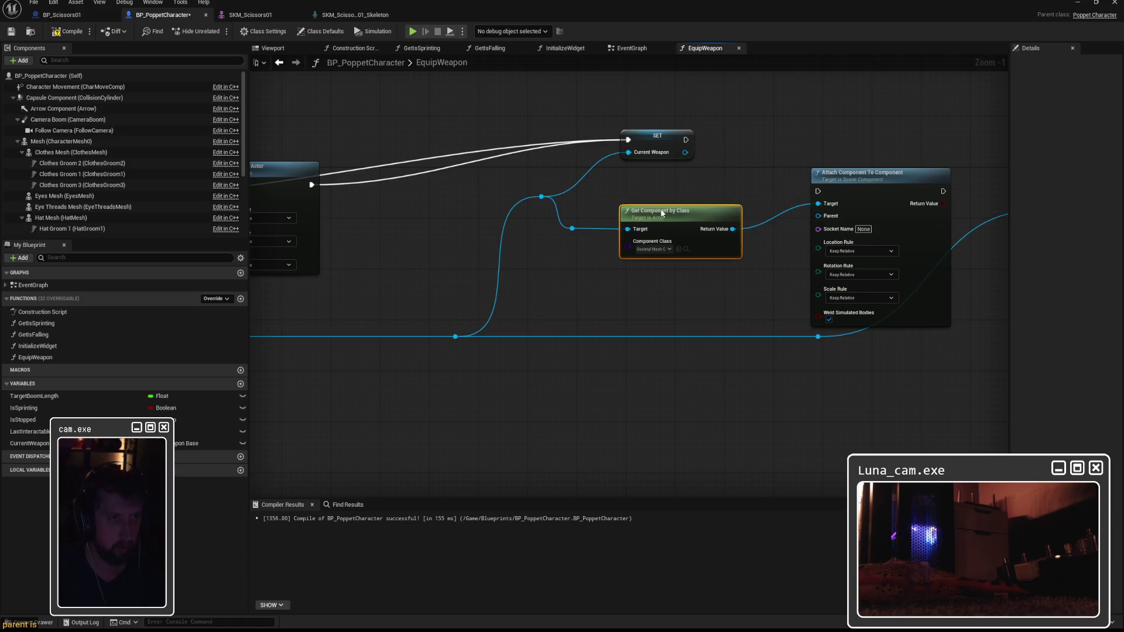
drag(866, 180, 822, 153)
mouse_move(927, 165)
mouse_down()
mouse_move(747, 168)
mouse_move(860, 187)
mouse_up()
mouse_move(506, 143)
mouse_down()
mouse_move(602, 169)
mouse_move(640, 131)
mouse_up()
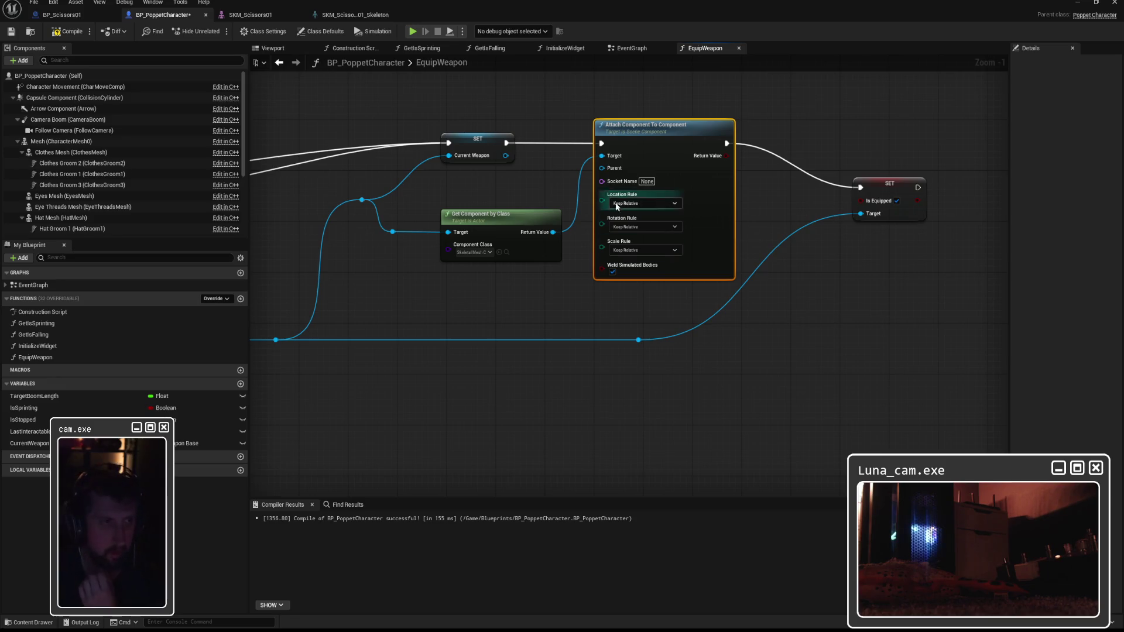
Connect a Get Mesh node to the attach node's Parent input
drag(601, 169, 557, 287)
text(mesh)
key(BackSpace)
key(BackSpace)
key(BackSpace)
text(get mesh)
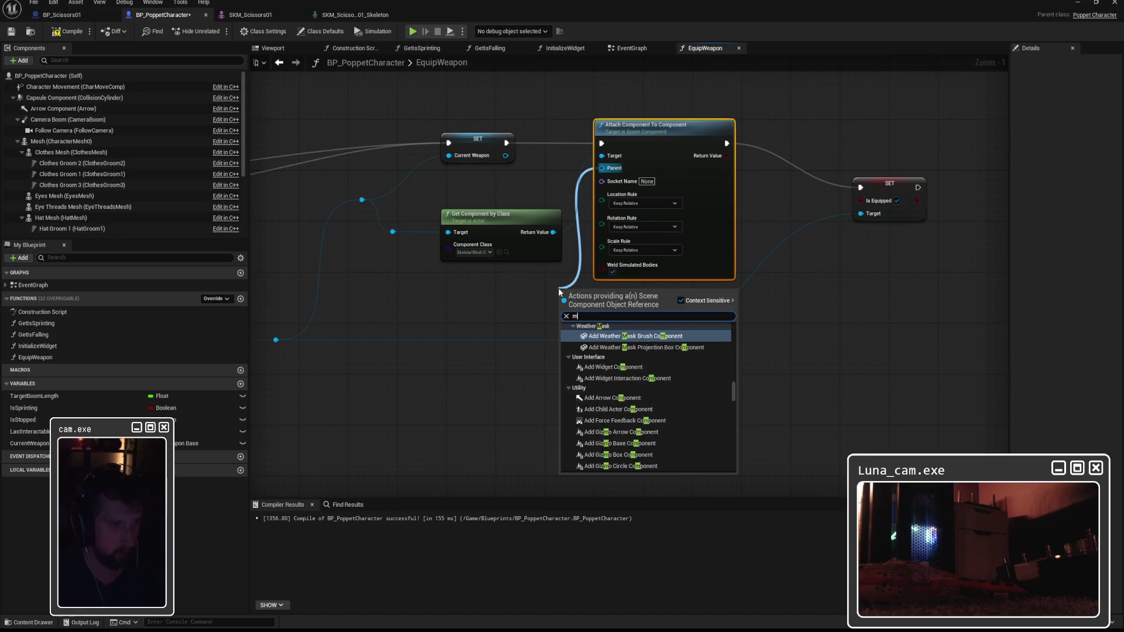
click(603, 344)
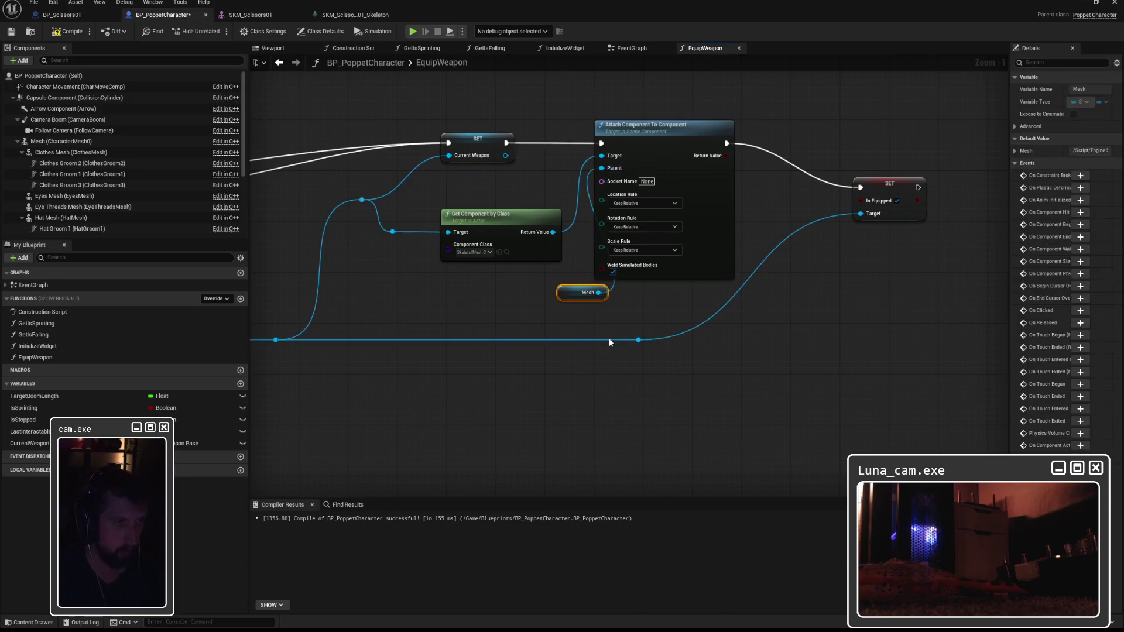
drag(568, 288, 504, 287)
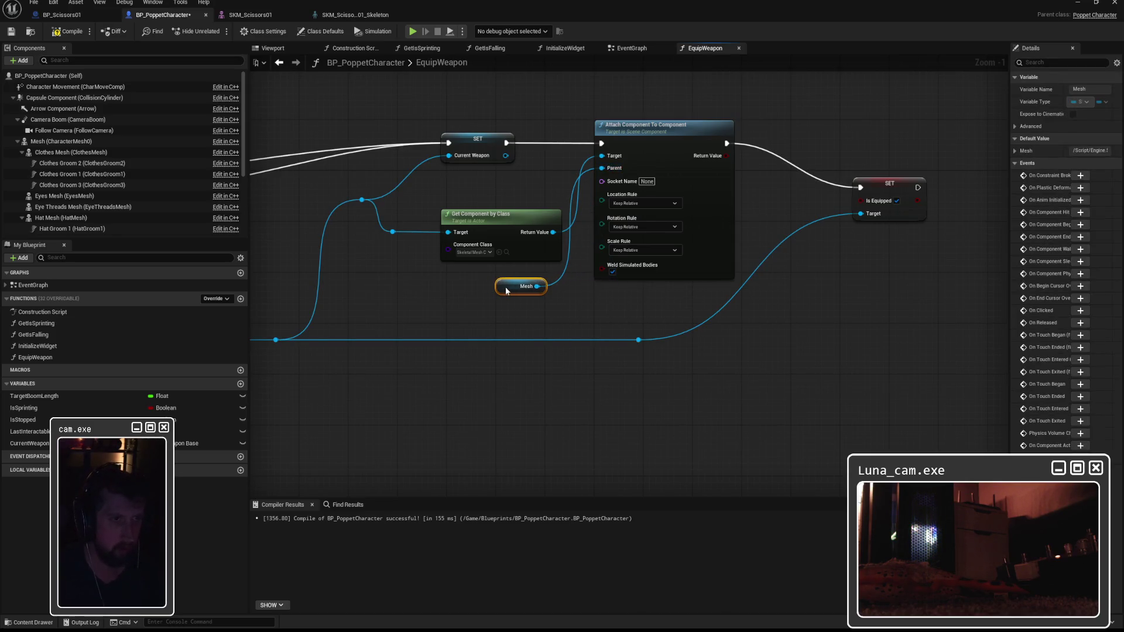
Set Location and Rotation Rules to Snap to Target and Scale Rule to Keep World
click(640, 204)
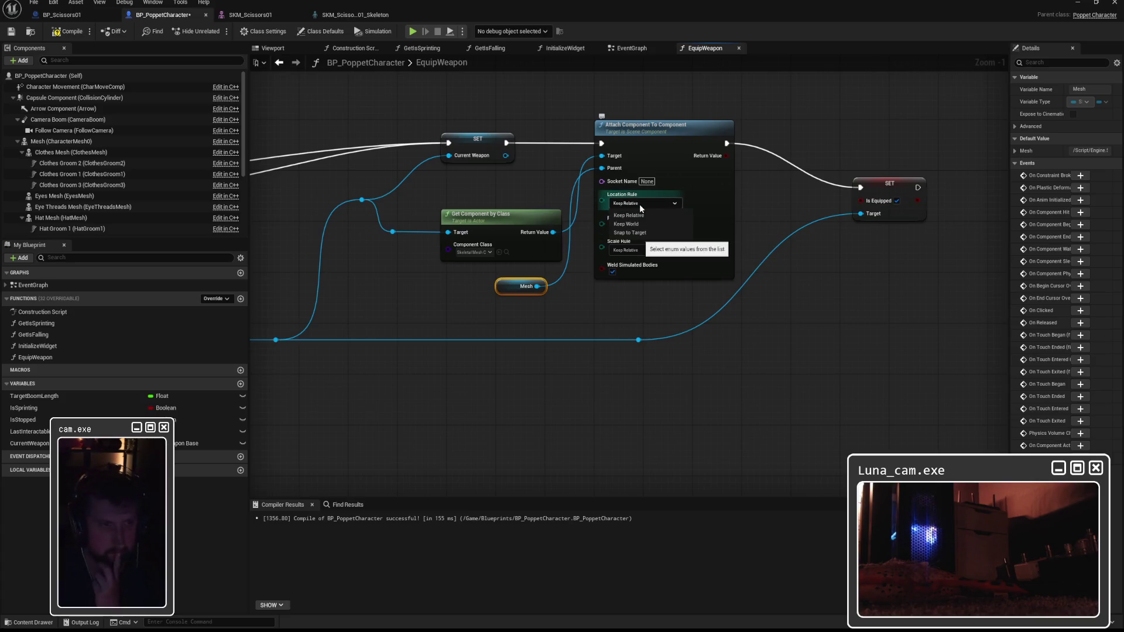
click(638, 233)
click(648, 226)
click(656, 256)
click(635, 248)
click(638, 272)
Tidy the attach, component lookup and Is Equipped nodes, then compile the Blueprint
drag(659, 130, 659, 149)
drag(515, 218, 516, 186)
drag(666, 150, 658, 130)
drag(902, 182, 858, 138)
mouse_move(642, 344)
mouse_down()
mouse_move(770, 345)
mouse_move(731, 347)
mouse_up()
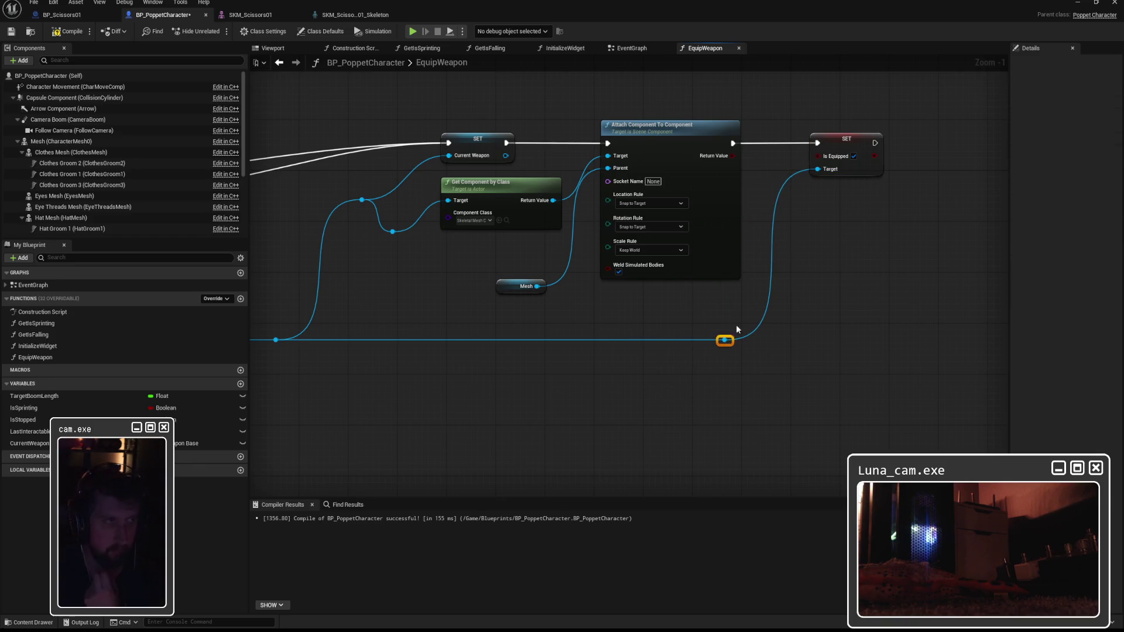
click(69, 31)
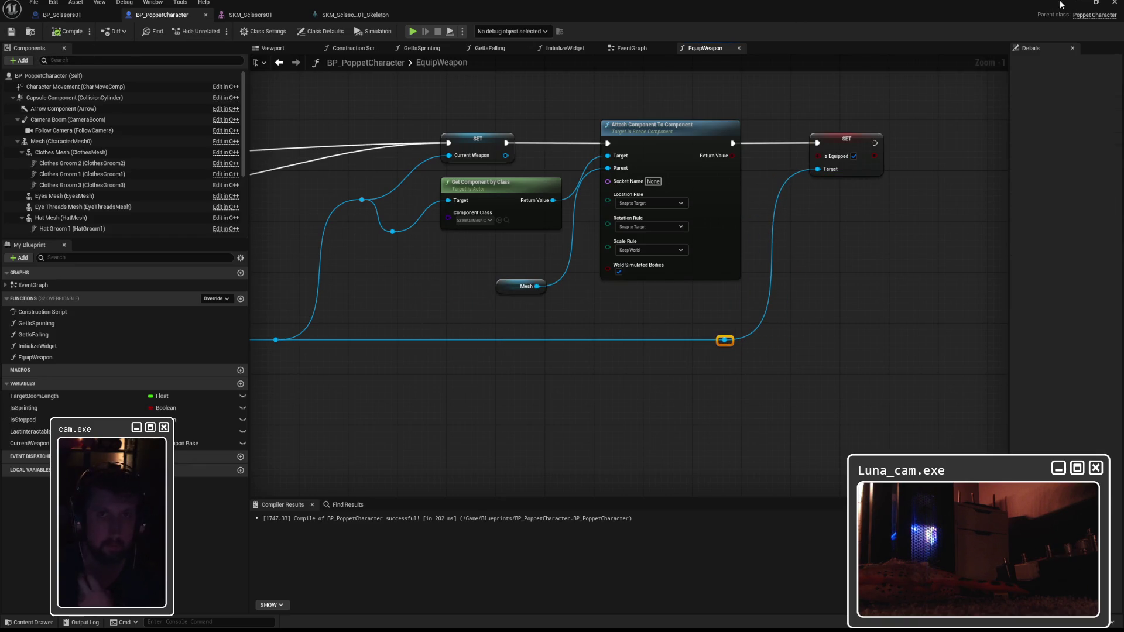
click(1078, 3)
Play-test twice, walking the poppet forward around the scissors pickup, then stop with Esc
key(alt+p)
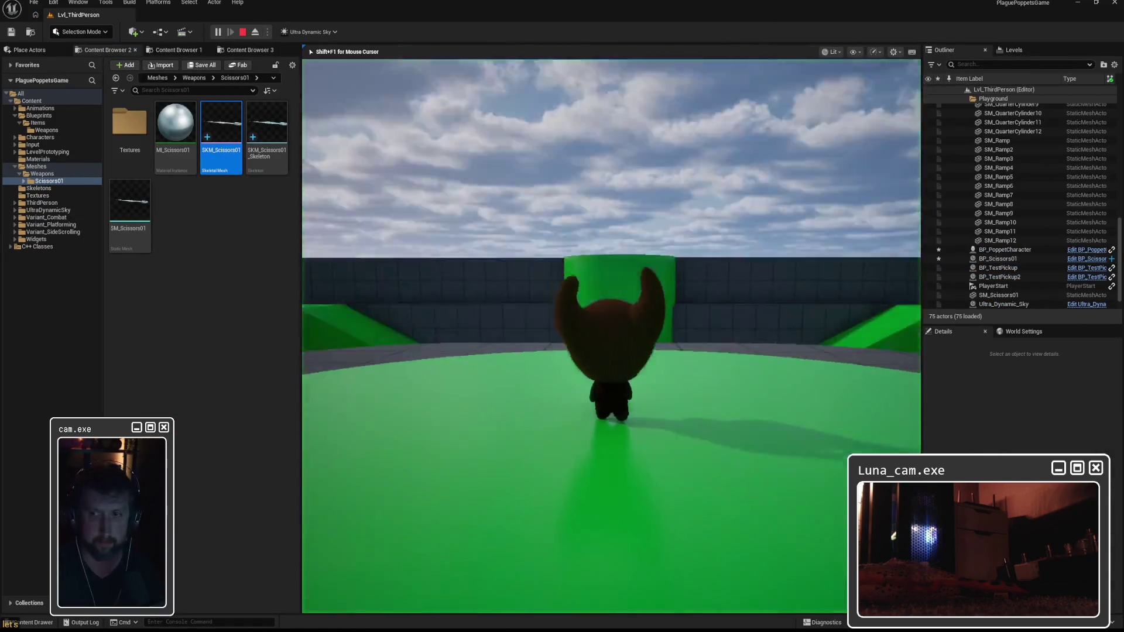
key(w)
key(w)
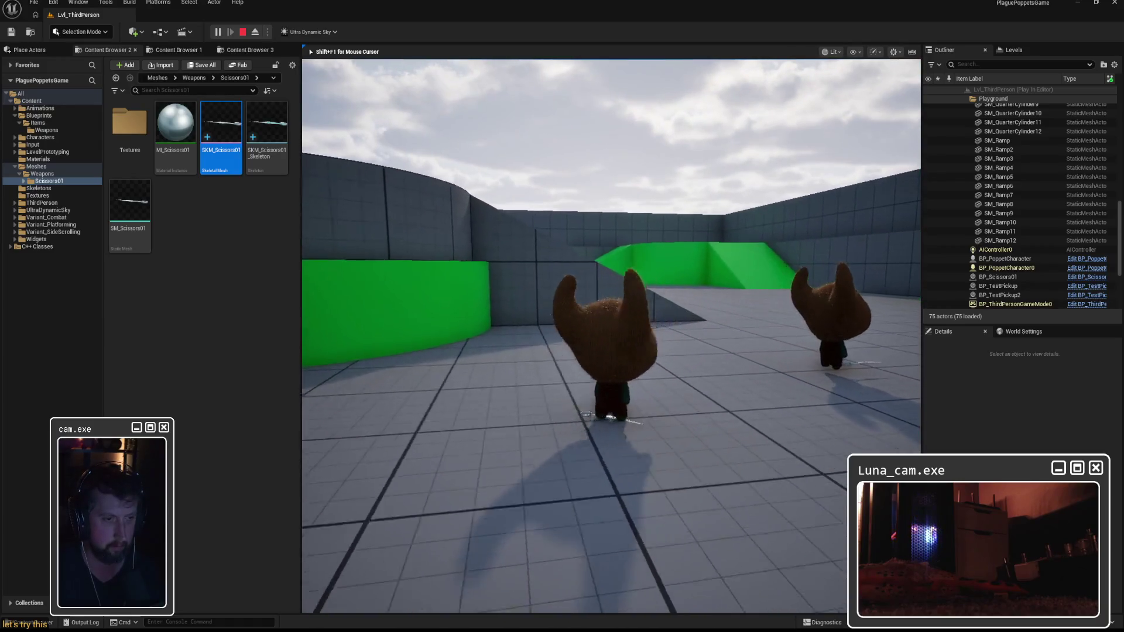
key(Escape)
key(w)
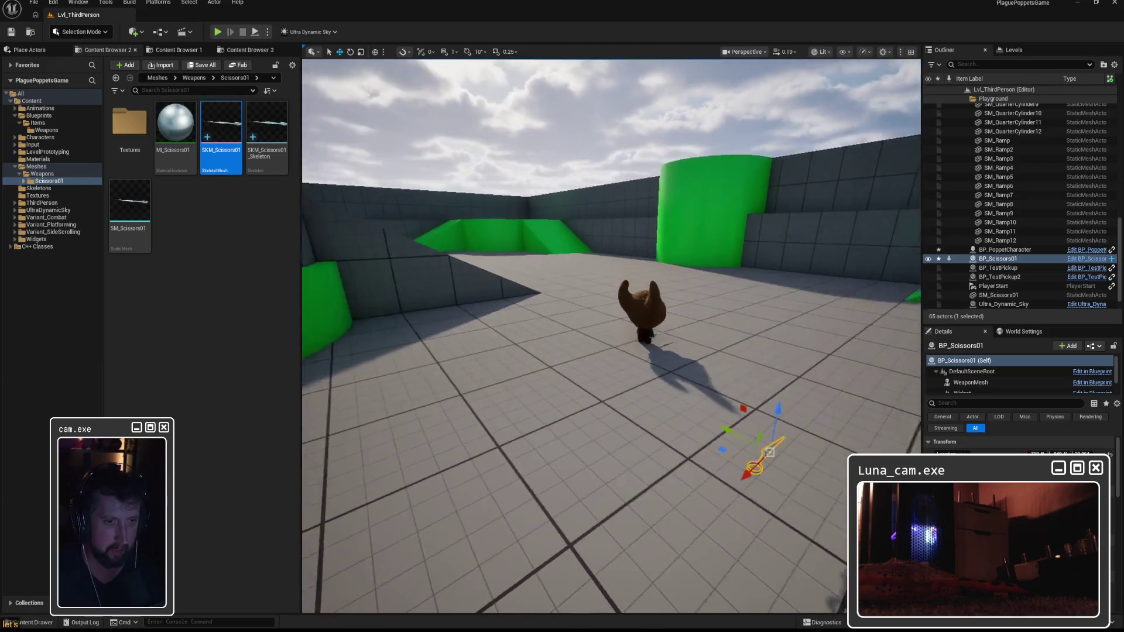
click(218, 31)
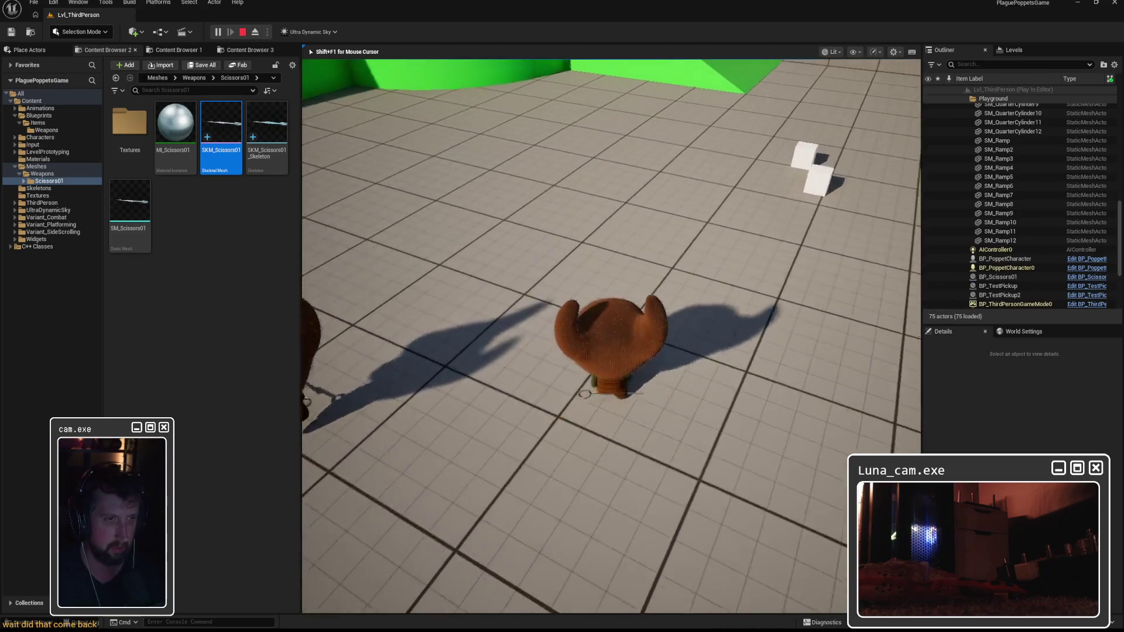
key(w)
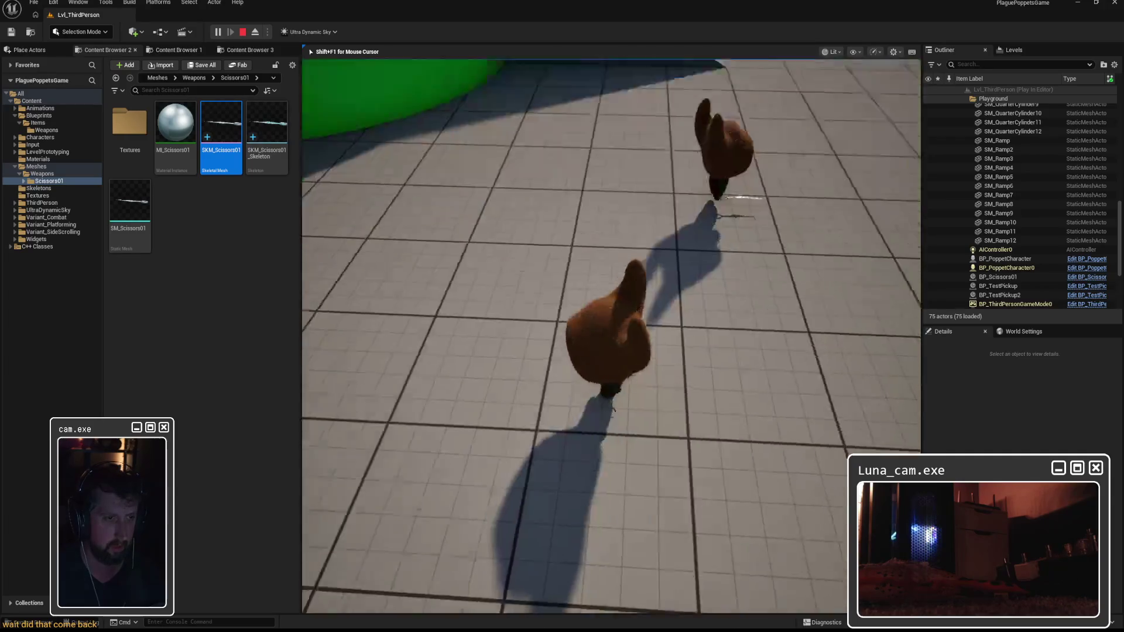
key(w)
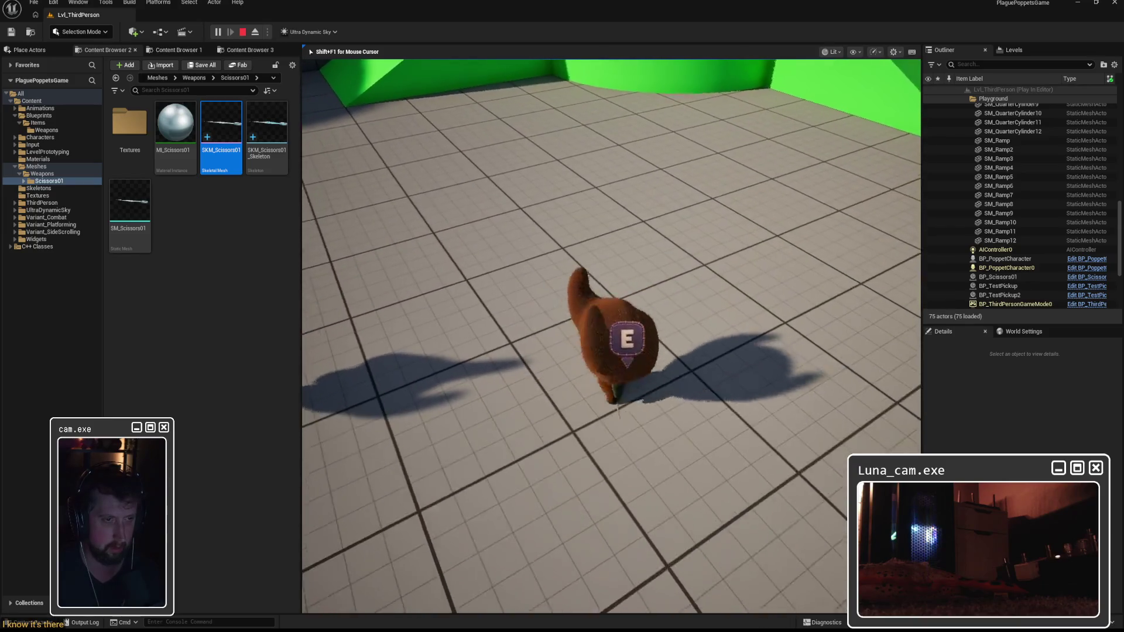
key(Escape)
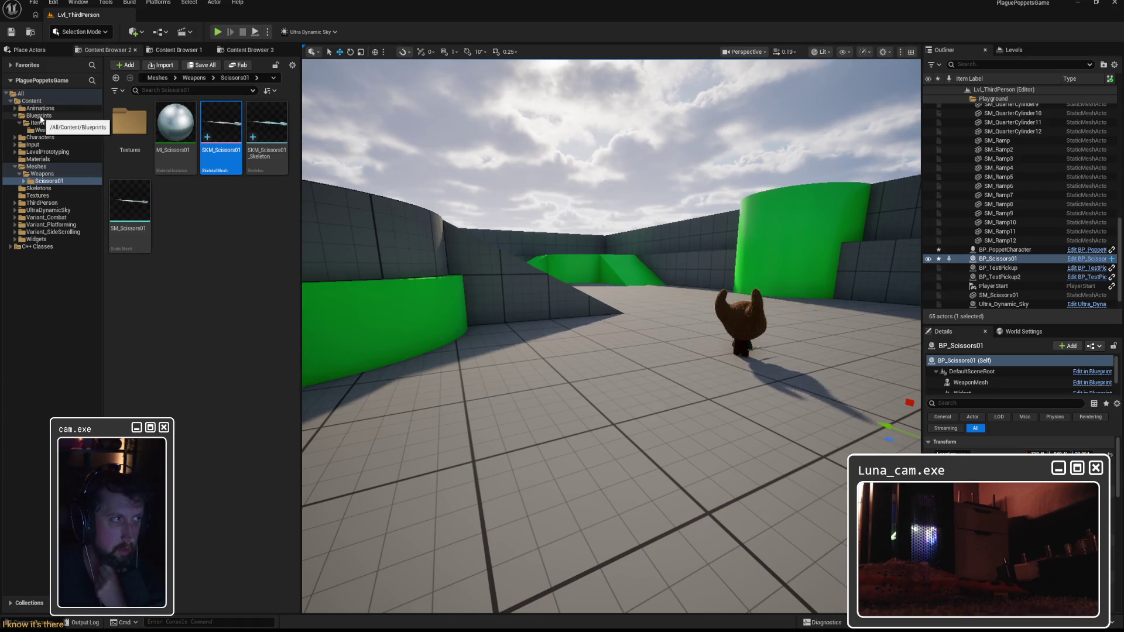
Return to the BP_PoppetCharacter Blueprint editor and nudge the attach node down
mouse_move(725, 625)
click(744, 581)
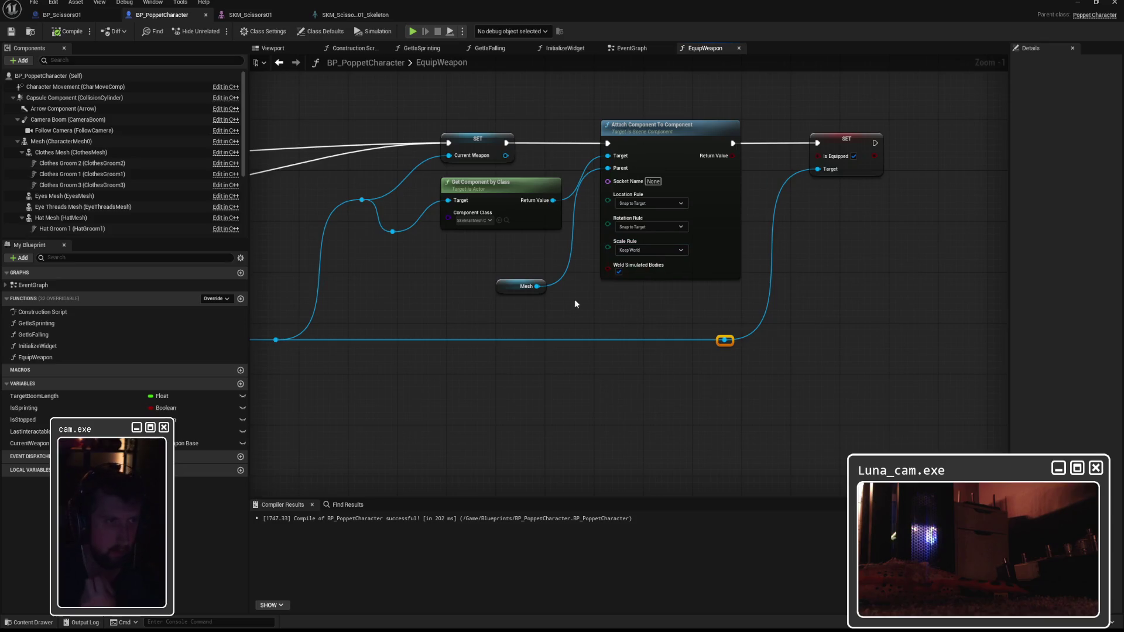
drag(686, 137, 687, 150)
click(617, 221)
click(550, 294)
click(531, 275)
Add a Mesh getter wired to Parent and pan to the Attach Actor To Component node
drag(632, 190, 506, 266)
text(mesh)
scroll(613, 367, down, 10)
scroll(614, 371, up, 10)
key(Return)
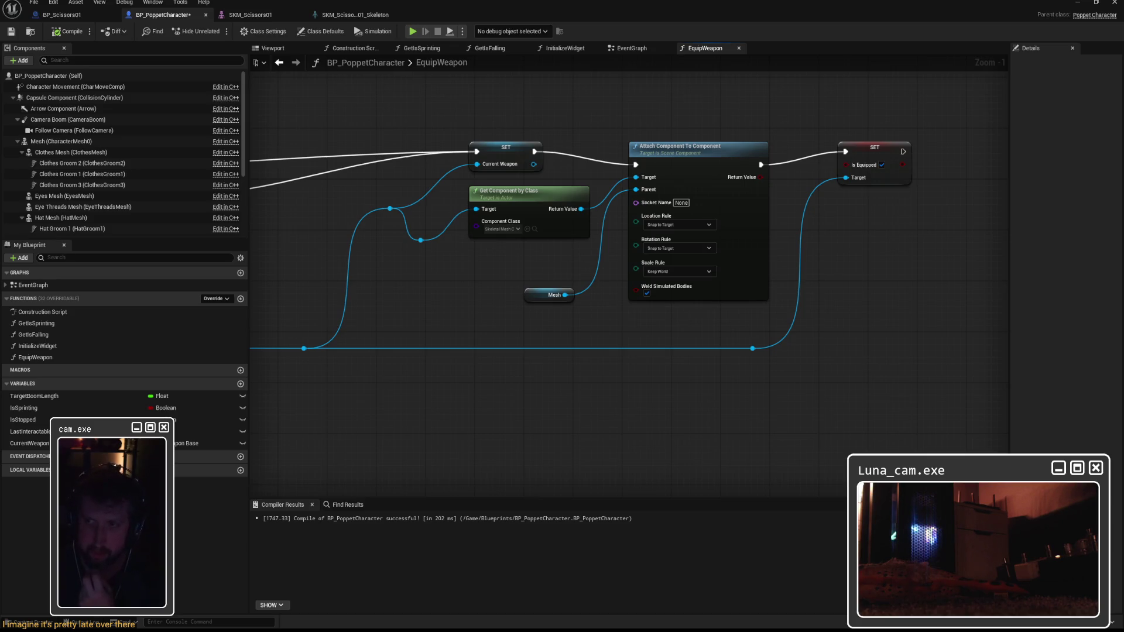
mouse_move(835, 224)
mouse_down()
mouse_move(752, 375)
mouse_move(750, 411)
mouse_up()
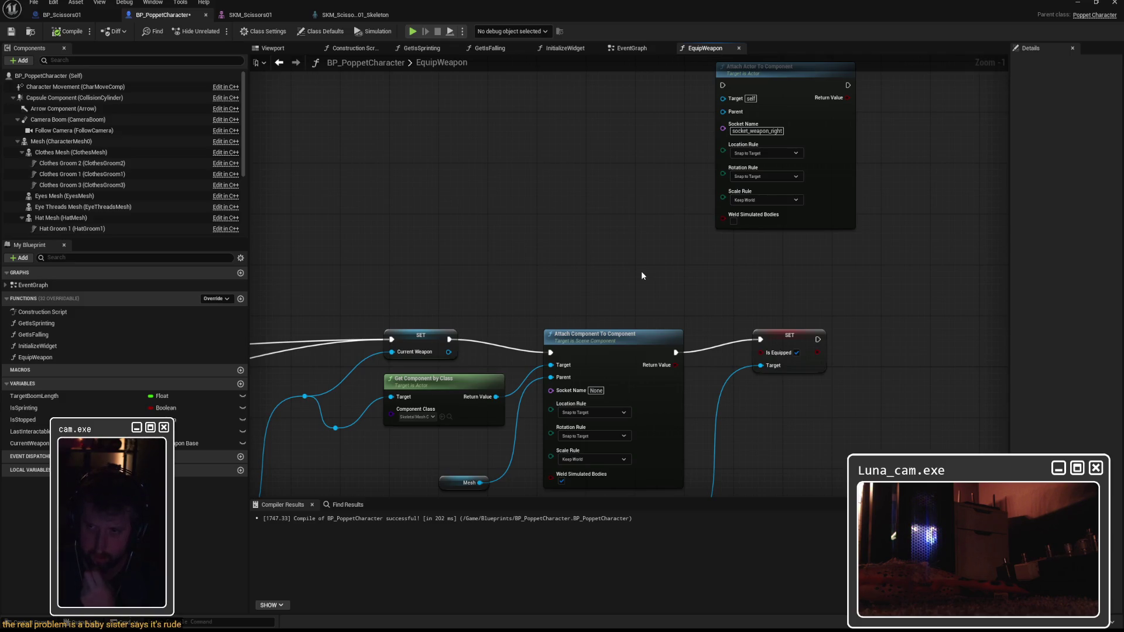
Replace the component attach with Attach Actor To Component, wiring Mesh, weapon and execution to Is Equipped
click(623, 336)
key(Delete)
mouse_move(831, 157)
mouse_down()
mouse_move(648, 308)
mouse_move(660, 375)
mouse_up()
click(480, 265)
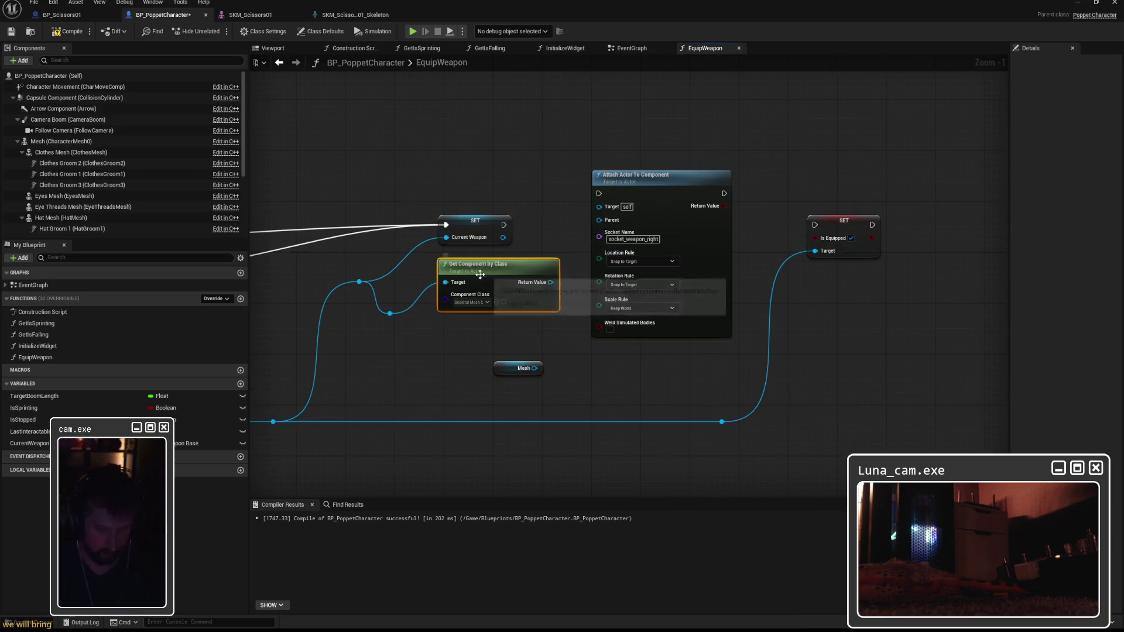
key(Delete)
drag(535, 369, 599, 220)
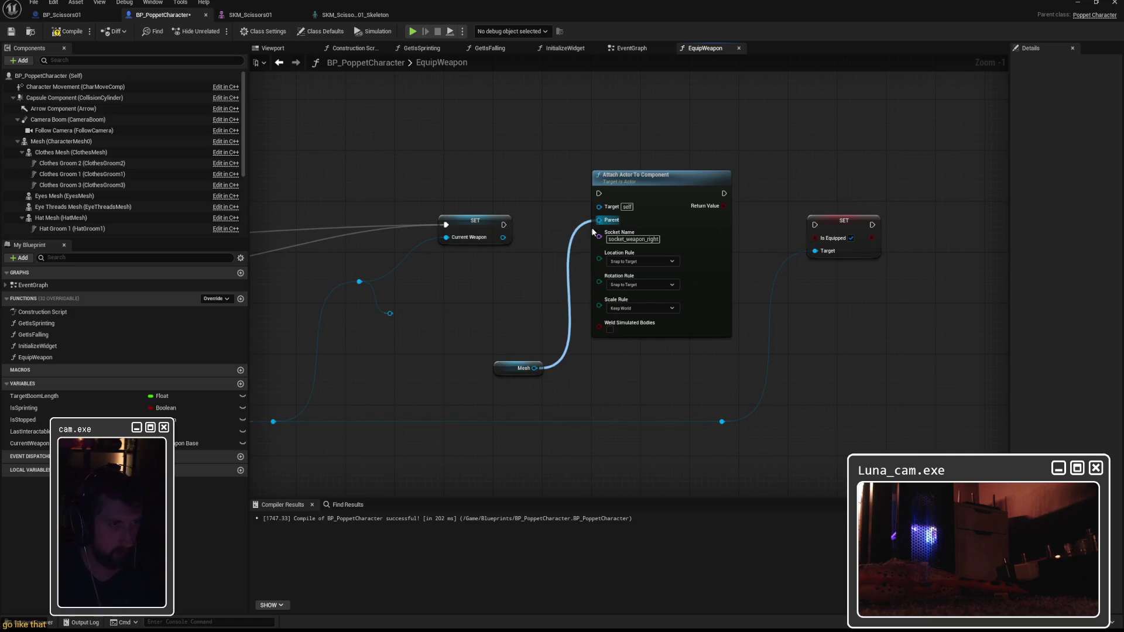
mouse_move(390, 313)
mouse_down()
mouse_move(550, 286)
mouse_move(600, 208)
mouse_up()
drag(503, 225, 599, 193)
drag(724, 193, 815, 229)
drag(647, 182, 616, 220)
Add reroute points and rearrange nodes, then undo back to the original attach wiring
double_click(463, 287)
drag(467, 290, 519, 283)
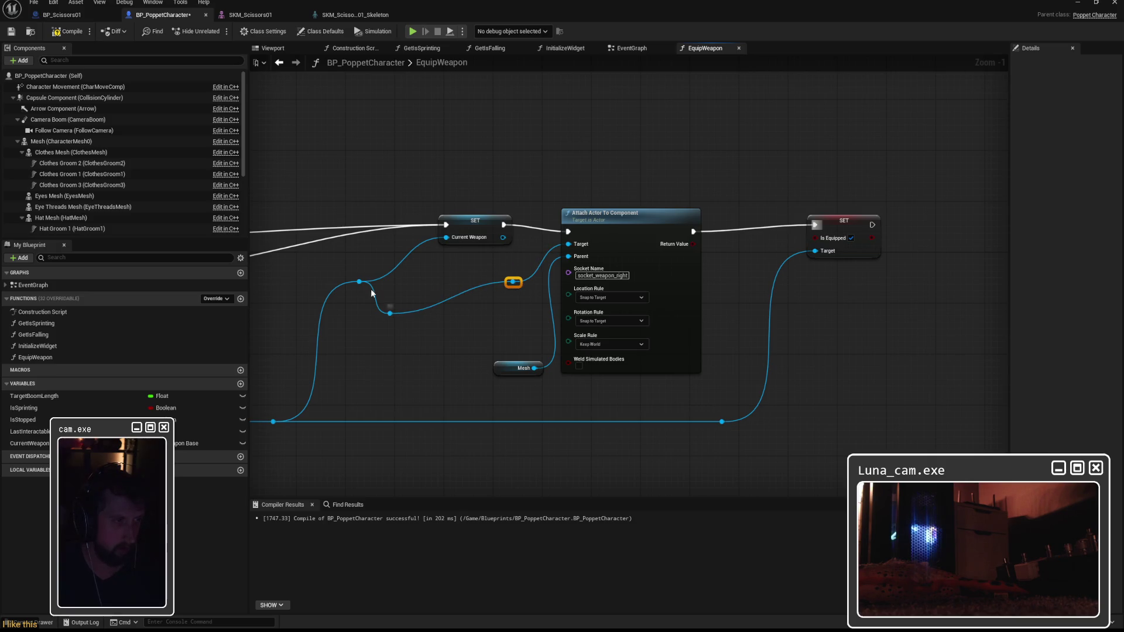
drag(465, 227, 446, 251)
drag(612, 217, 612, 237)
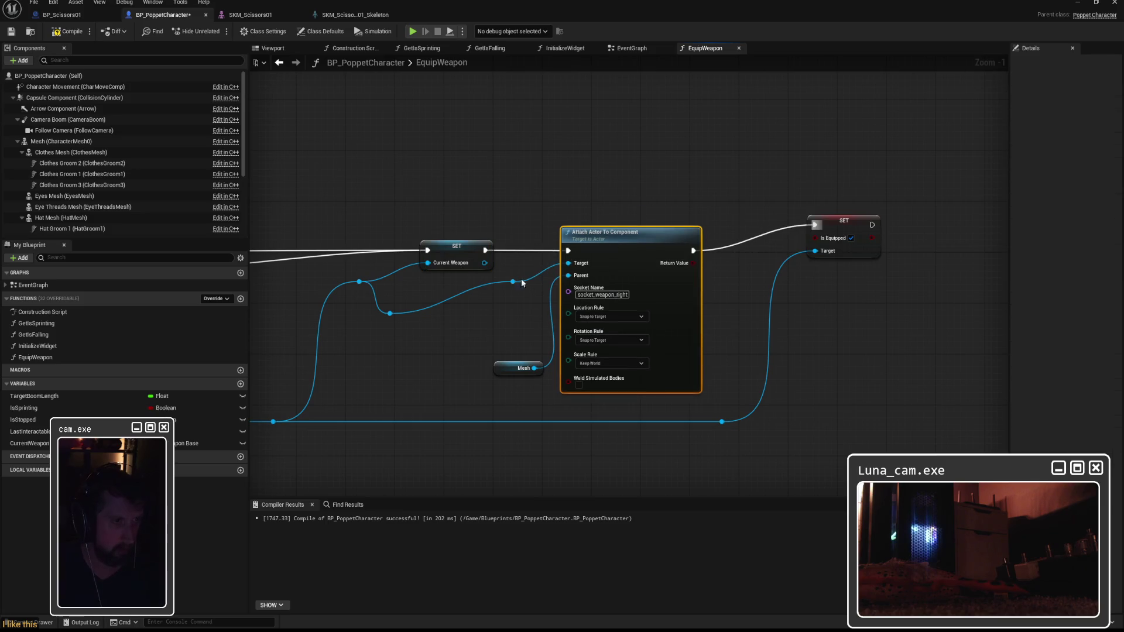
drag(516, 285, 511, 318)
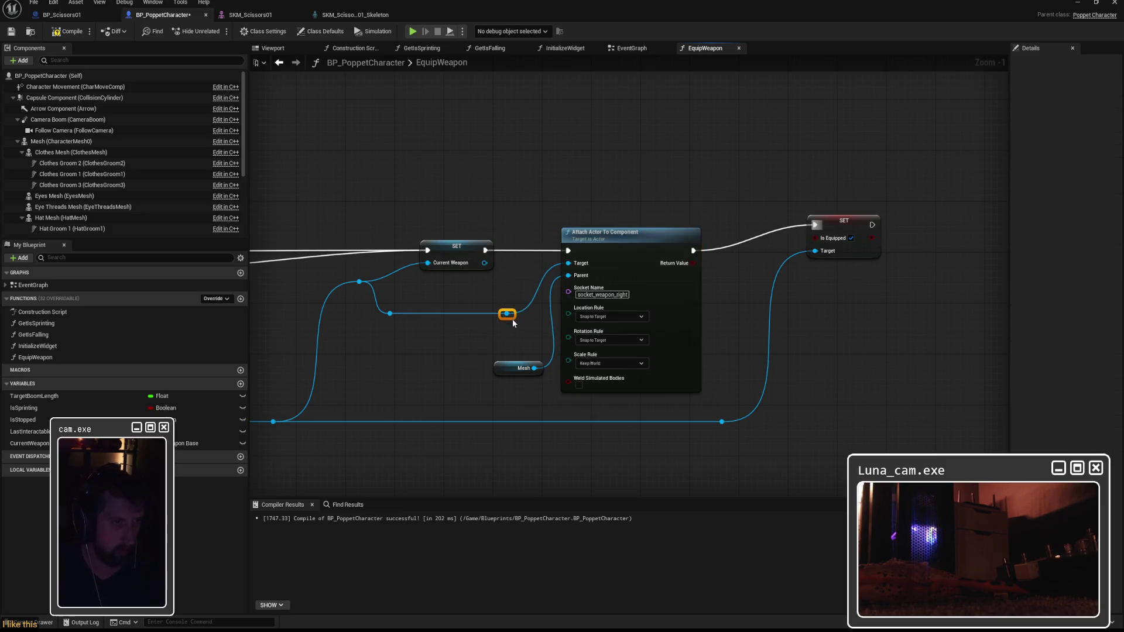
mouse_move(501, 369)
mouse_down()
mouse_move(477, 344)
mouse_move(518, 296)
mouse_up()
click(466, 298)
click(462, 289)
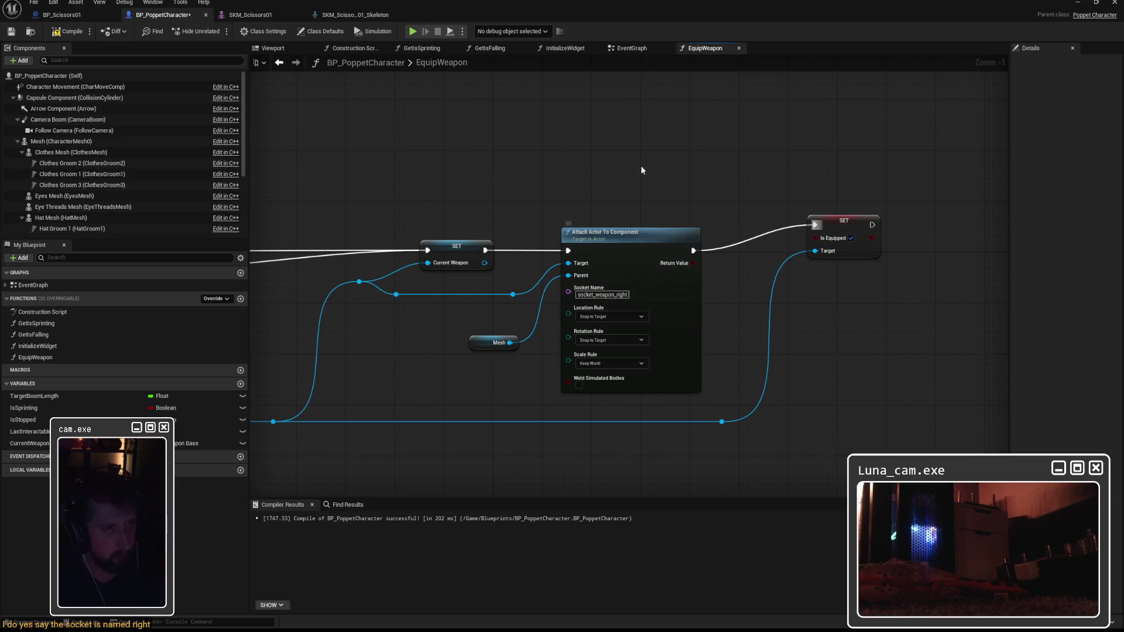
key(ctrl+z)
key(ctrl+z)
key(ctrl+z)
key(ctrl+z)
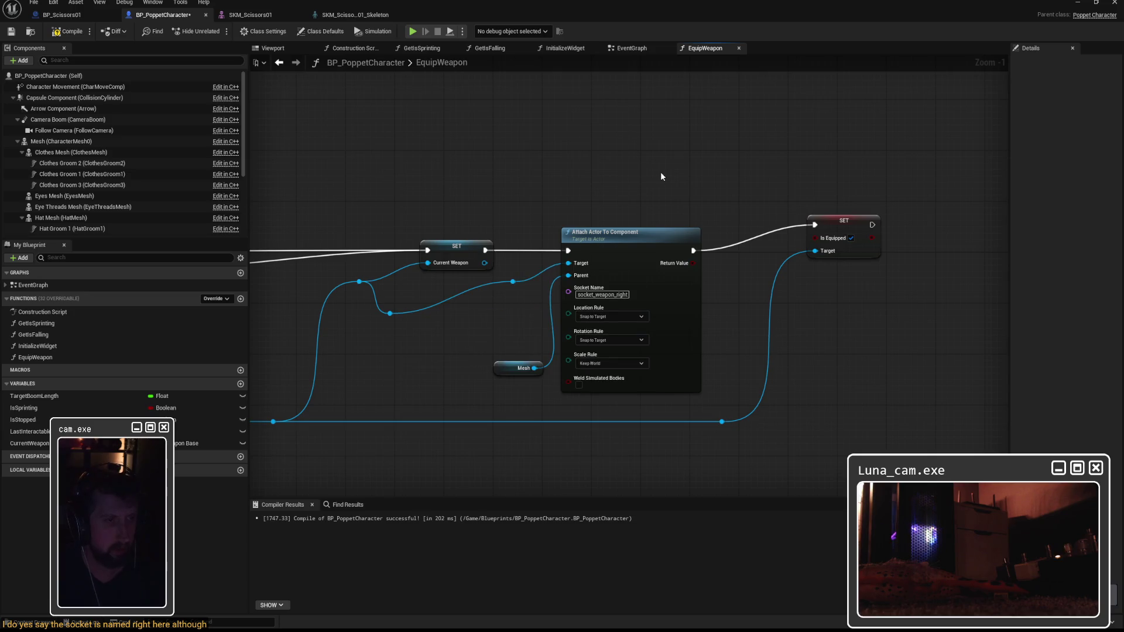
key(ctrl+z)
key(ctrl+z)
key(ctrl+z)
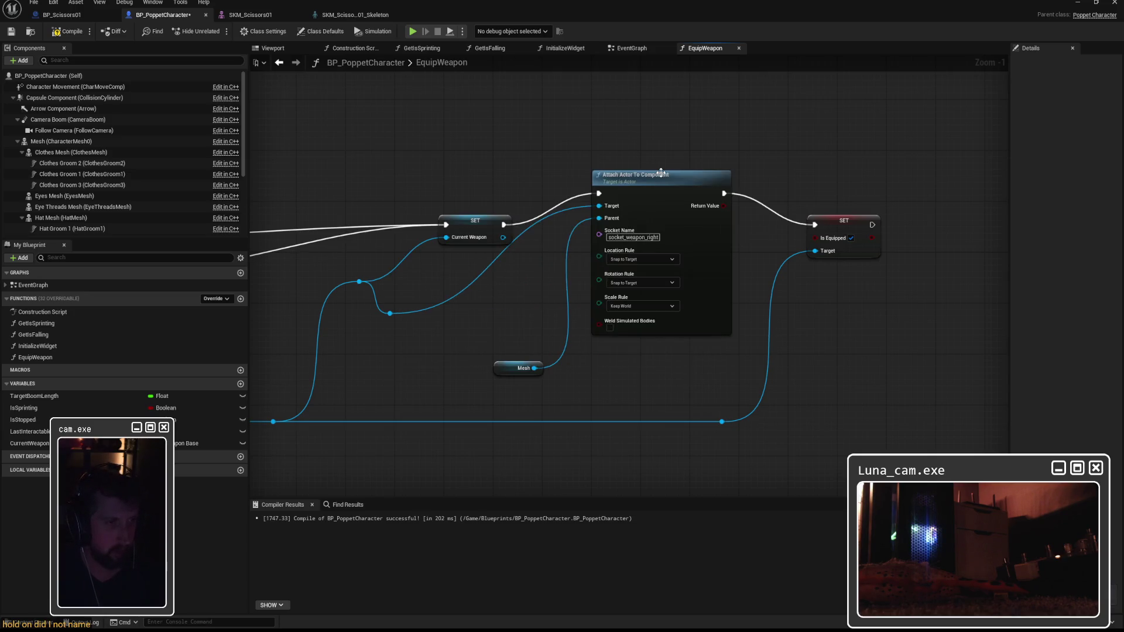
key(ctrl+z)
key(ctrl+z)
key(ctrl+z)
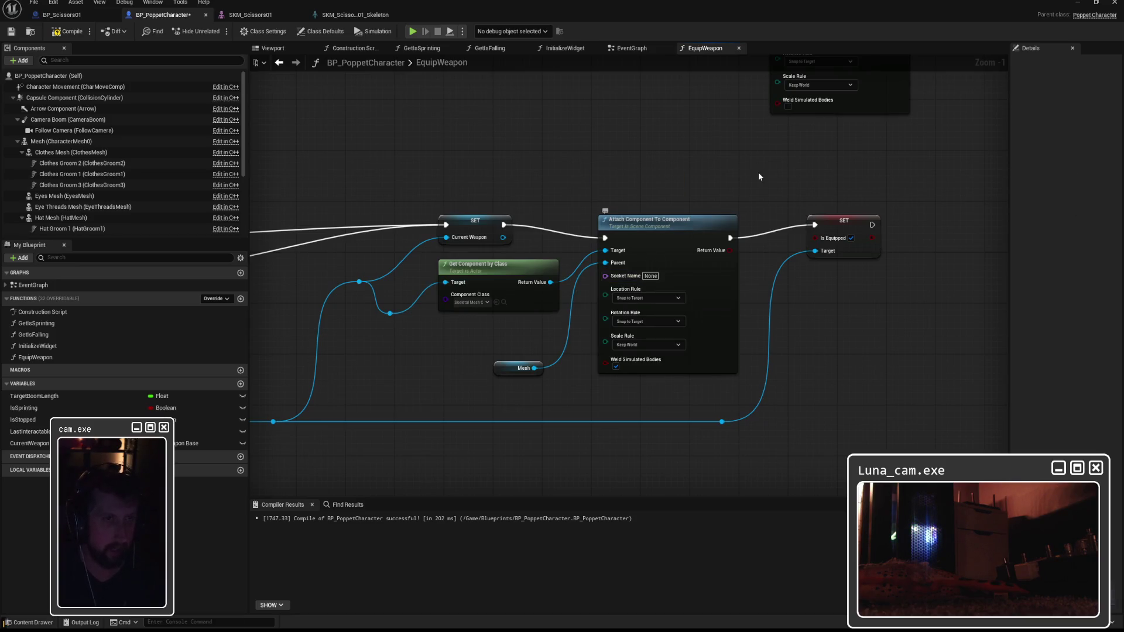
Copy socket_weapon_right into the Attach Component To Component node's Socket Name
drag(758, 172, 727, 276)
double_click(780, 120)
key(ctrl+c)
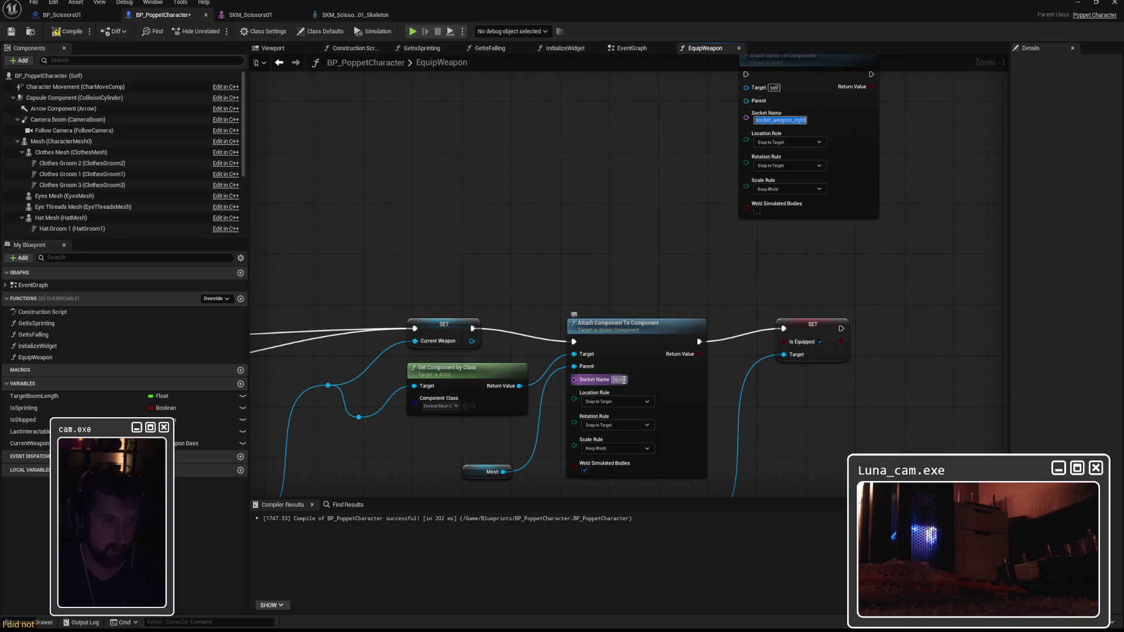
click(619, 379)
key(ctrl+v)
drag(637, 328, 636, 313)
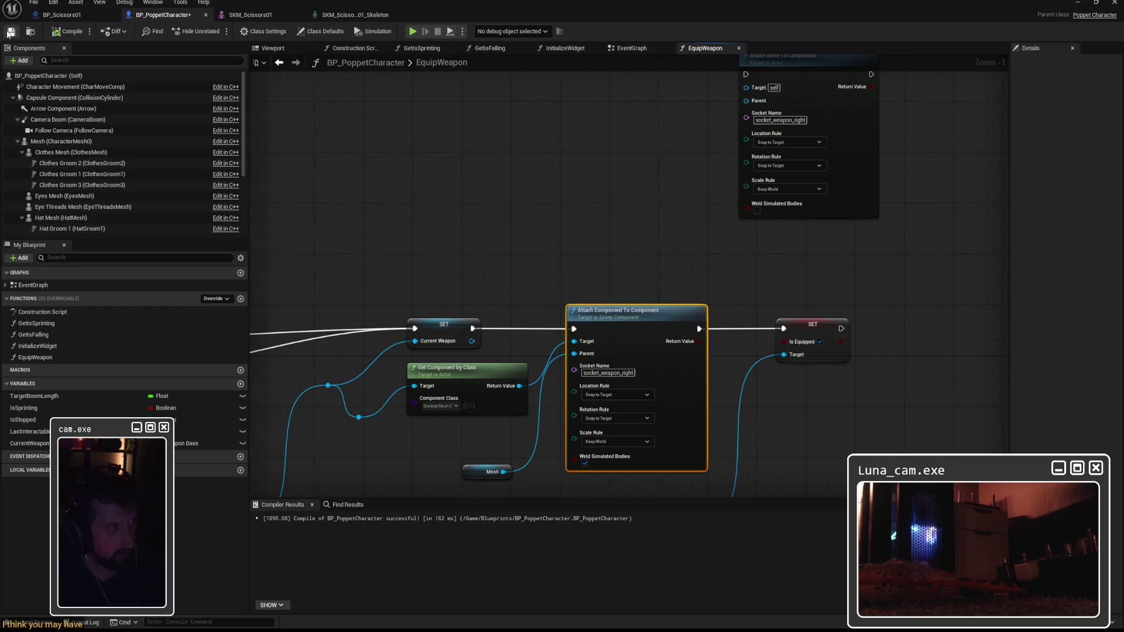
key(alt+Tab)
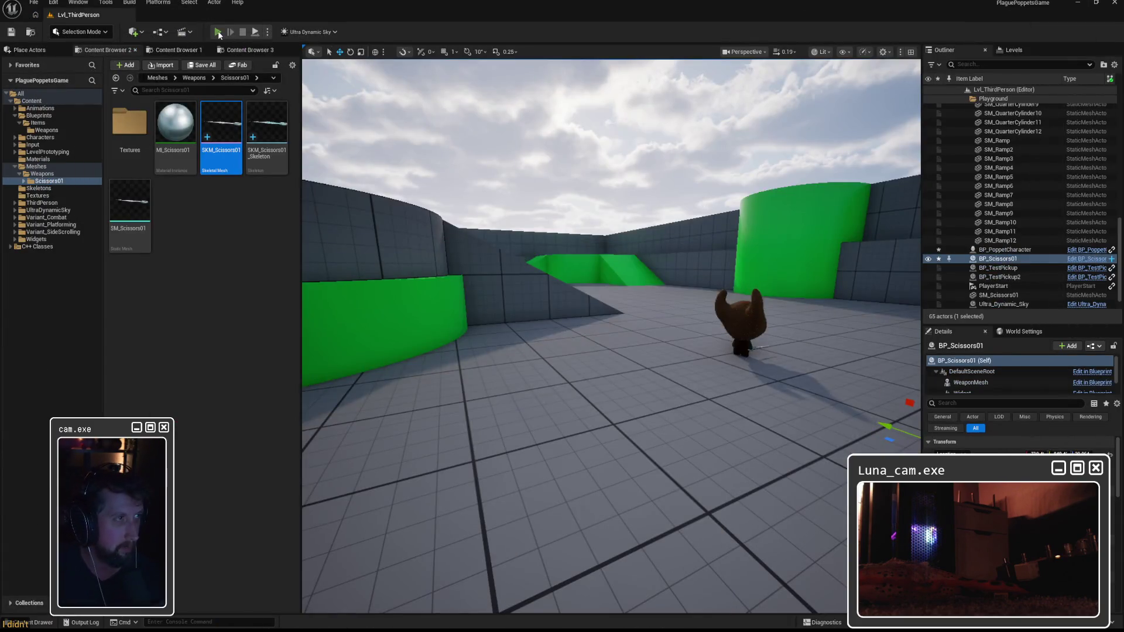
Play-test, walking the poppet forward and back to view the held scissors, then stop
click(217, 32)
key(w)
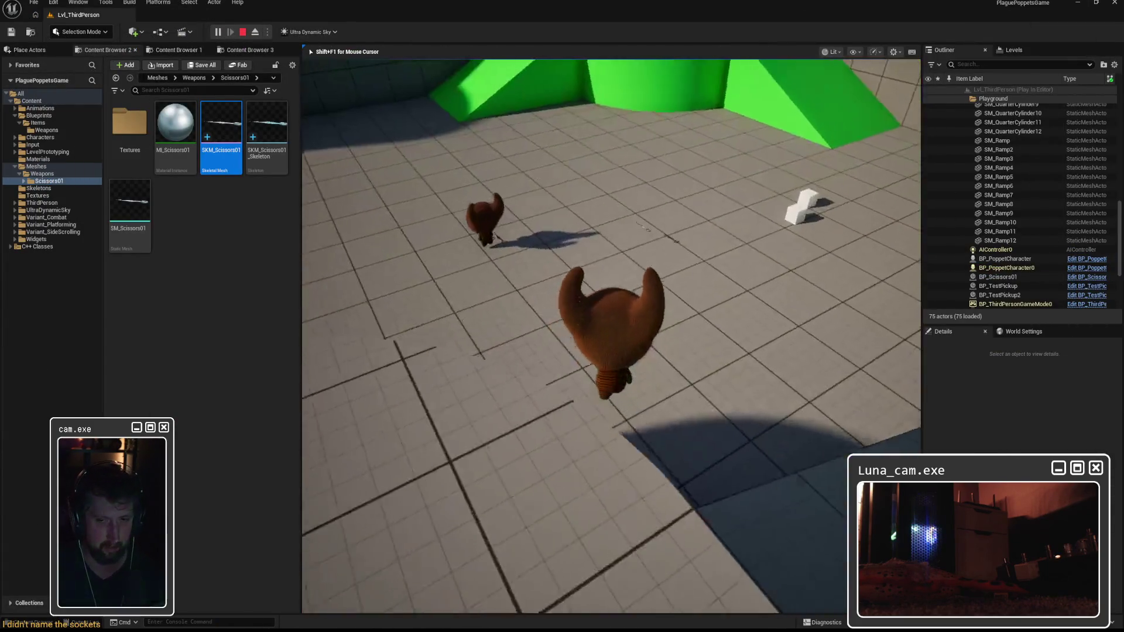
key(w)
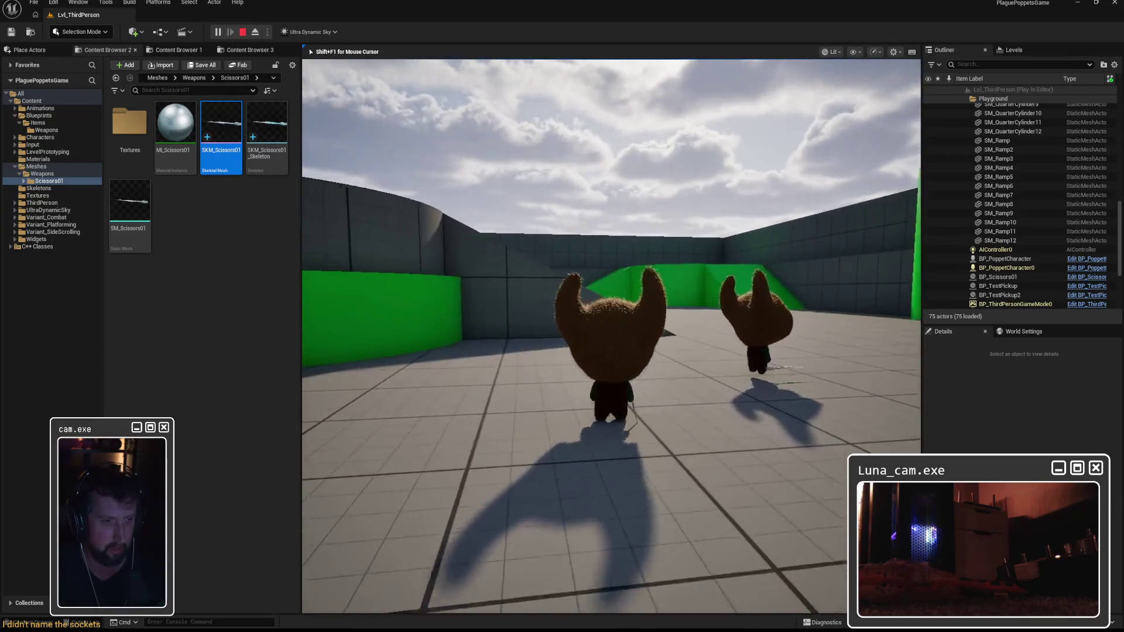
key(s)
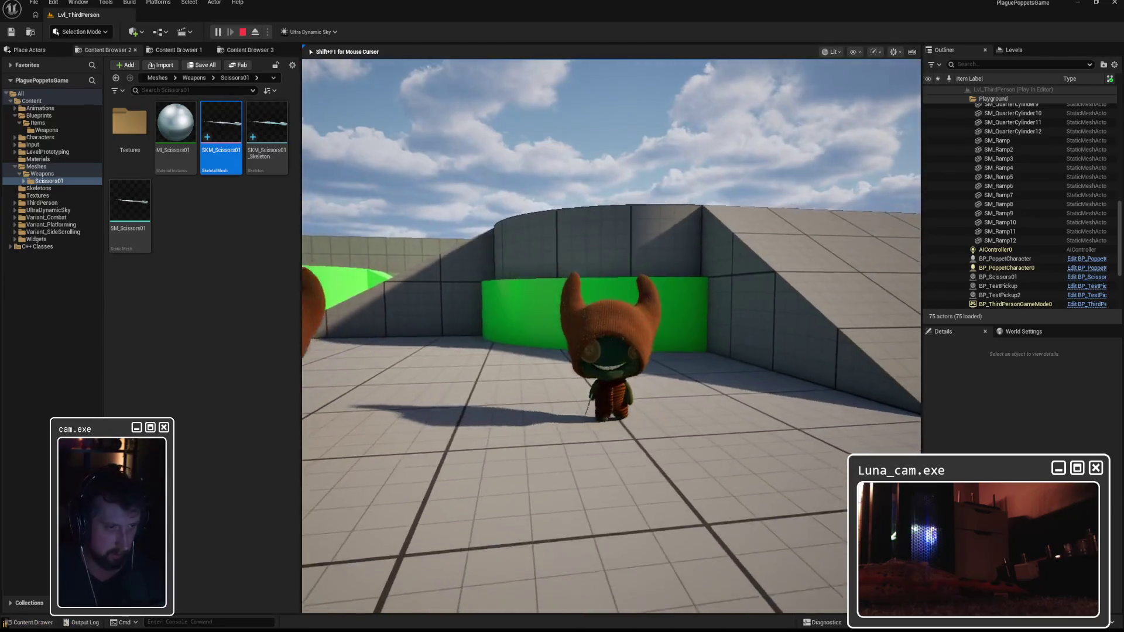
key(w)
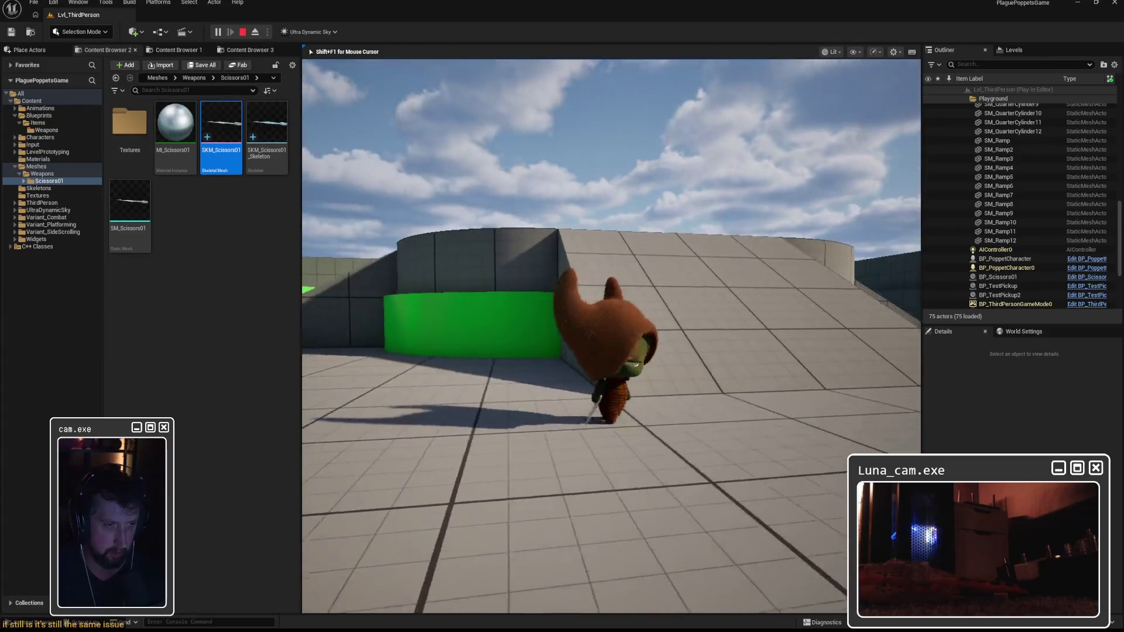
key(s)
key(w)
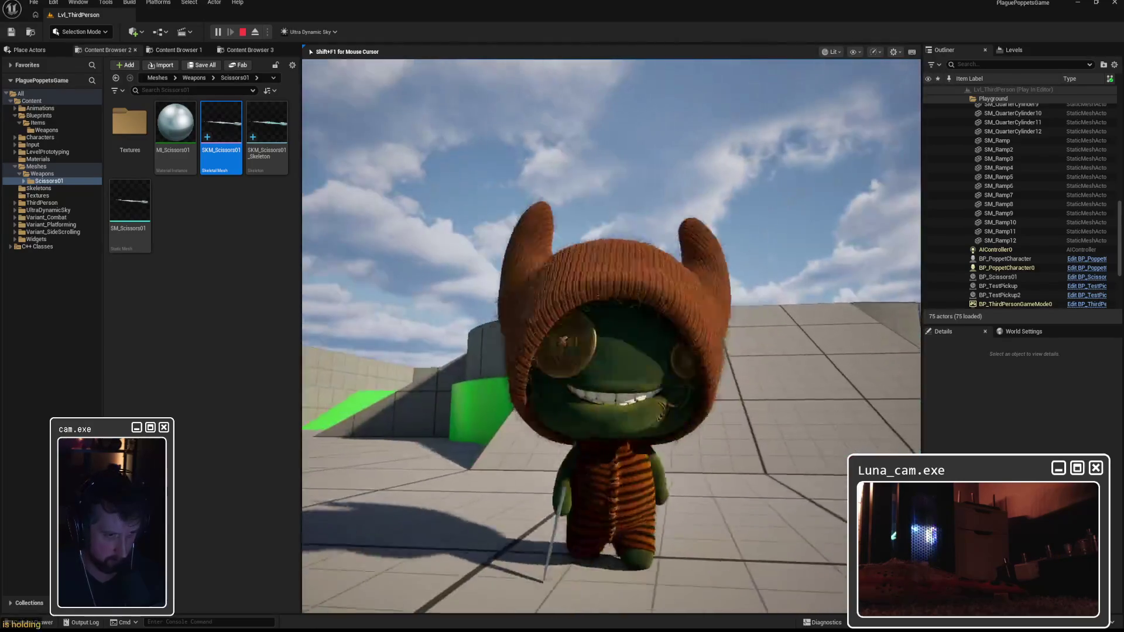
key(Escape)
Frame the viewport on the scissors, then return to the BP_PoppetCharacter graph
key(f)
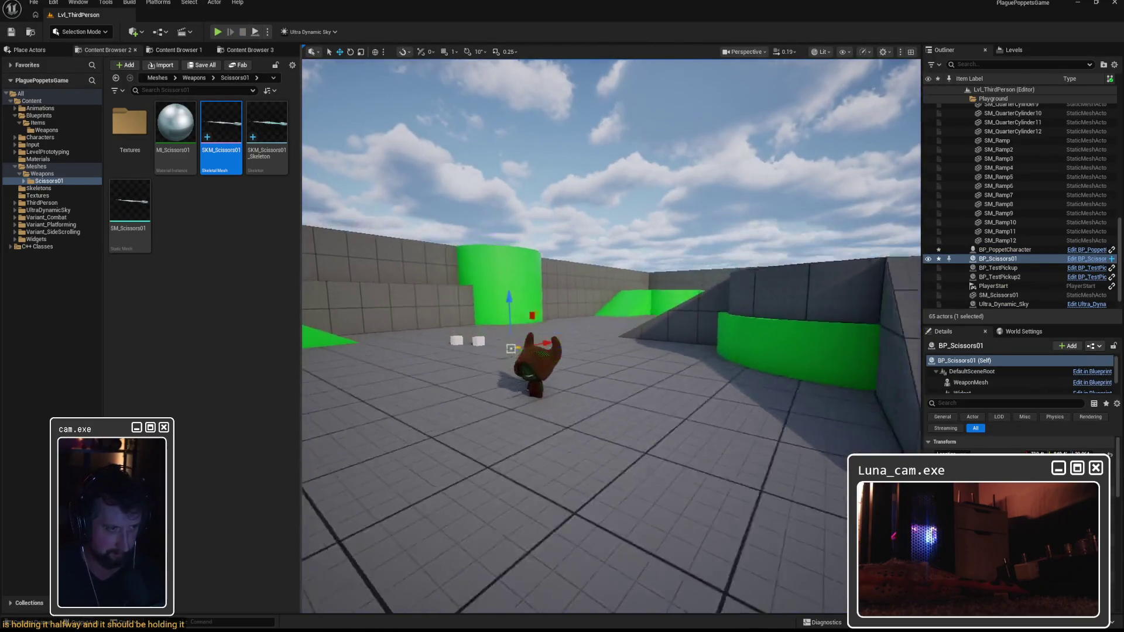
scroll(660, 372, up, 5)
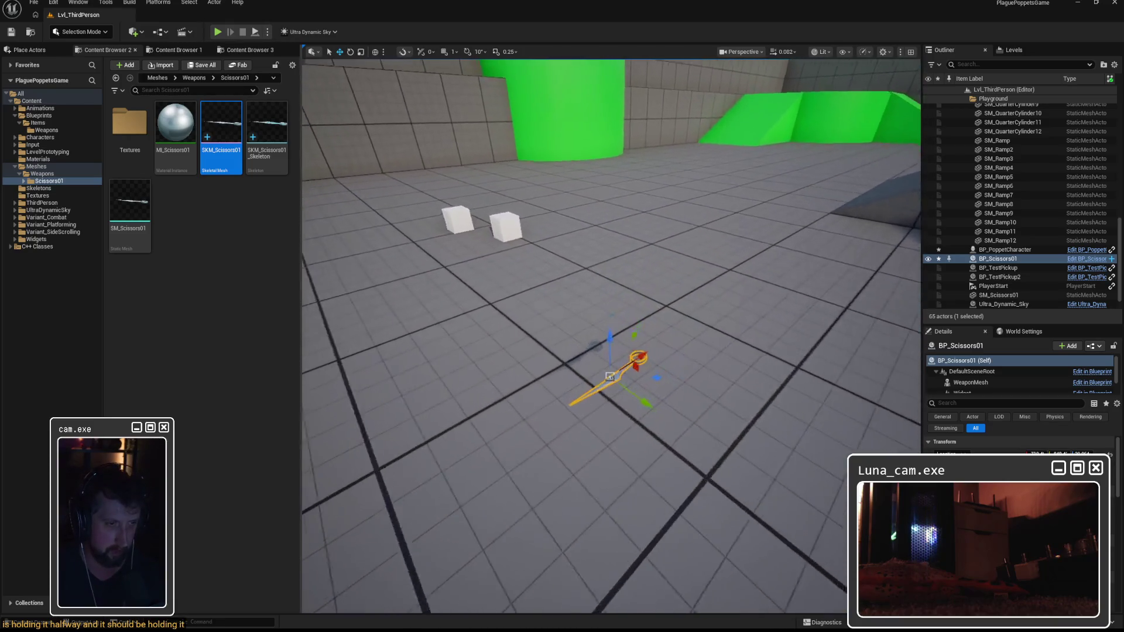
mouse_move(659, 372)
mouse_down()
mouse_move(650, 328)
mouse_move(632, 316)
mouse_move(665, 369)
mouse_up()
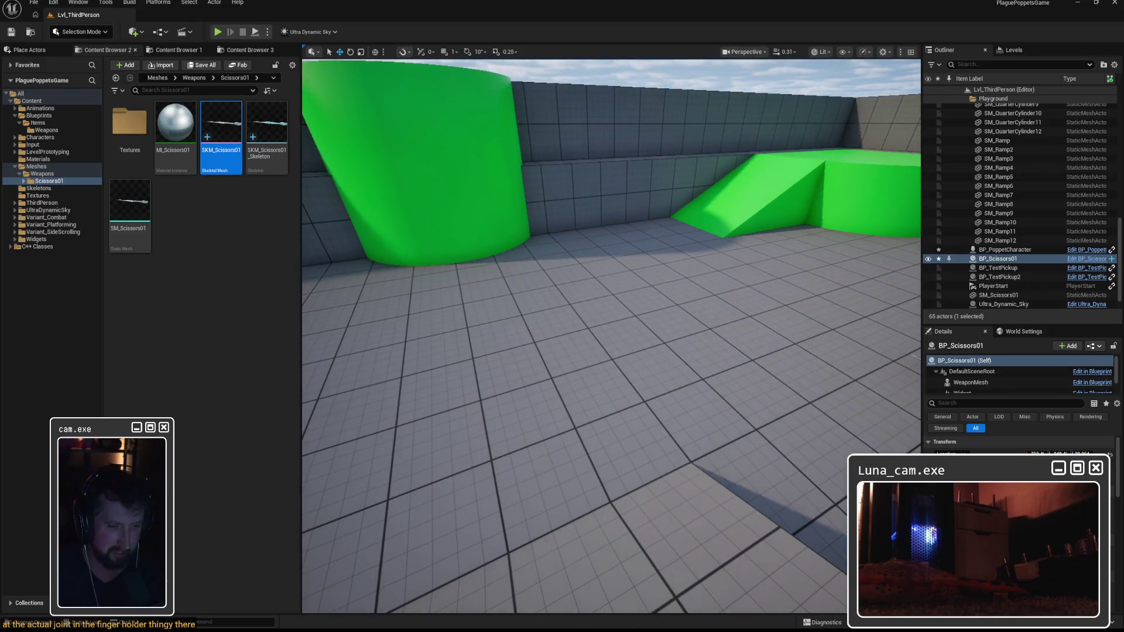
click(717, 585)
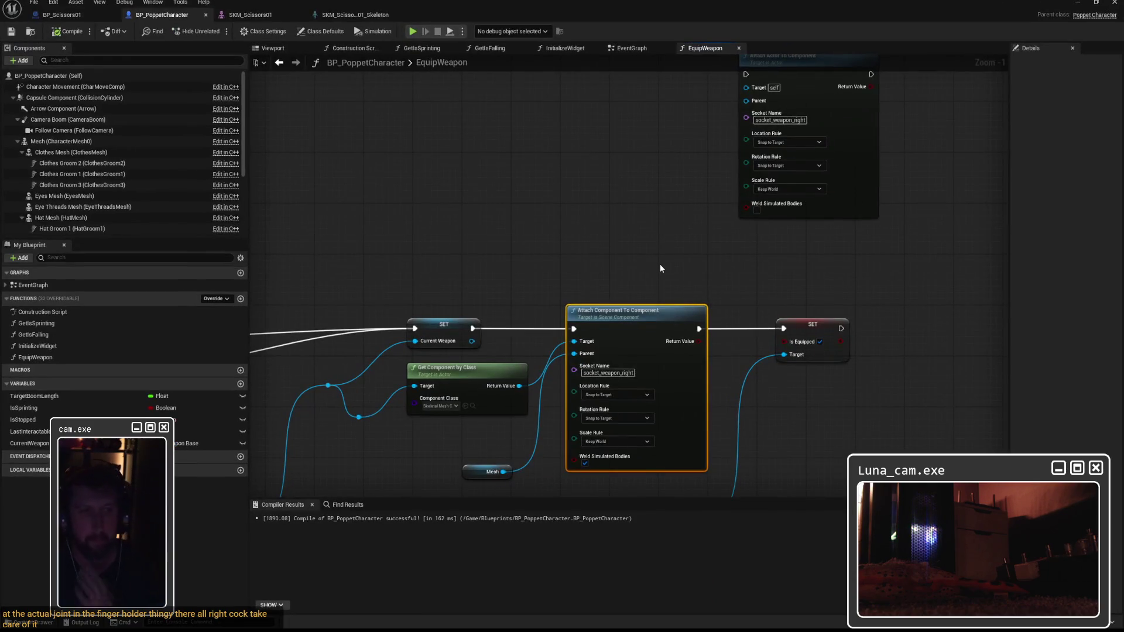
Reposition the Attach Component To Component and Mesh nodes, then bring up SKM_Scissors01
drag(632, 313, 634, 320)
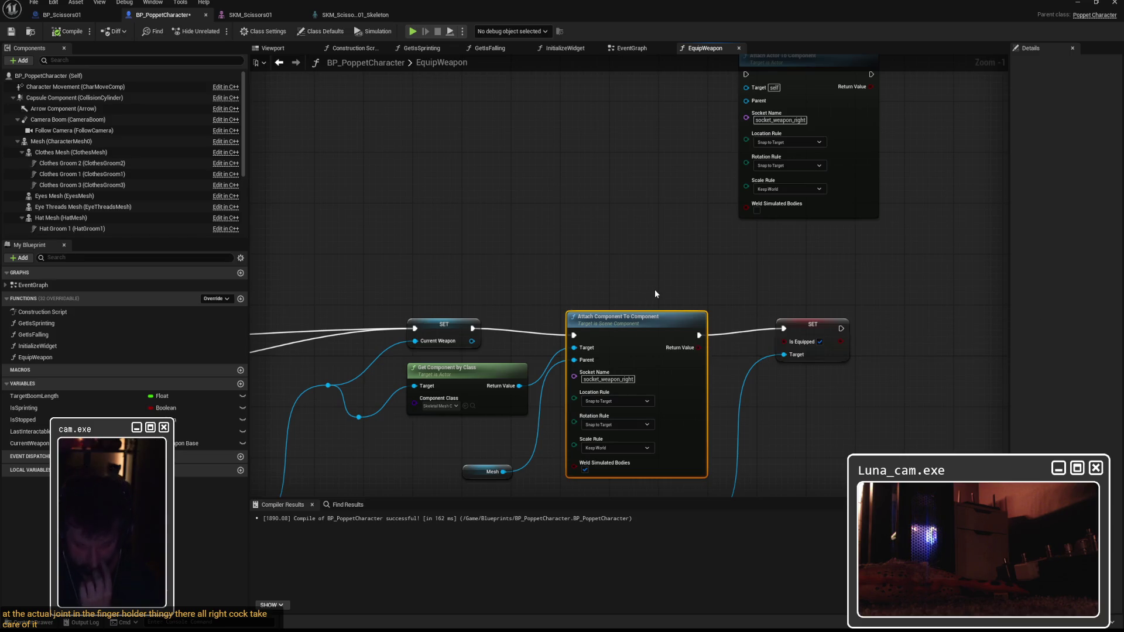
drag(649, 282, 822, 184)
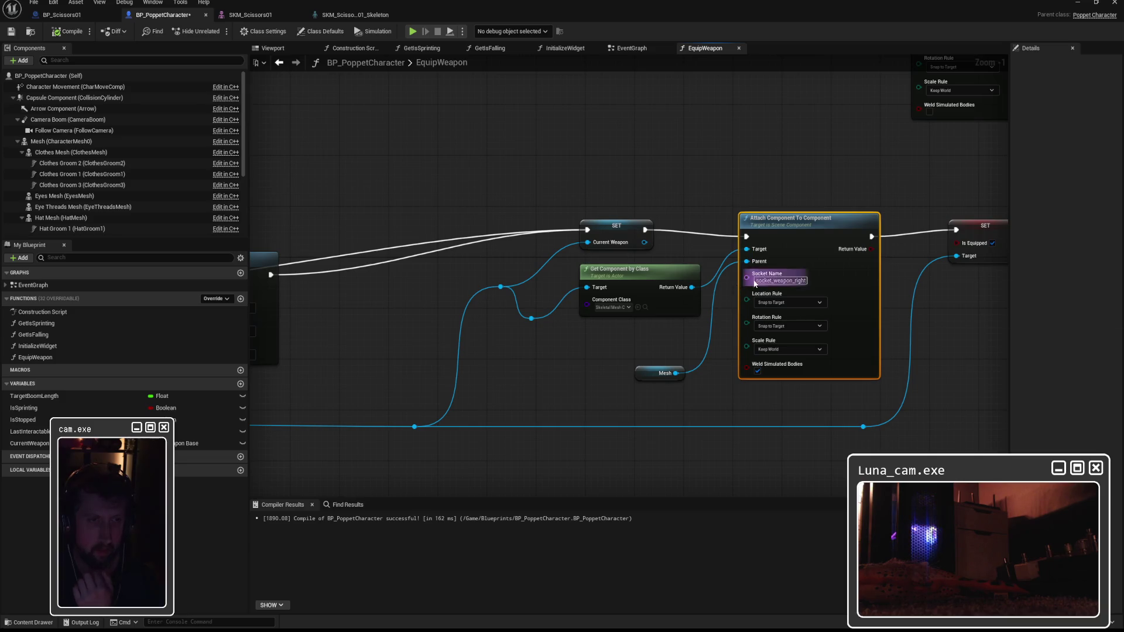
mouse_move(800, 224)
mouse_down()
mouse_move(824, 212)
mouse_move(811, 215)
mouse_up()
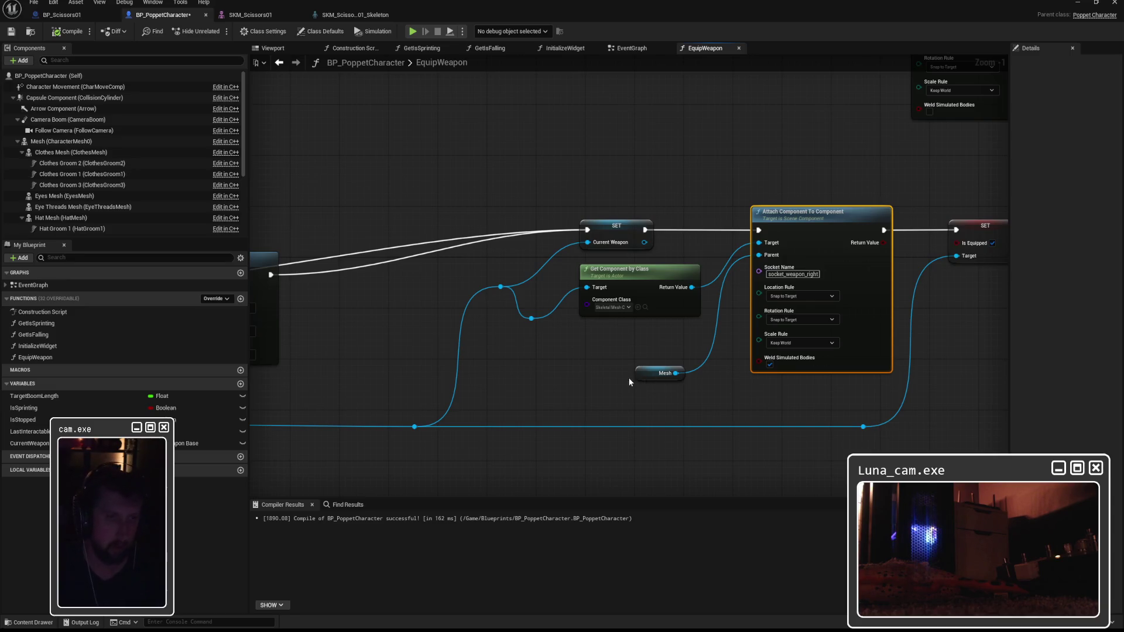
drag(643, 368, 655, 343)
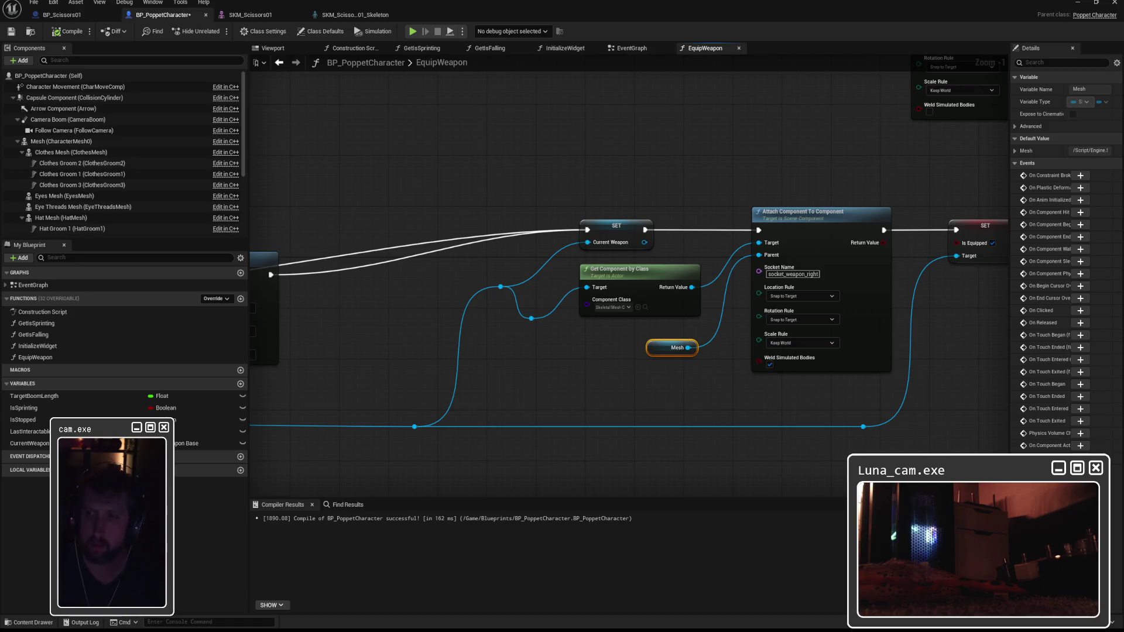
click(241, 17)
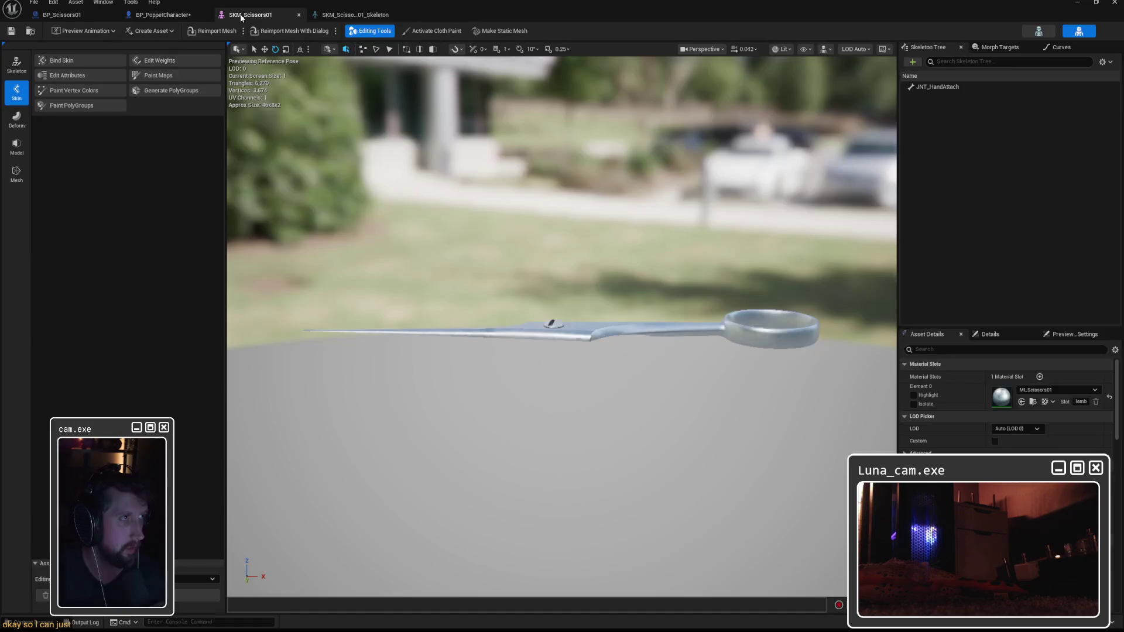
Add a JNT_HandAttachSocket to the JNT_HandAttach bone and save the scissors skeleton
click(354, 14)
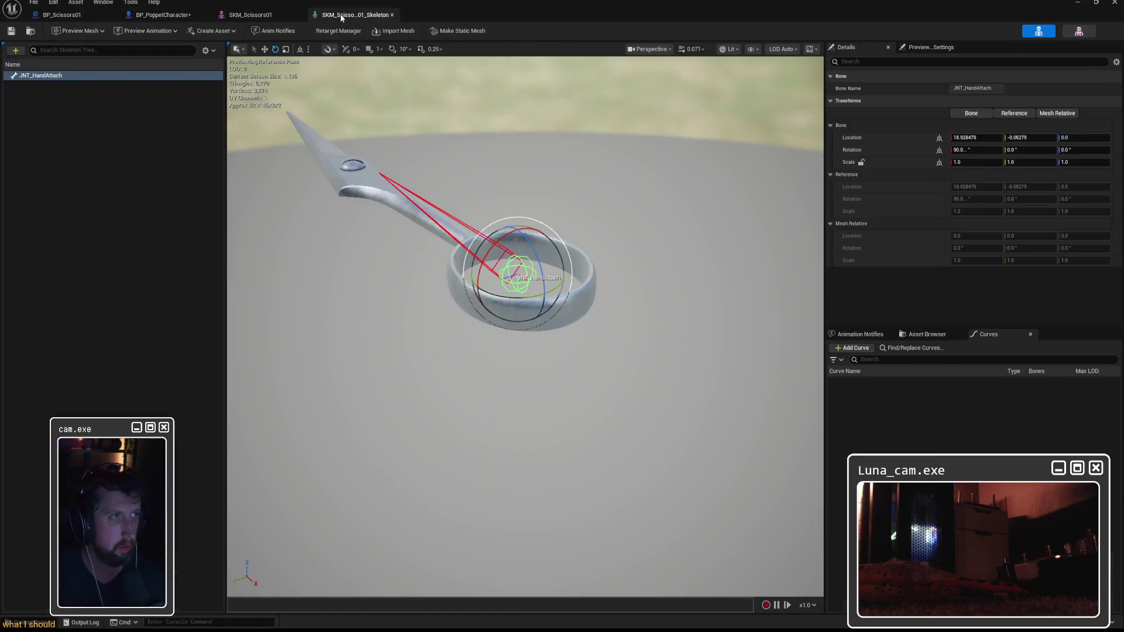
right_click(39, 76)
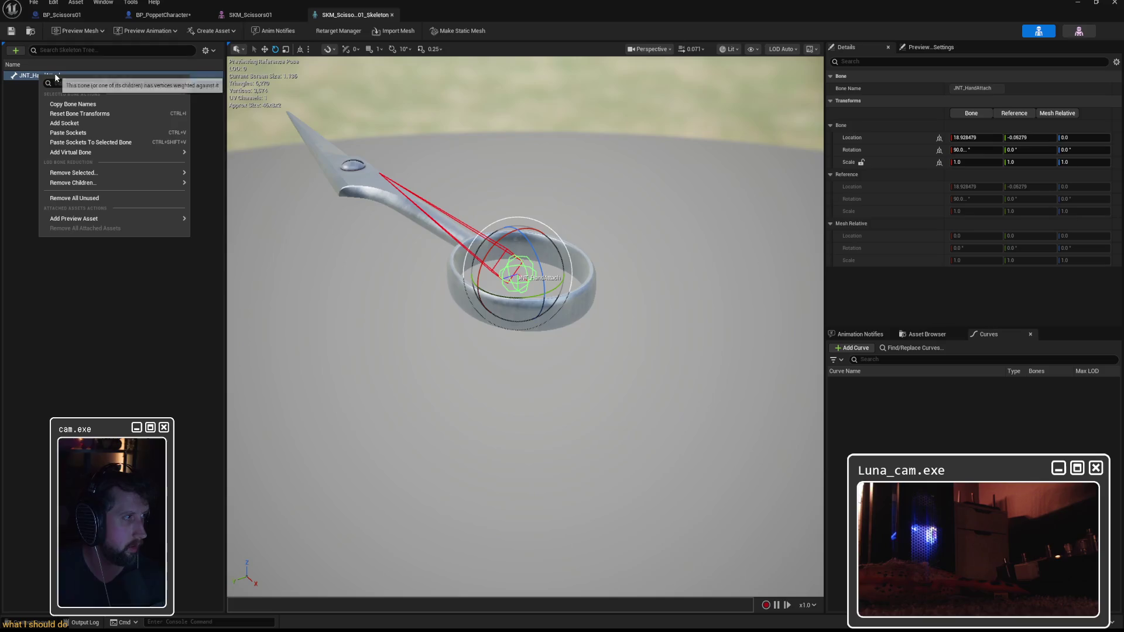
click(66, 123)
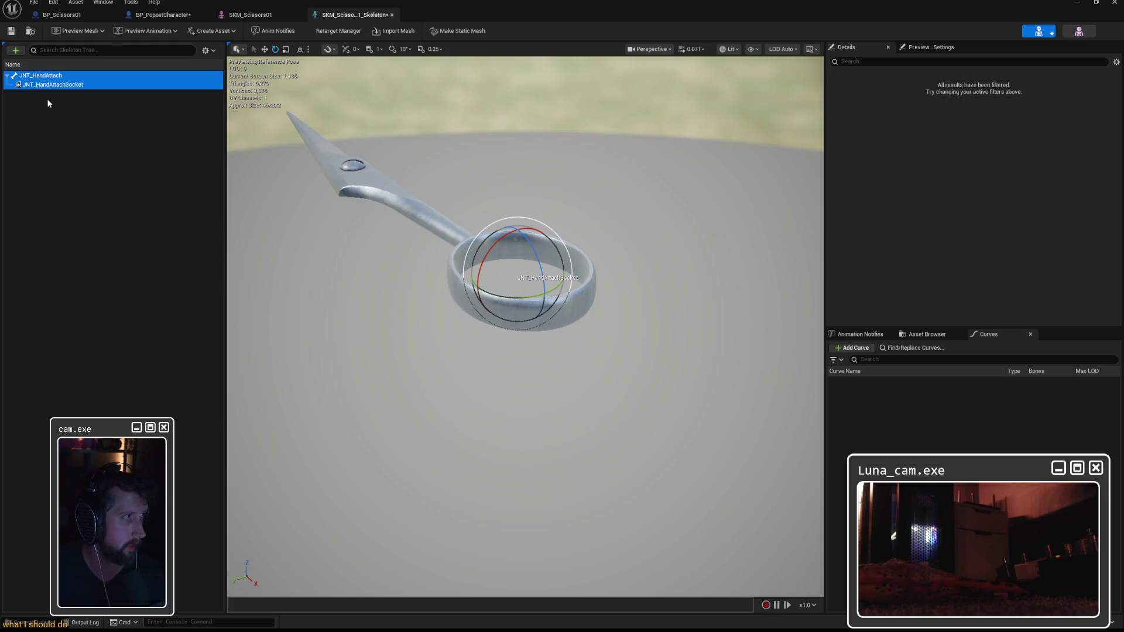
click(61, 85)
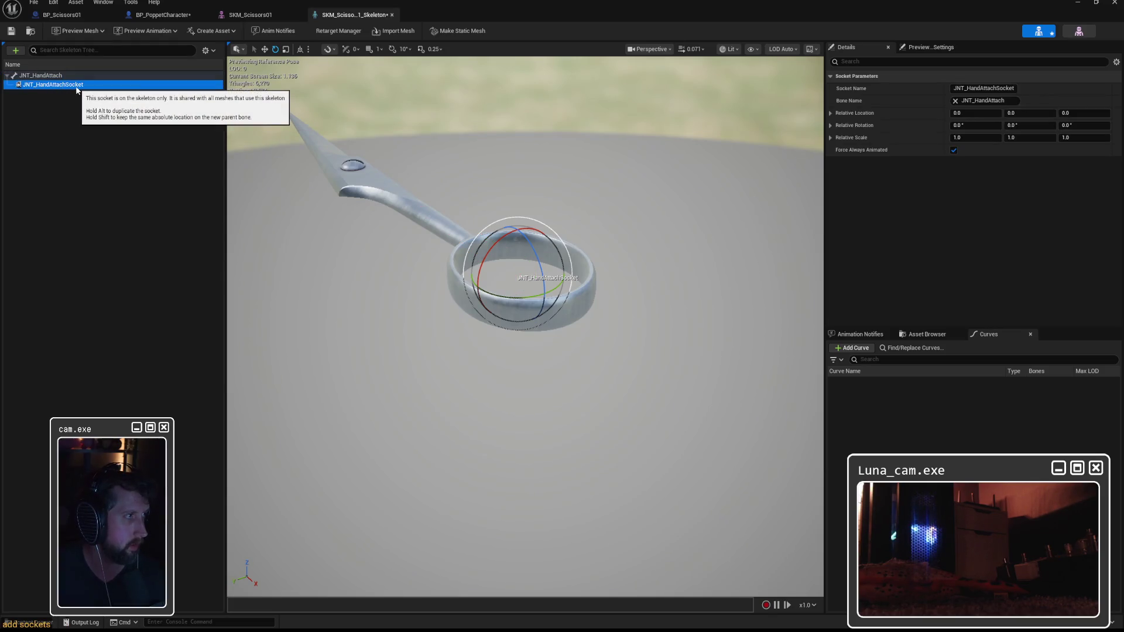
click(11, 30)
key(alt+Tab)
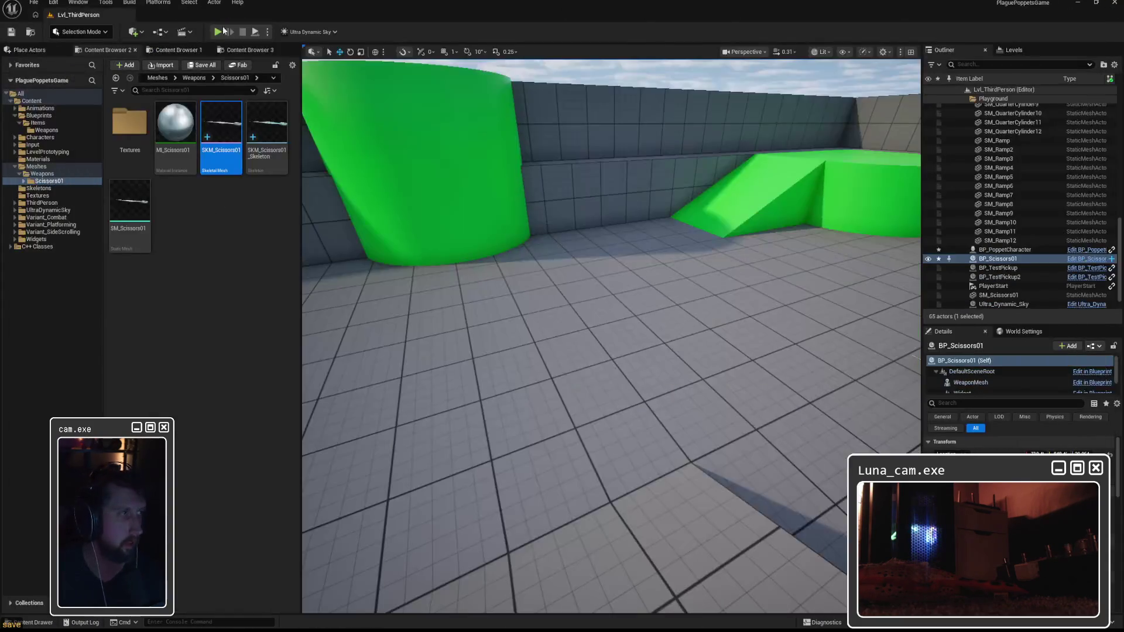
Play-test walking onto the scissors and pressing E, then stop and return to the SKM_Scissors01 editor
click(223, 32)
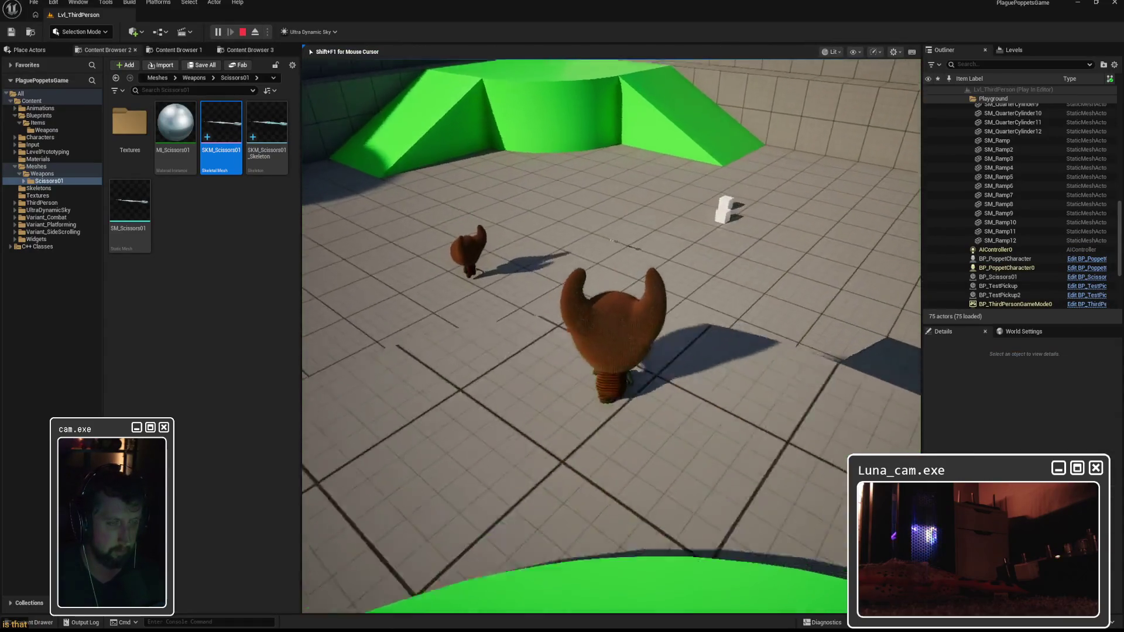
key(w)
key(e)
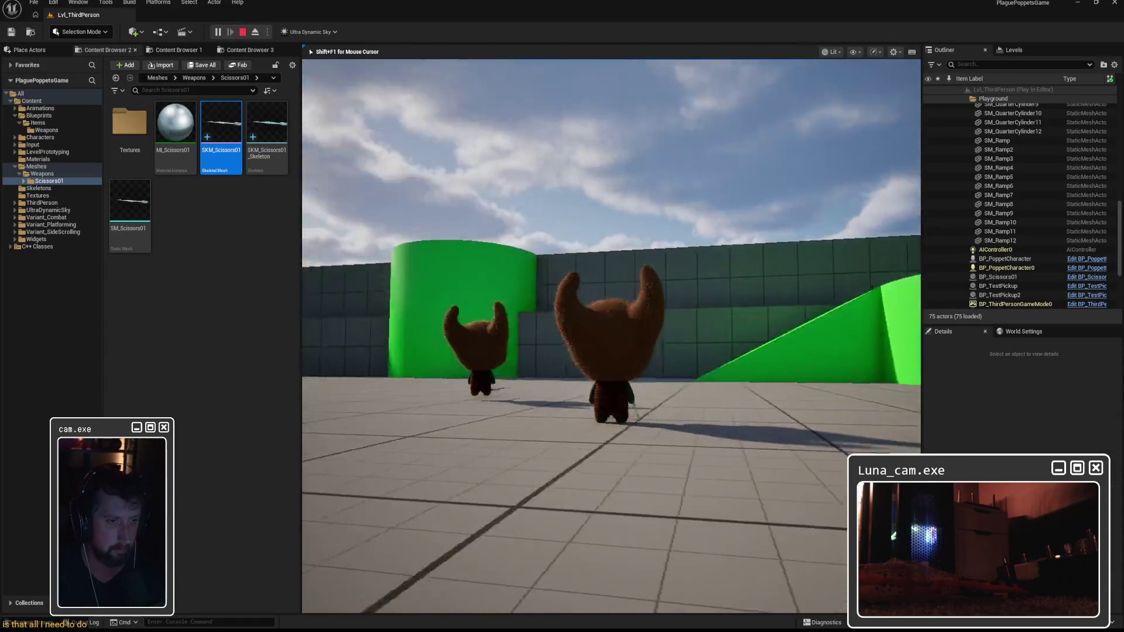
key(Escape)
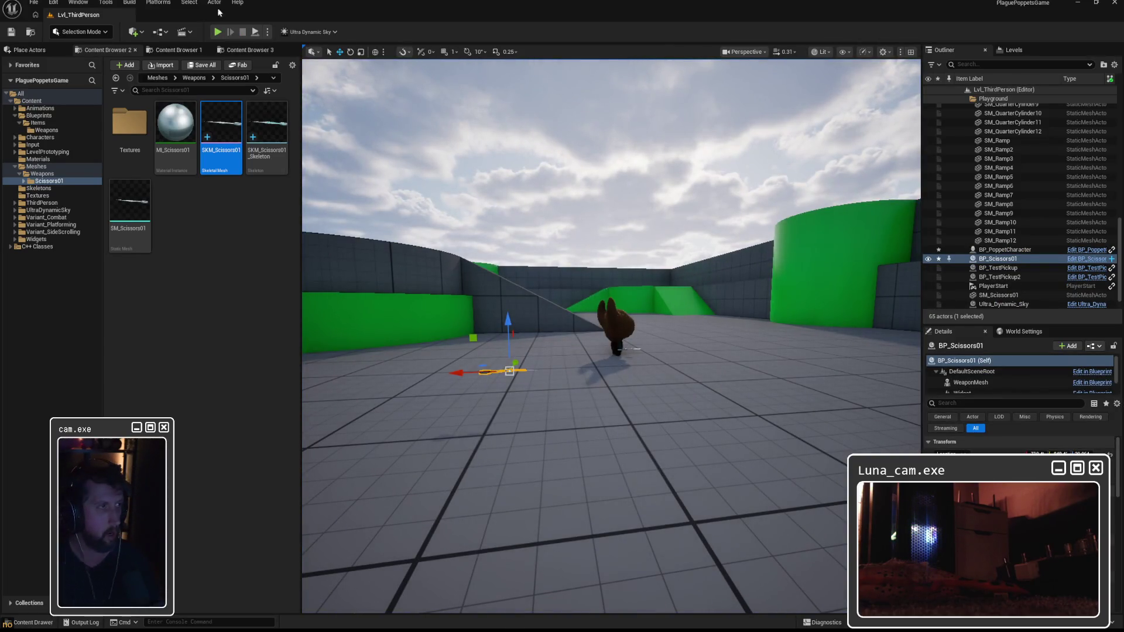
click(746, 618)
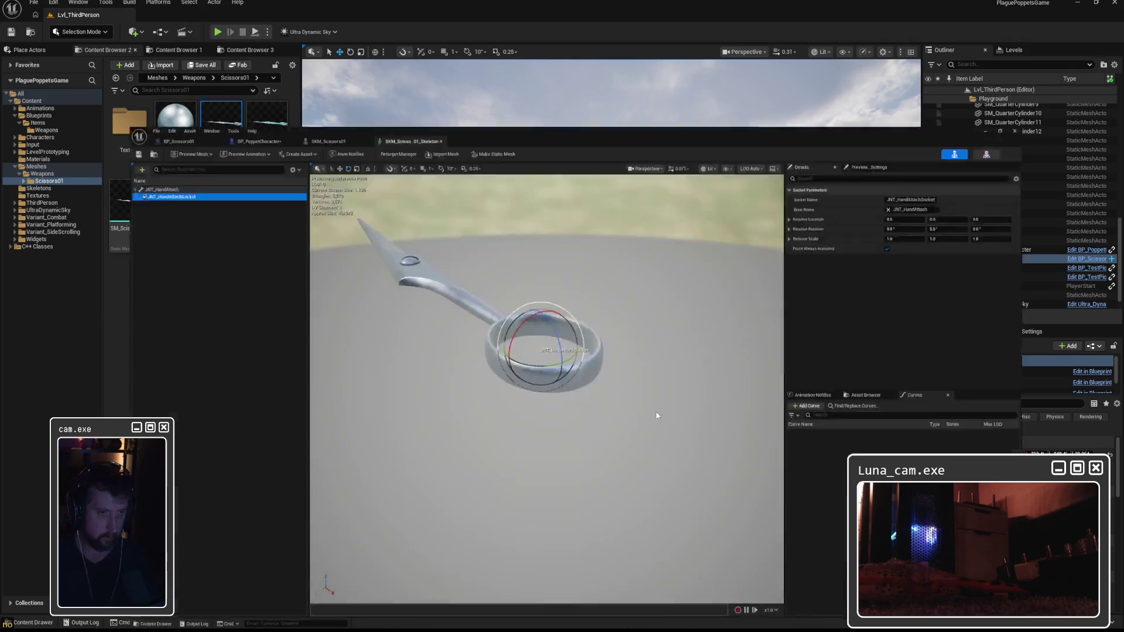
Rename the scissors' JNT_HandAttachSocket to socket_grip, then return to BP_PoppetCharacter's EquipWeapon graph
click(151, 16)
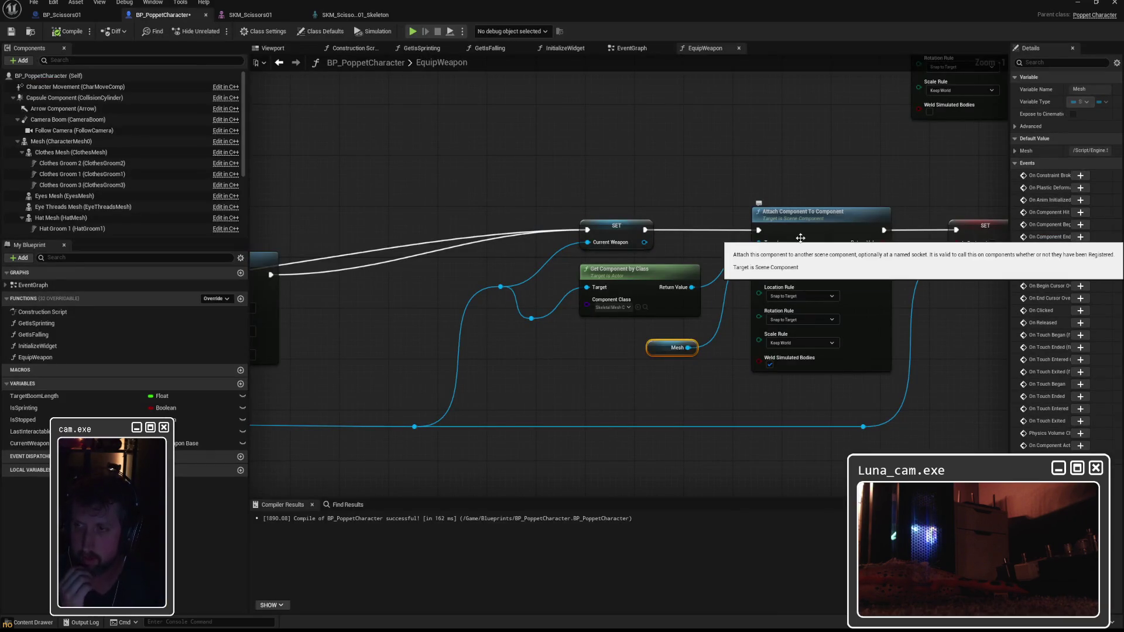
click(343, 16)
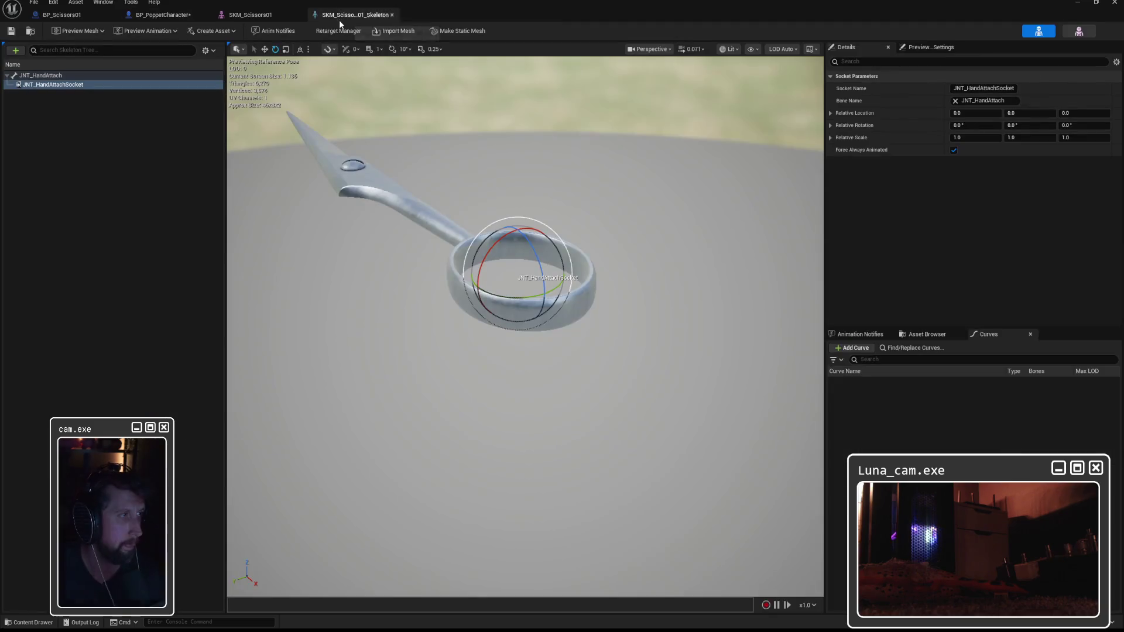
double_click(46, 85)
text(socket_grip)
key(Return)
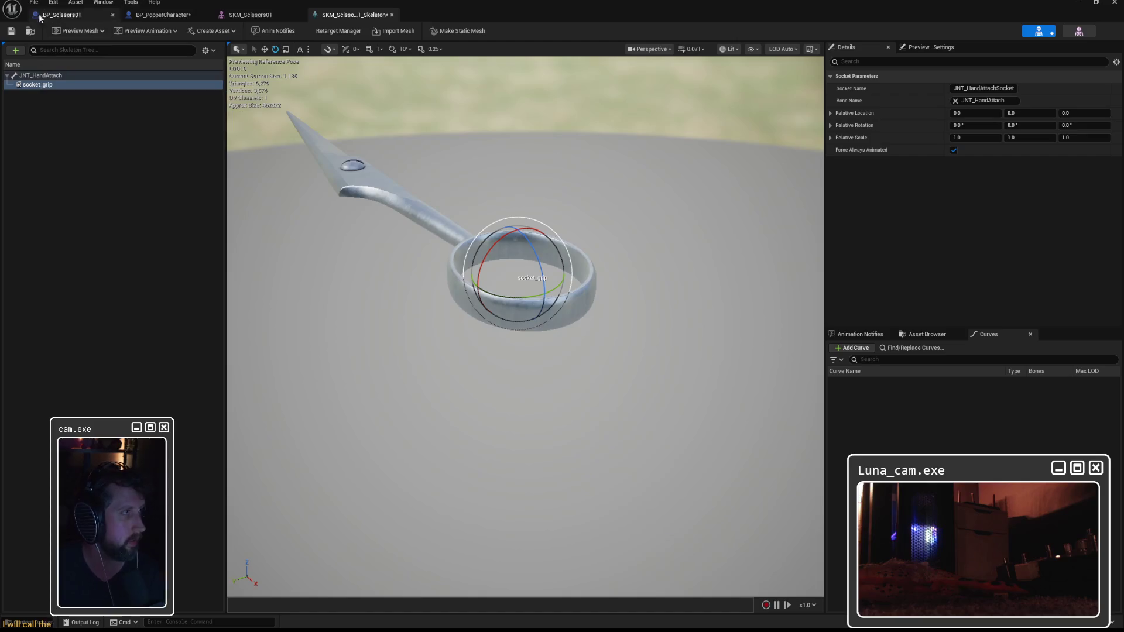
click(167, 15)
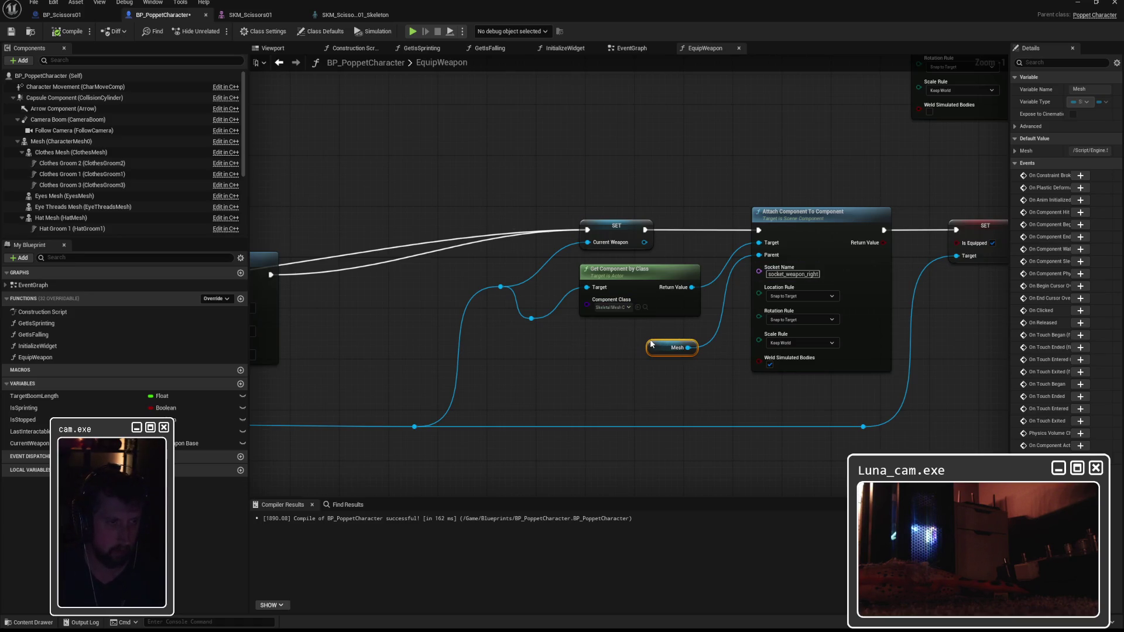
Move the Current Weapon SET node left and add and arrange reroute points on its wires
click(617, 226)
mouse_move(585, 133)
mouse_down()
mouse_move(592, 157)
mouse_move(527, 128)
mouse_up()
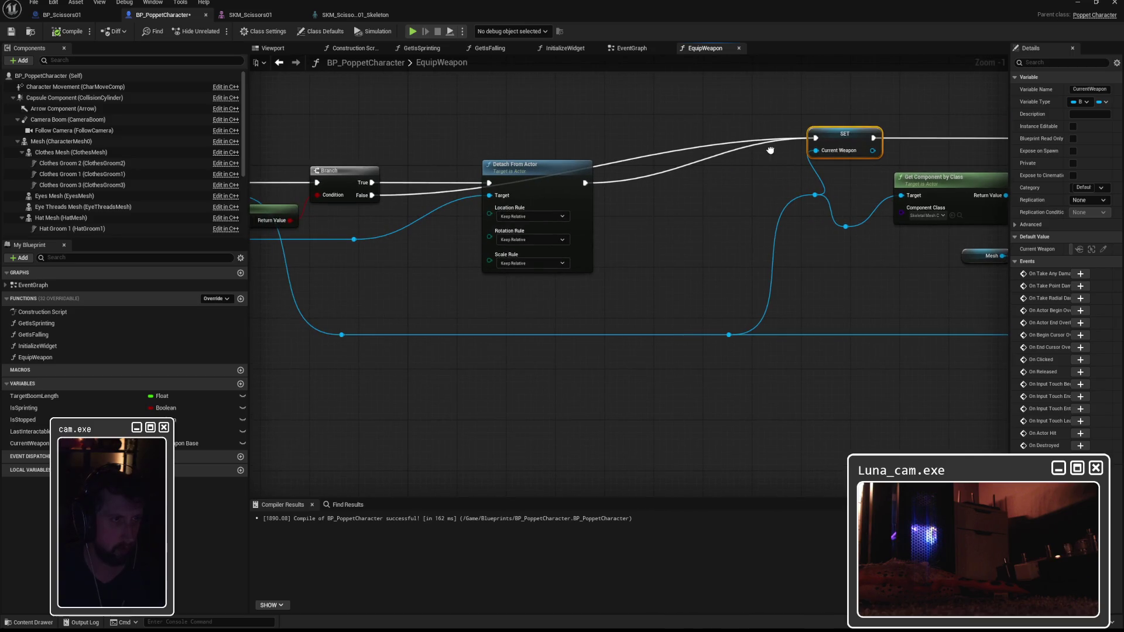
double_click(457, 187)
mouse_move(457, 188)
mouse_down()
mouse_move(440, 133)
mouse_move(453, 137)
mouse_move(235, 137)
mouse_up()
click(514, 333)
drag(514, 333, 360, 333)
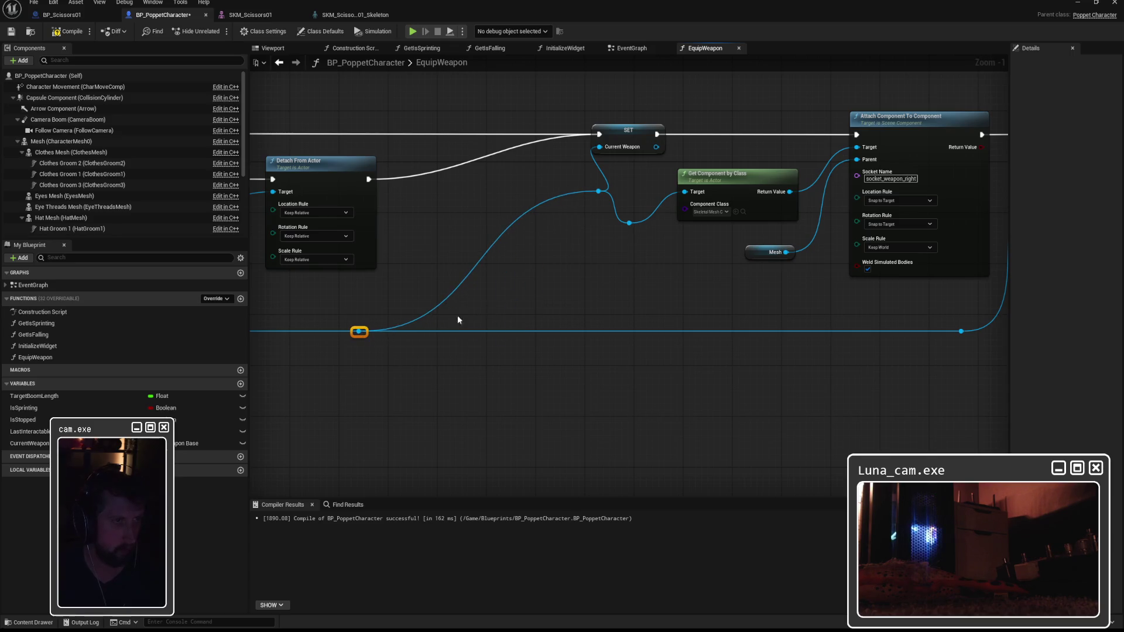
mouse_move(571, 172)
mouse_down()
mouse_move(637, 227)
mouse_move(465, 231)
mouse_up()
drag(634, 139, 493, 146)
Reposition Get Component by Class and bring the Mesh and Attach Component To Component nodes together
mouse_move(528, 180)
mouse_down()
mouse_move(745, 191)
mouse_move(483, 186)
mouse_up()
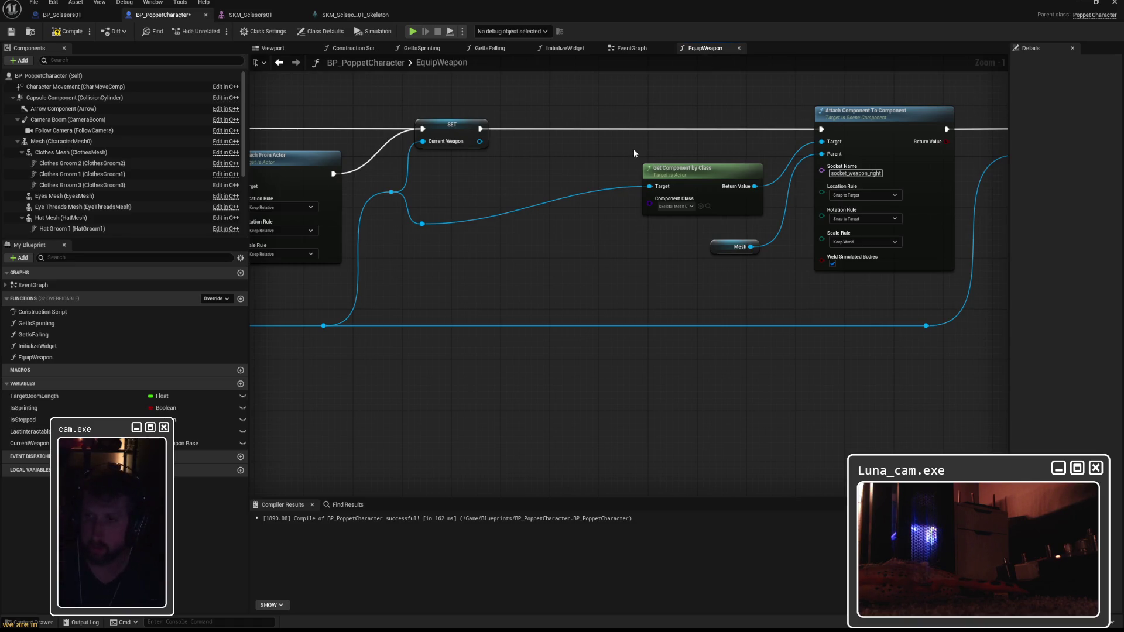
mouse_move(556, 208)
mouse_down()
mouse_move(700, 209)
mouse_move(504, 233)
mouse_up()
mouse_move(655, 199)
mouse_down()
mouse_move(504, 201)
mouse_move(506, 237)
mouse_up()
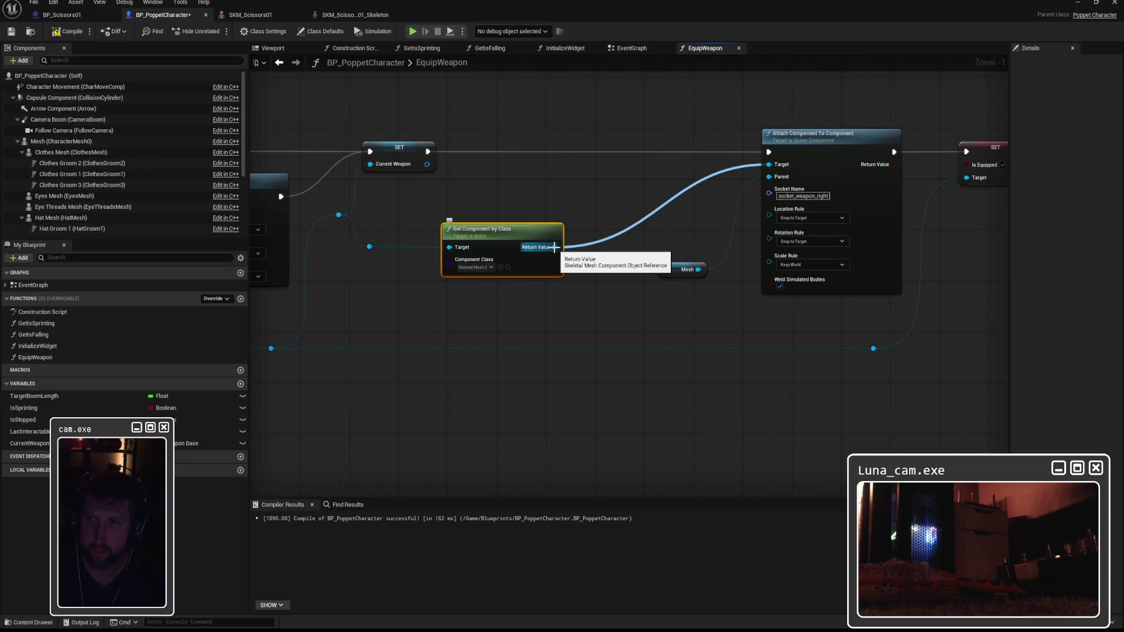
mouse_move(667, 274)
mouse_down()
mouse_move(572, 274)
mouse_move(423, 299)
mouse_up()
mouse_move(726, 139)
mouse_down()
mouse_move(550, 145)
mouse_move(588, 137)
mouse_up()
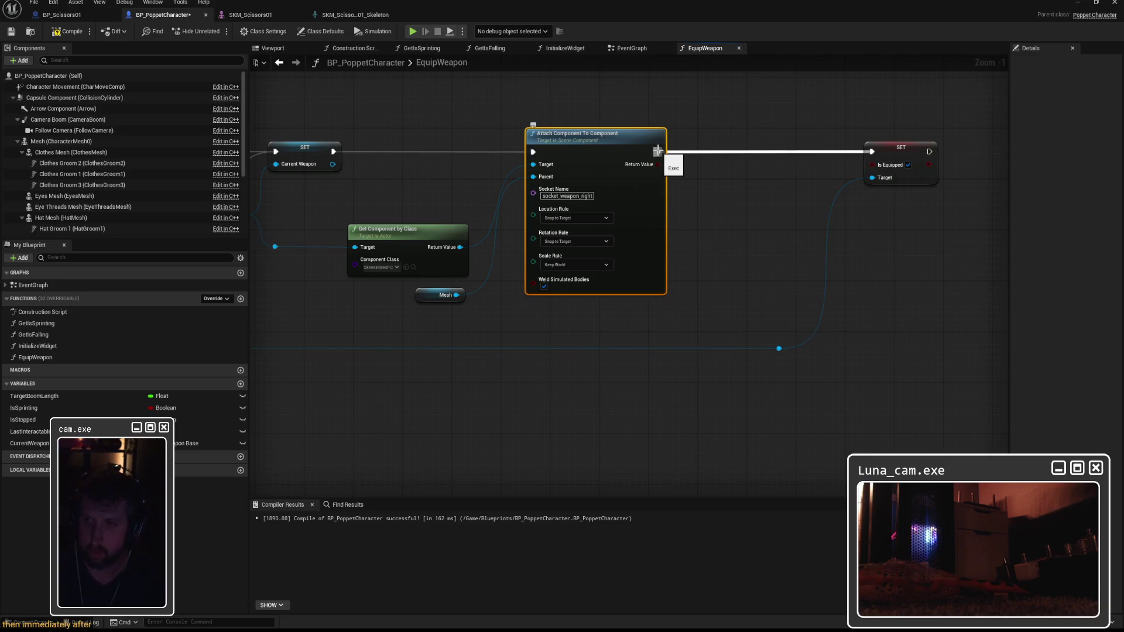
drag(658, 150, 723, 180)
Add a Set Relative Location node for the found skeletal mesh beside the attach node
text(set relat)
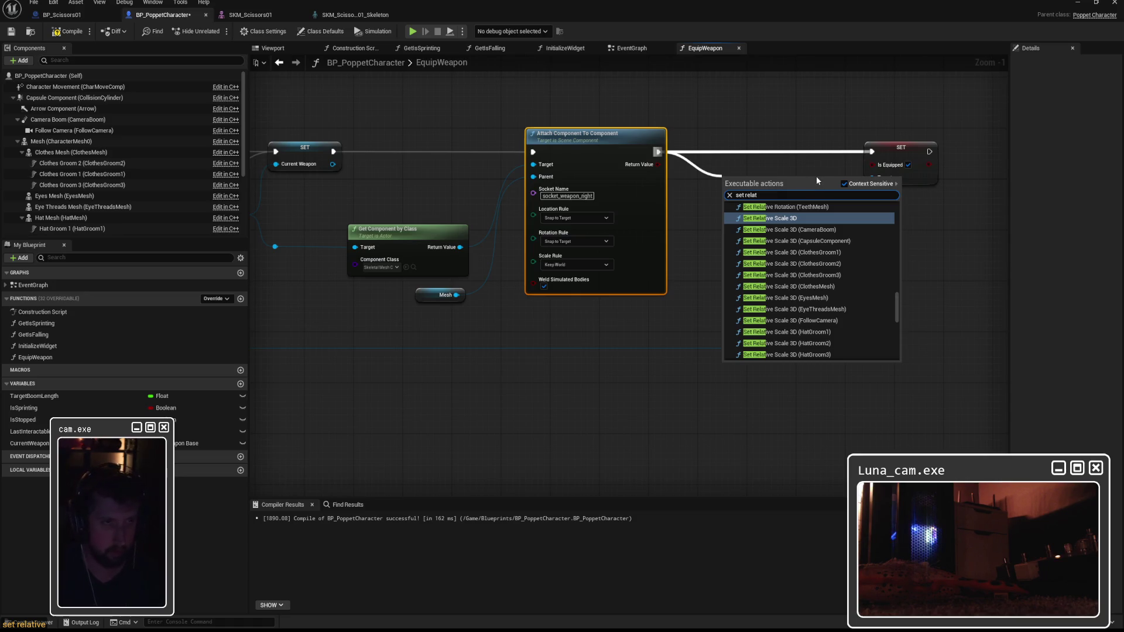
text(ive location)
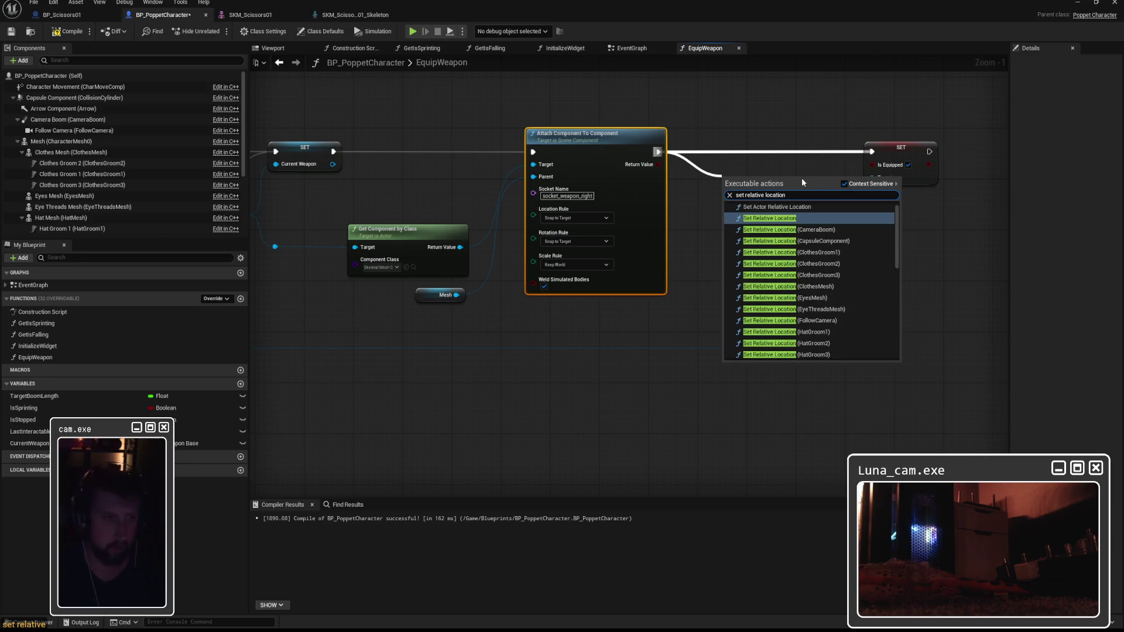
key(Escape)
click(496, 329)
mouse_move(460, 254)
mouse_down()
mouse_move(630, 213)
mouse_move(937, 202)
mouse_move(381, 202)
mouse_up()
mouse_move(452, 235)
mouse_down()
mouse_move(489, 251)
mouse_move(707, 222)
mouse_up()
text(set relative)
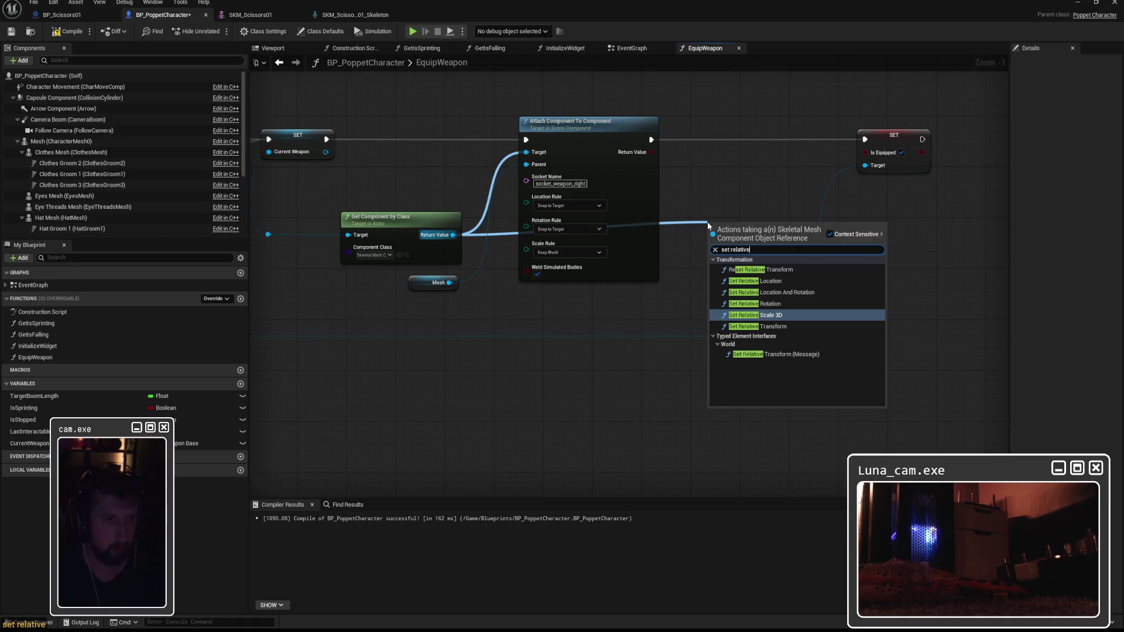
click(756, 281)
mouse_move(748, 229)
mouse_down()
mouse_move(725, 148)
mouse_move(932, 137)
mouse_up()
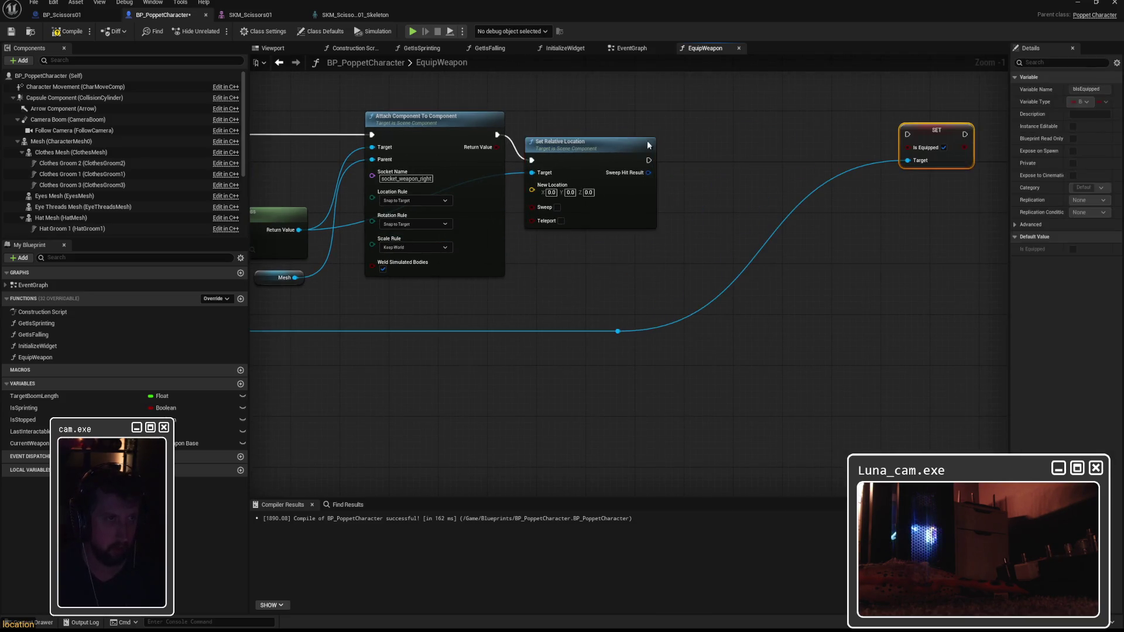
drag(592, 149, 641, 125)
Reroute the mesh target wire beneath the nodes and move the Mesh getter beside Get Component by Class
double_click(527, 148)
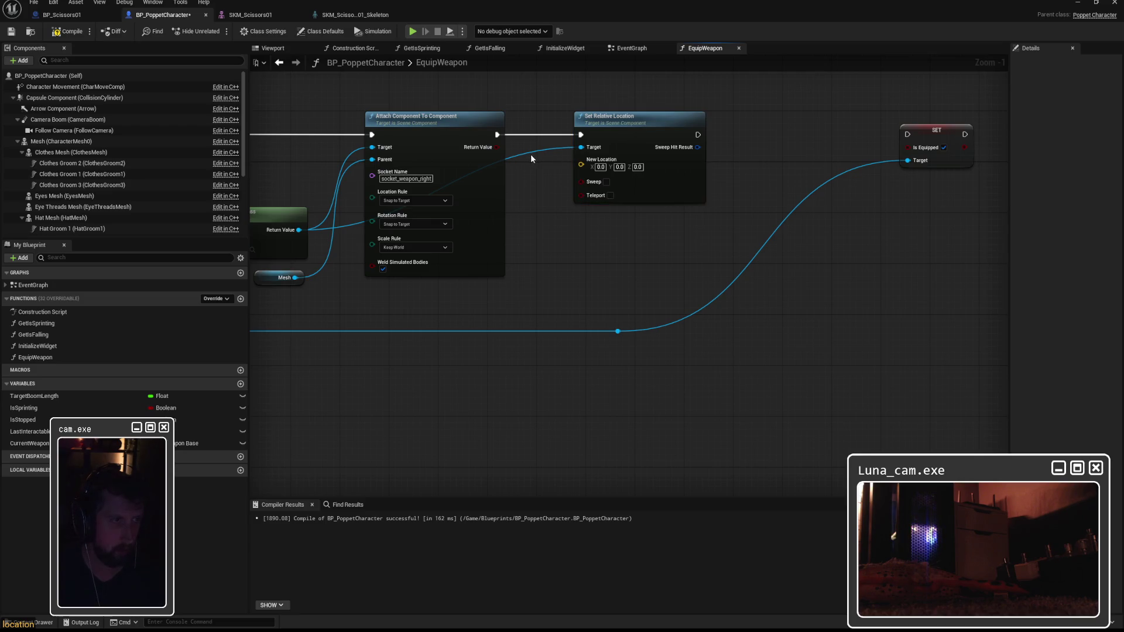
drag(526, 148, 527, 294)
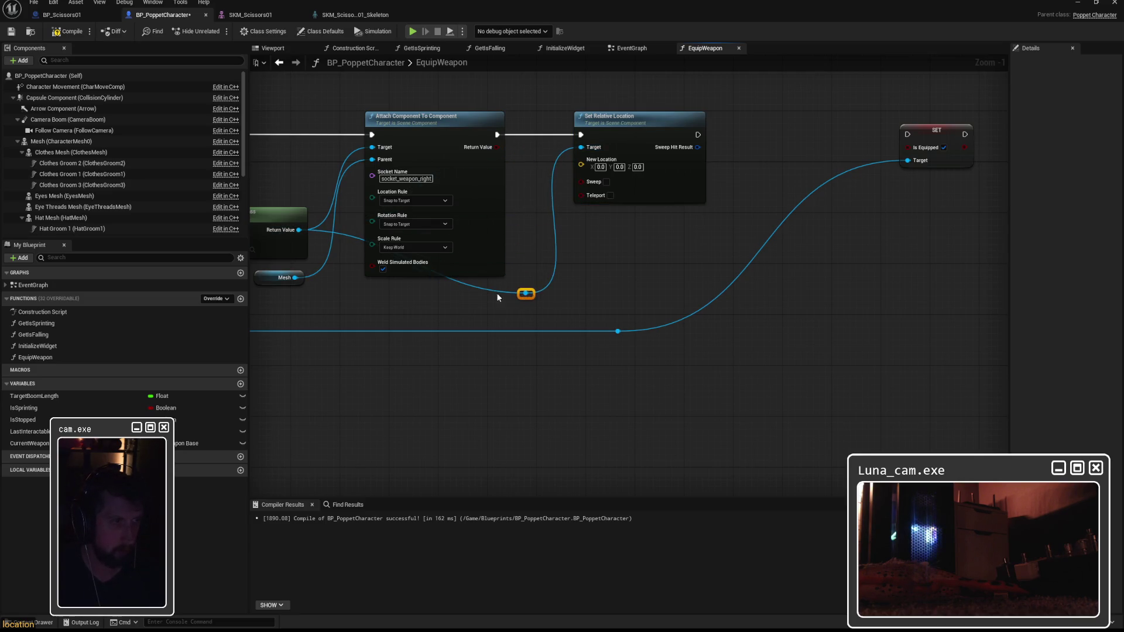
mouse_move(437, 289)
mouse_down()
mouse_move(427, 216)
mouse_move(394, 164)
mouse_move(395, 176)
mouse_up()
double_click(627, 301)
drag(628, 297, 509, 311)
drag(828, 273, 816, 271)
Add a Set Relative Rotation node and chain Set Relative Location into it
drag(449, 300, 603, 265)
text(set relative)
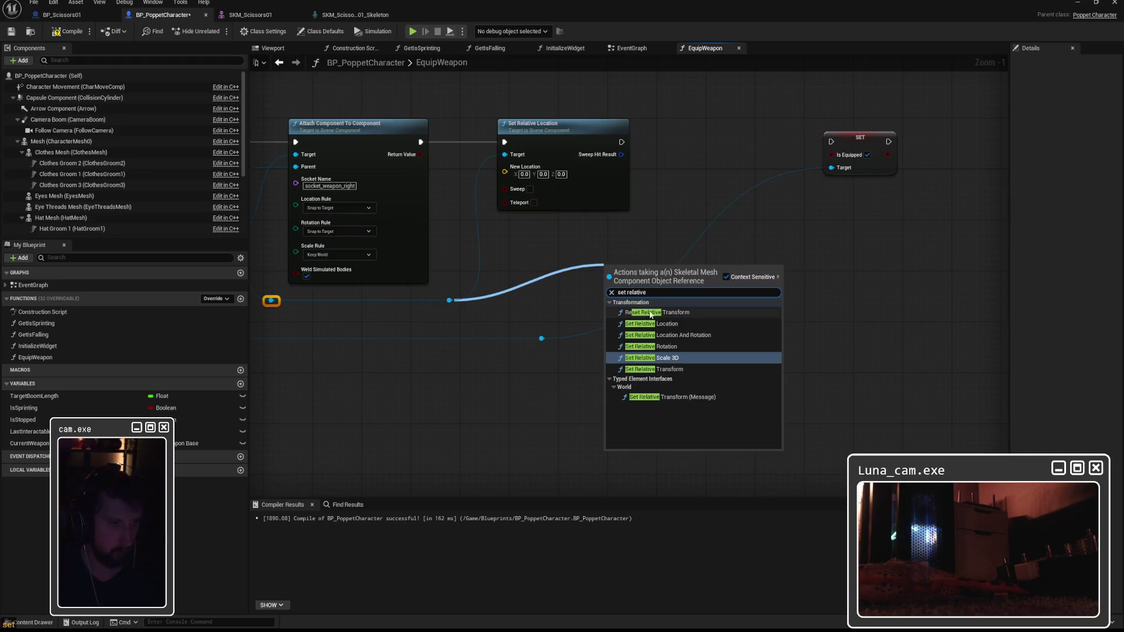
click(660, 348)
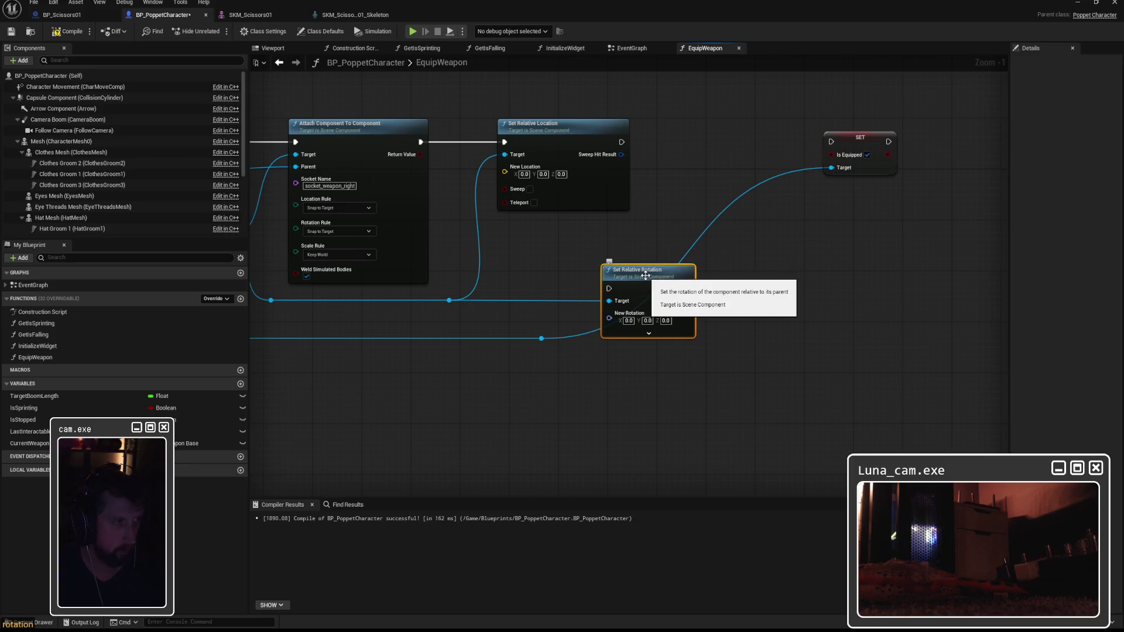
mouse_move(645, 276)
mouse_down()
mouse_move(765, 192)
mouse_move(744, 142)
mouse_up()
drag(621, 143, 707, 155)
click(590, 227)
Straighten the rotation target wire's reroute points, then compile and save BP_PoppetCharacter
double_click(587, 231)
mouse_move(586, 231)
mouse_down()
mouse_move(635, 265)
mouse_move(651, 301)
mouse_move(633, 306)
mouse_up()
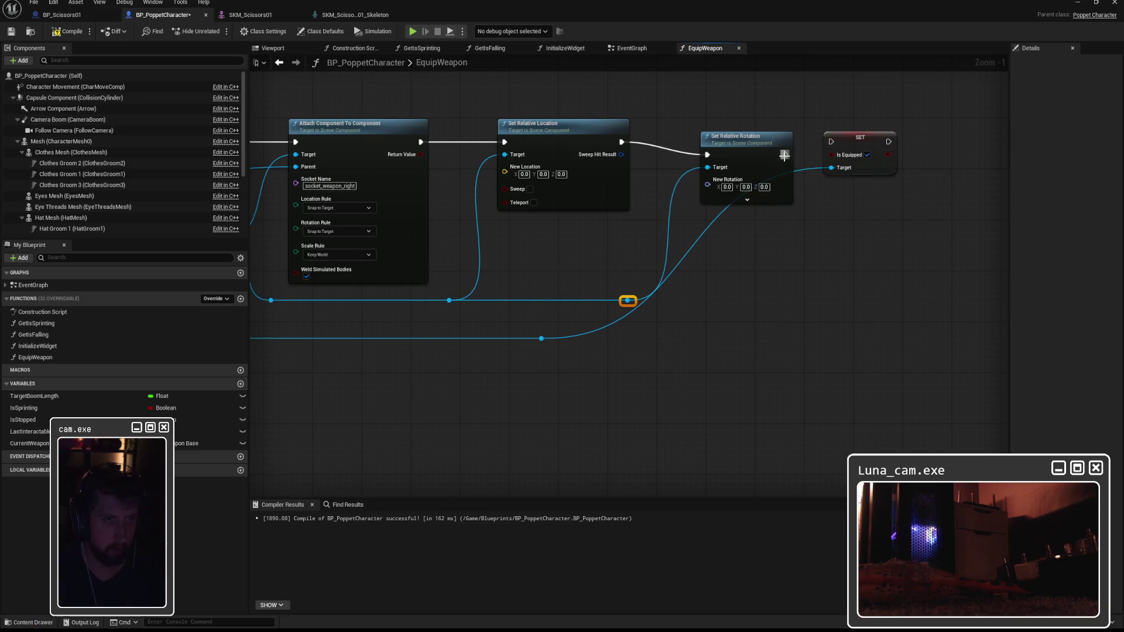
drag(749, 145, 724, 132)
click(542, 339)
mouse_move(544, 343)
mouse_down()
mouse_move(796, 339)
mouse_move(736, 347)
mouse_up()
click(762, 303)
drag(631, 306, 608, 306)
drag(453, 305, 437, 304)
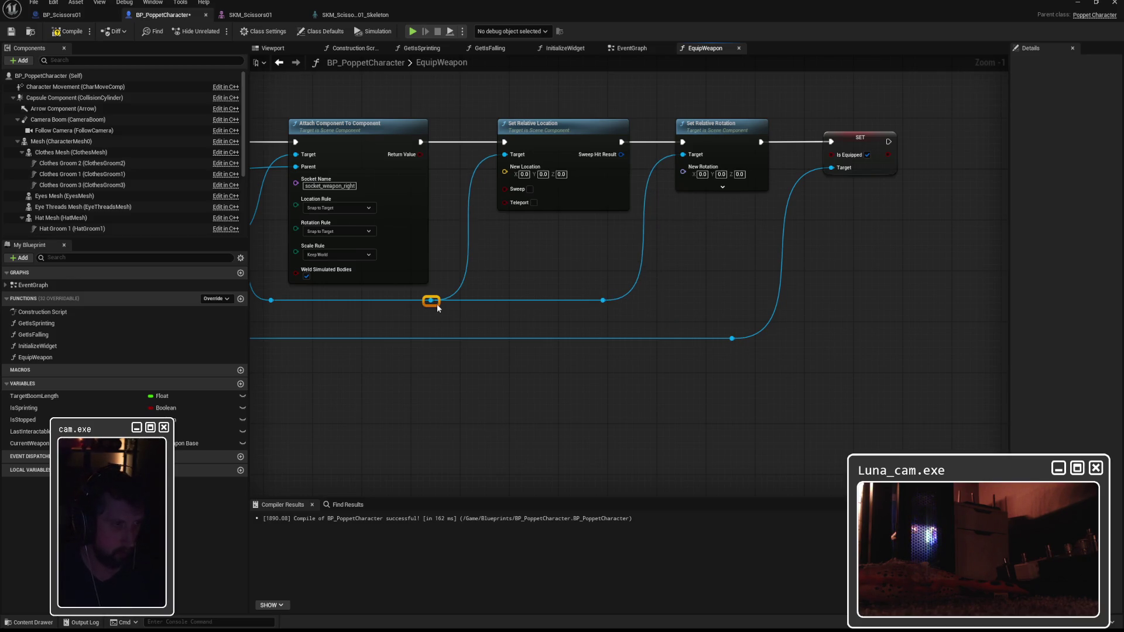
click(668, 276)
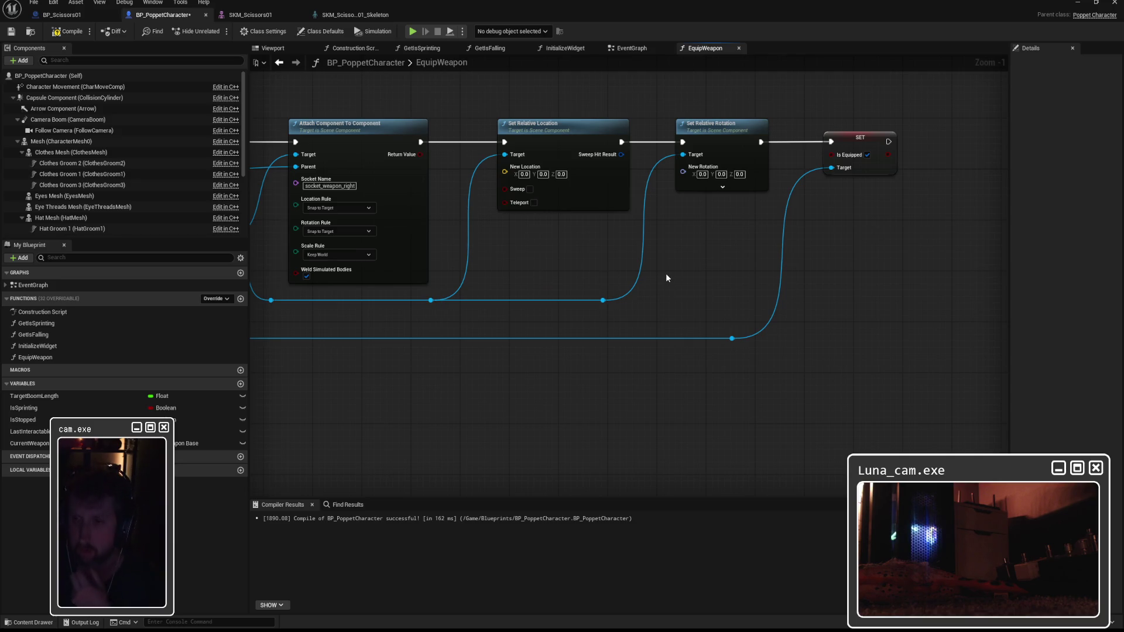
click(69, 31)
click(11, 32)
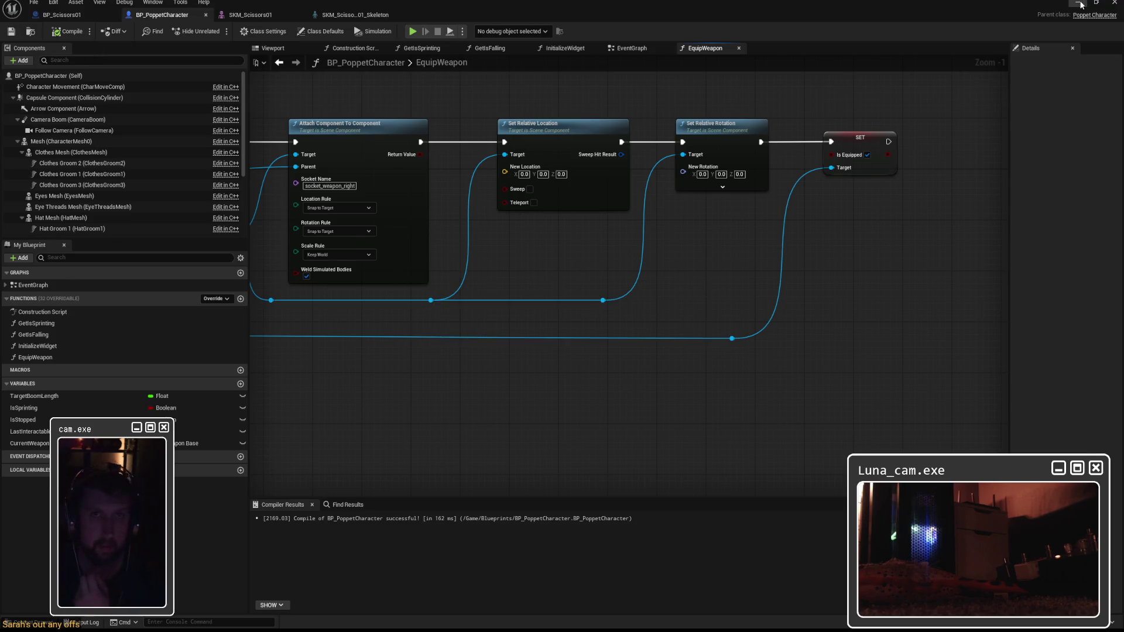
Run a quick play-test from the level editor, stop it, and bring back the BP_PoppetCharacter Blueprint editor
click(1078, 3)
click(218, 32)
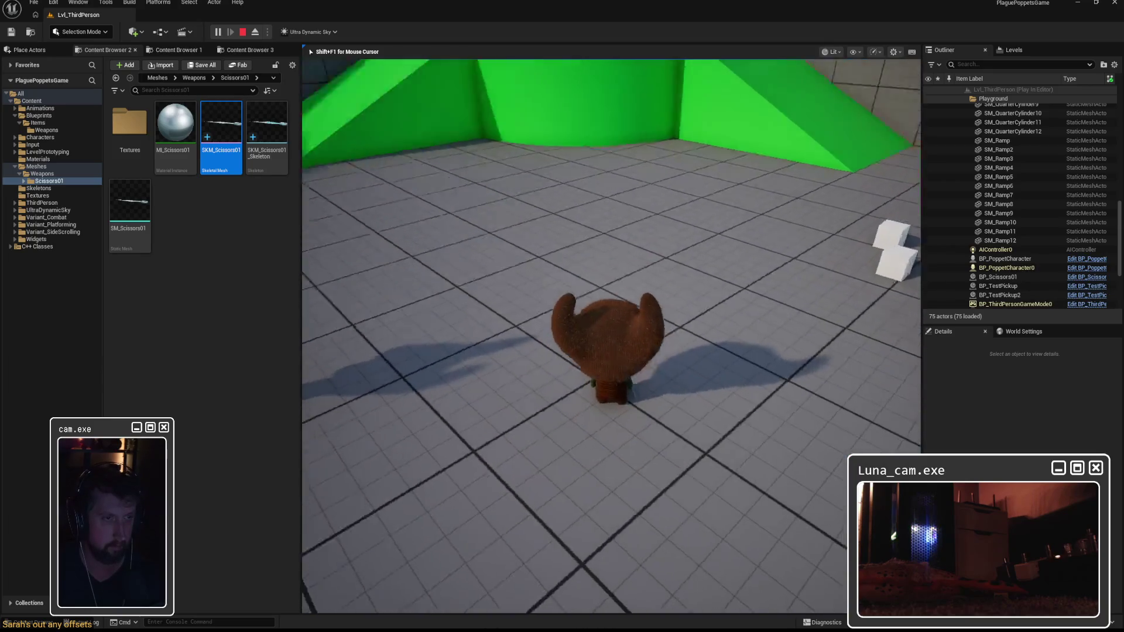
key(Escape)
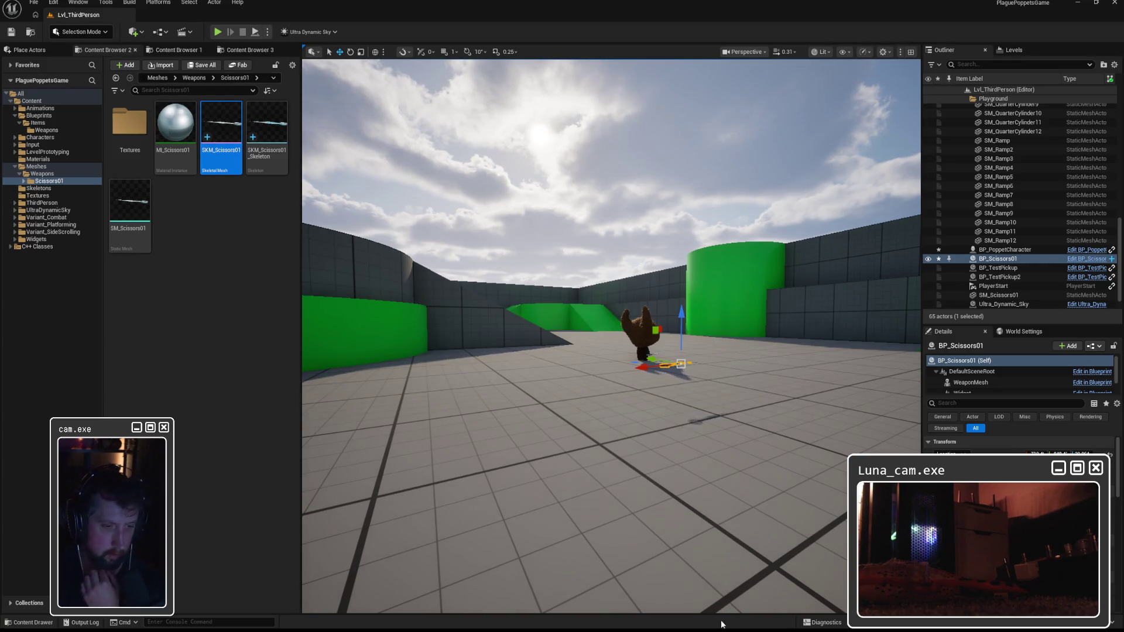
mouse_move(720, 621)
click(771, 609)
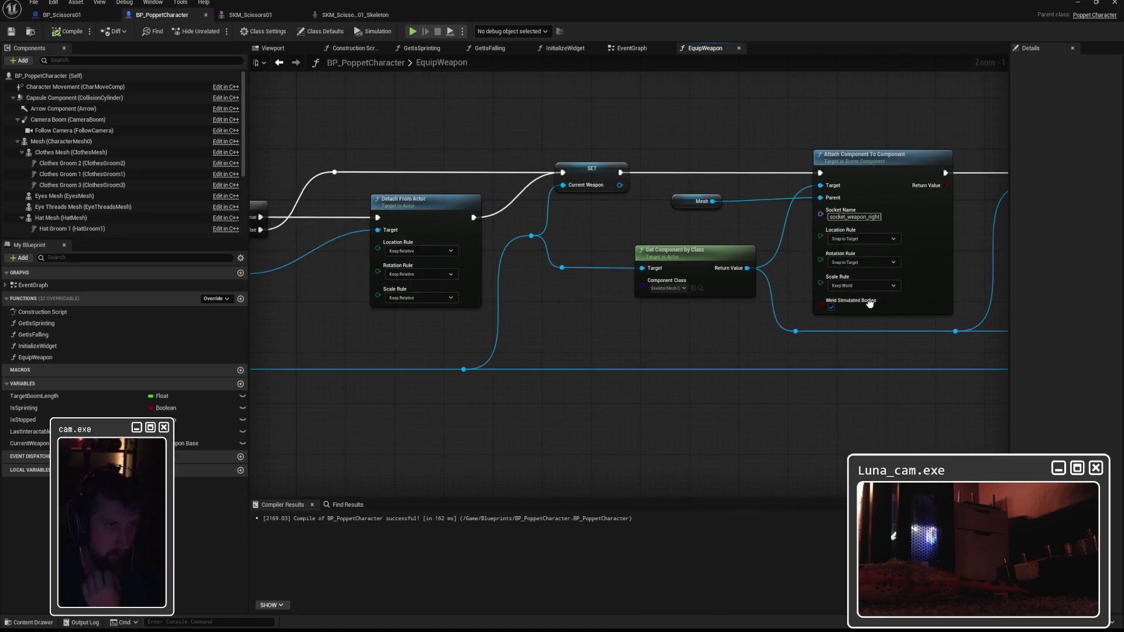
Keep Rotation Rule at Snap to Target, untick Weld Simulated Bodies, recompile, and start a play test with Alt+P
click(518, 185)
drag(523, 188, 524, 191)
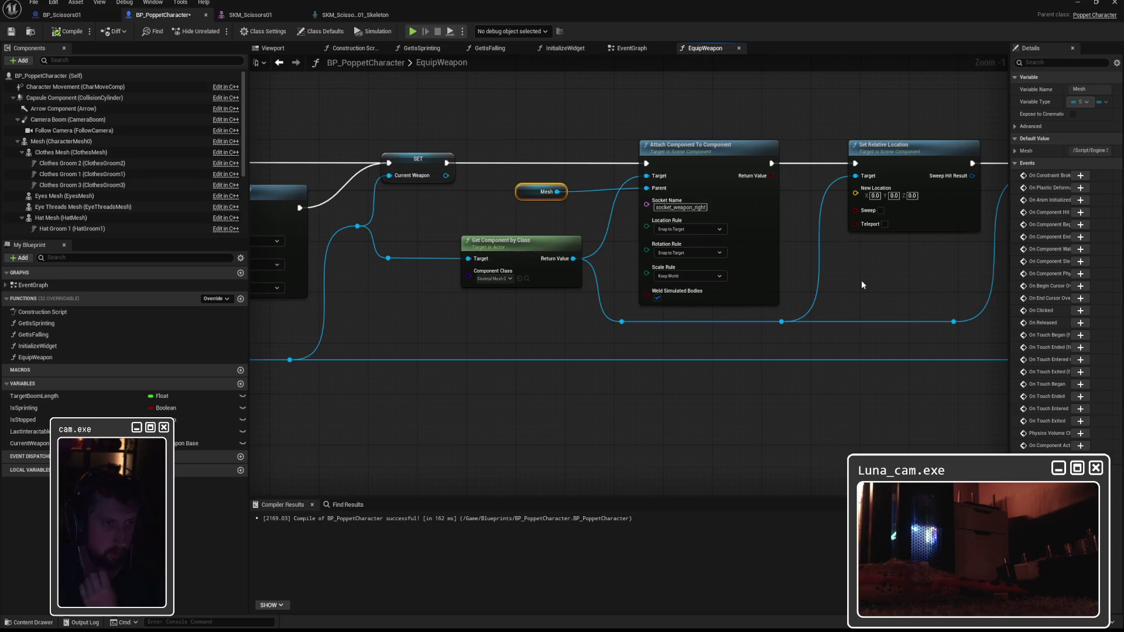
click(718, 254)
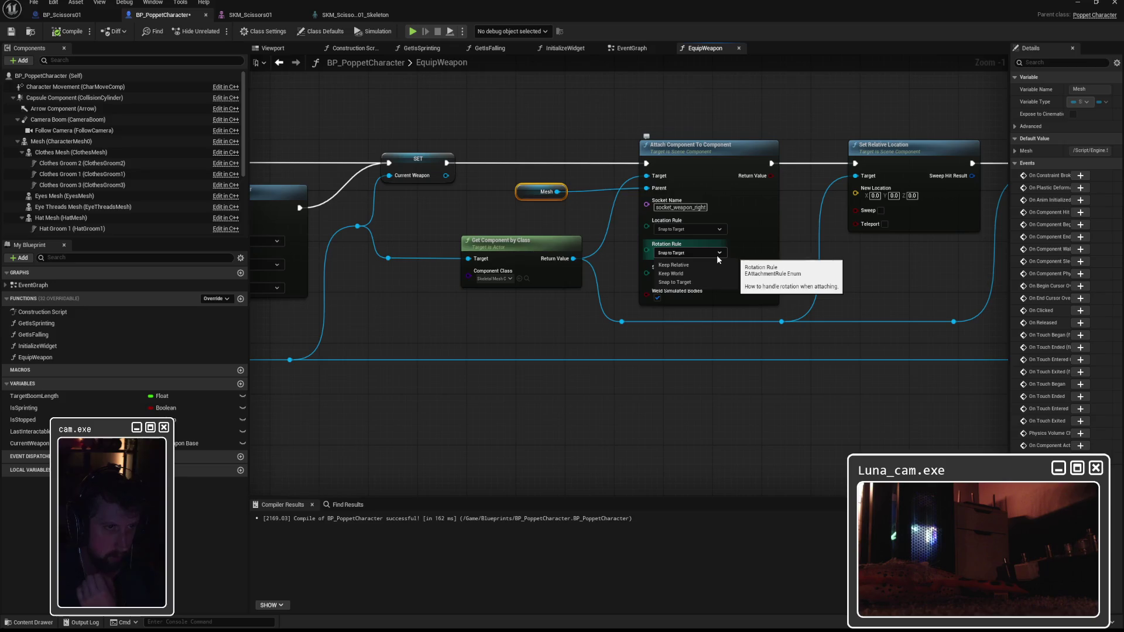
click(878, 271)
drag(879, 270, 730, 261)
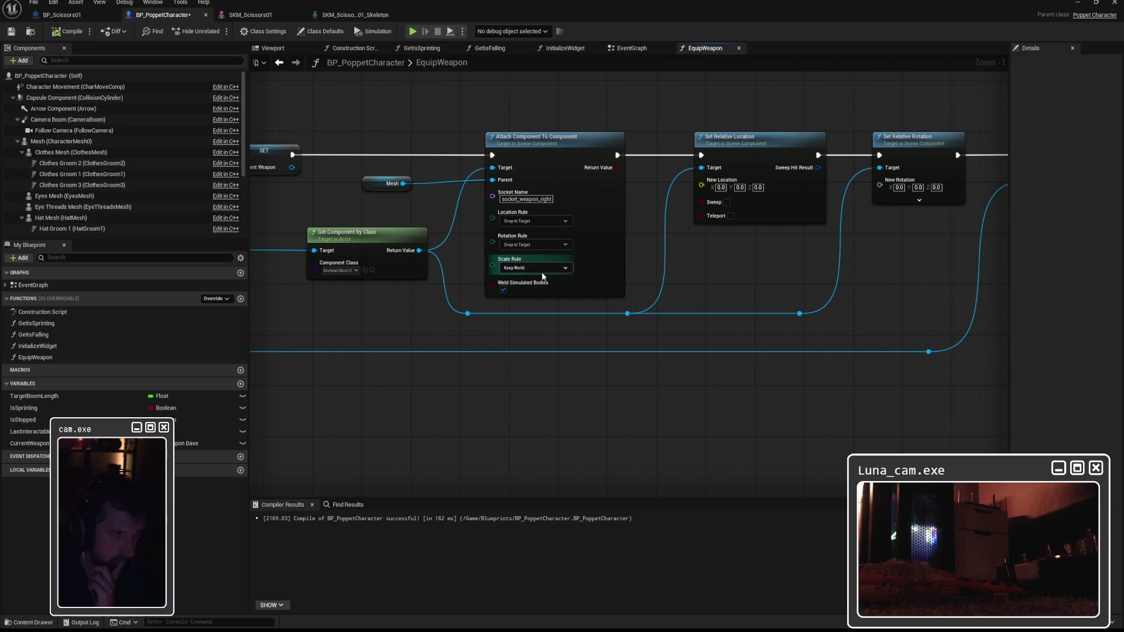
click(503, 289)
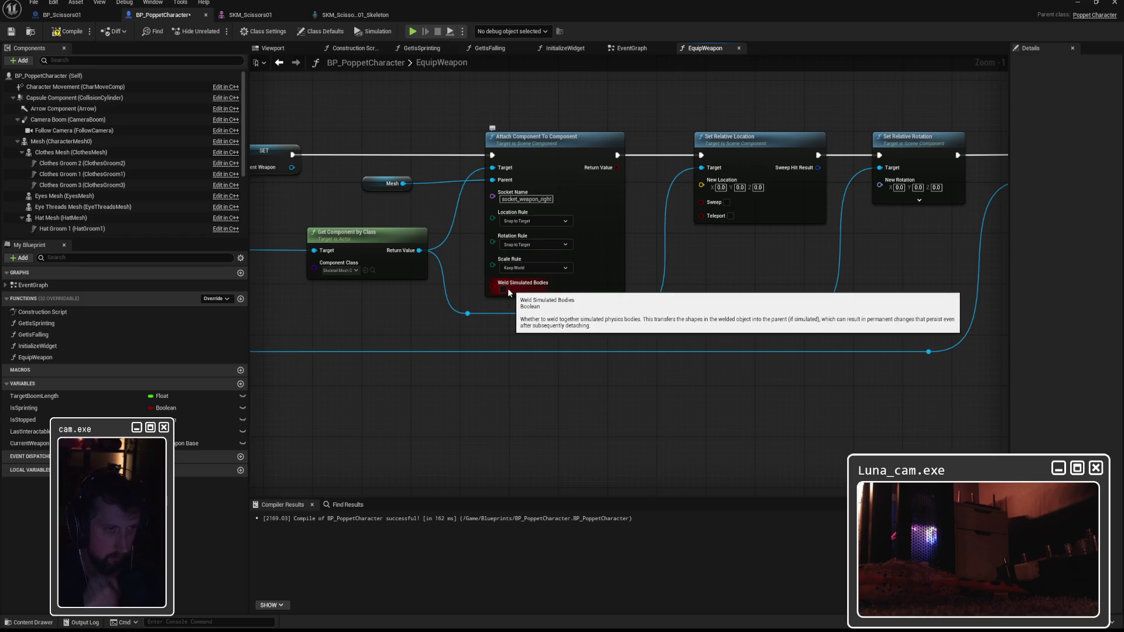
click(70, 31)
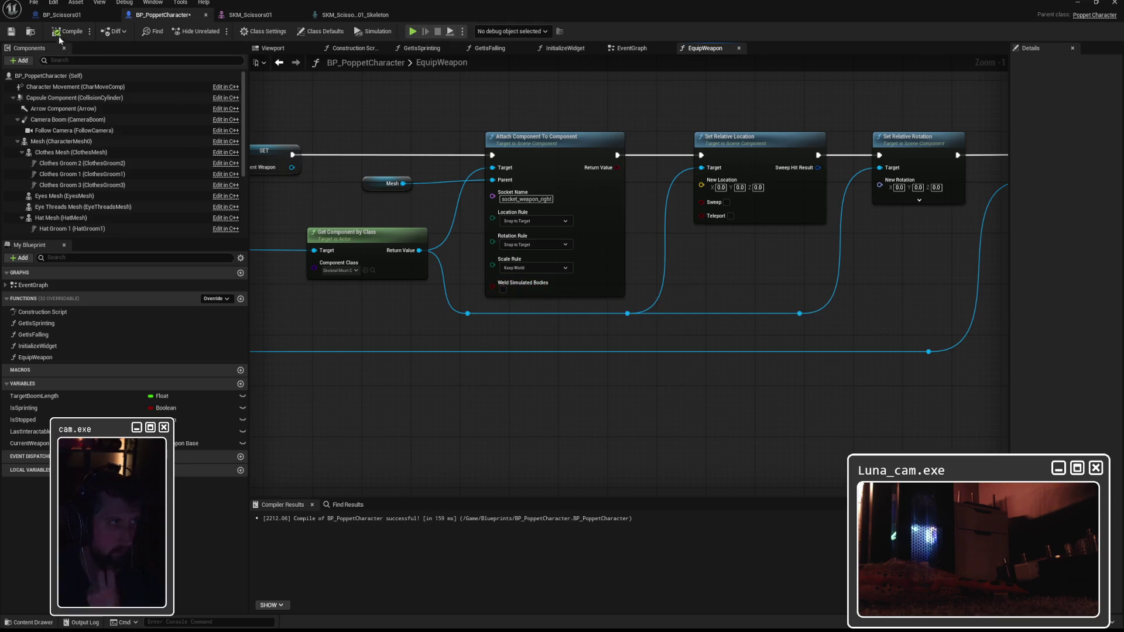
key(alt+p)
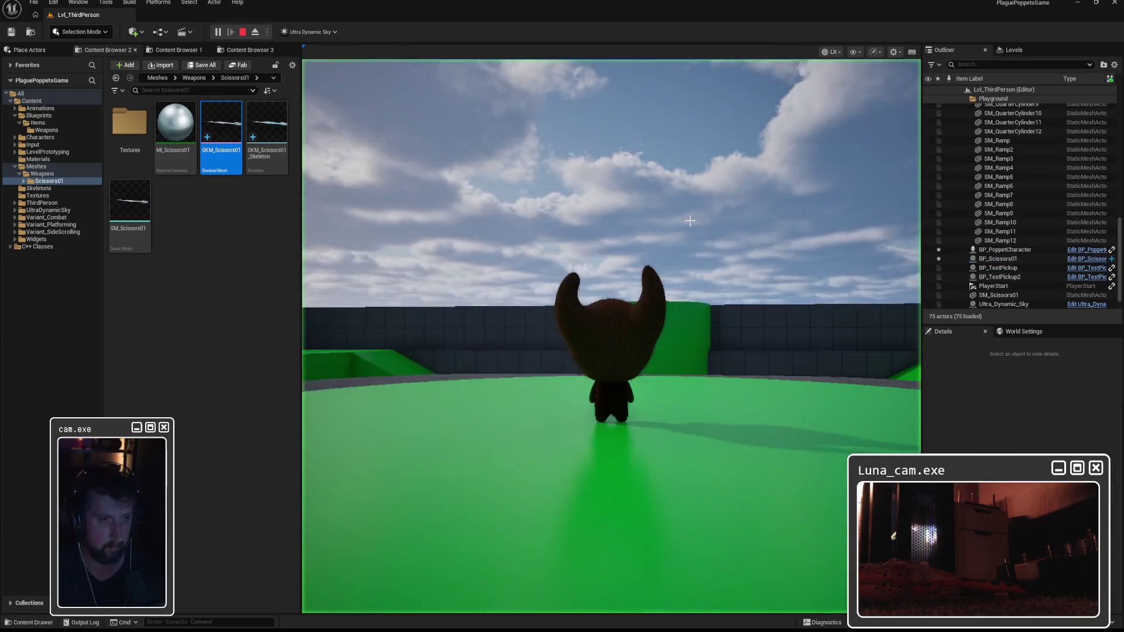
Walk the character across the floor in the running game, stop, and return to BP_PoppetCharacter
click(689, 220)
key(w)
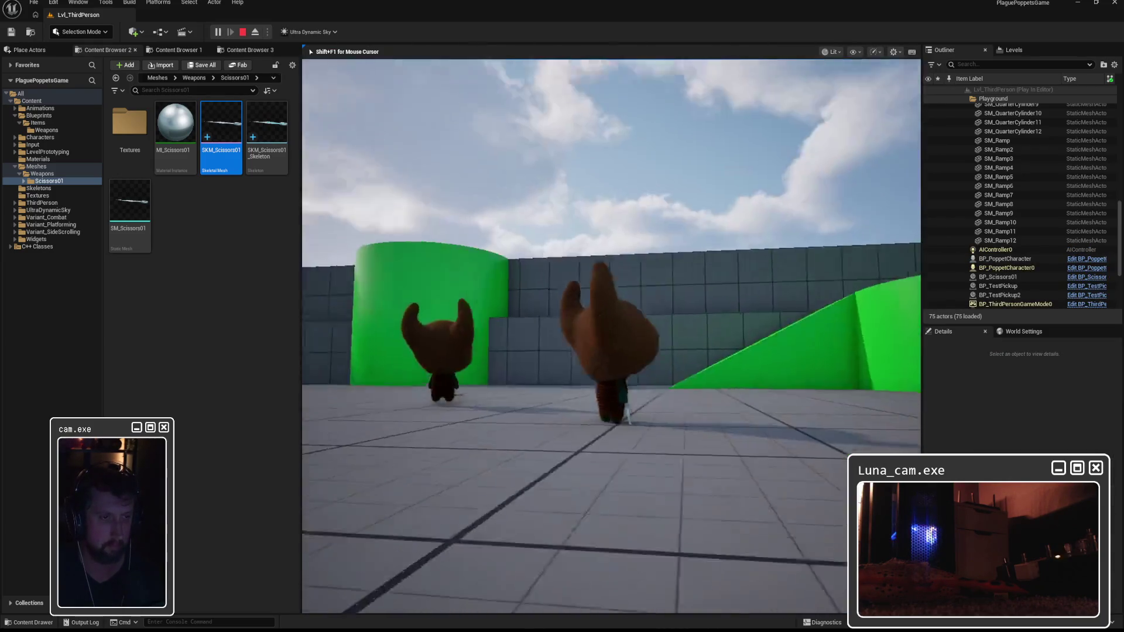
key(Escape)
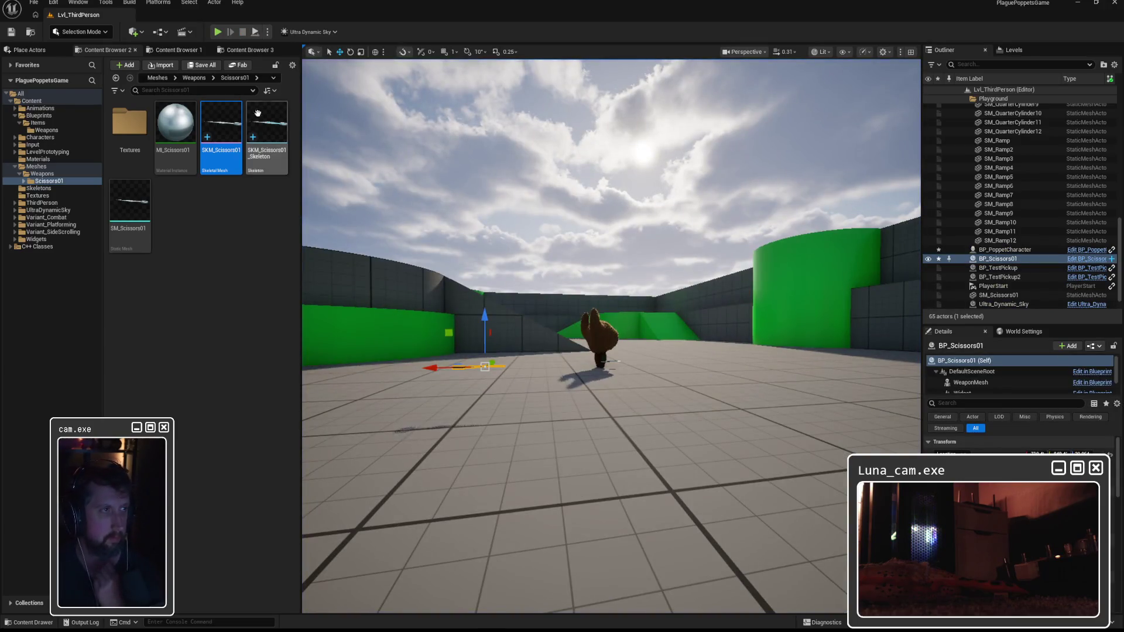
key(alt+Tab)
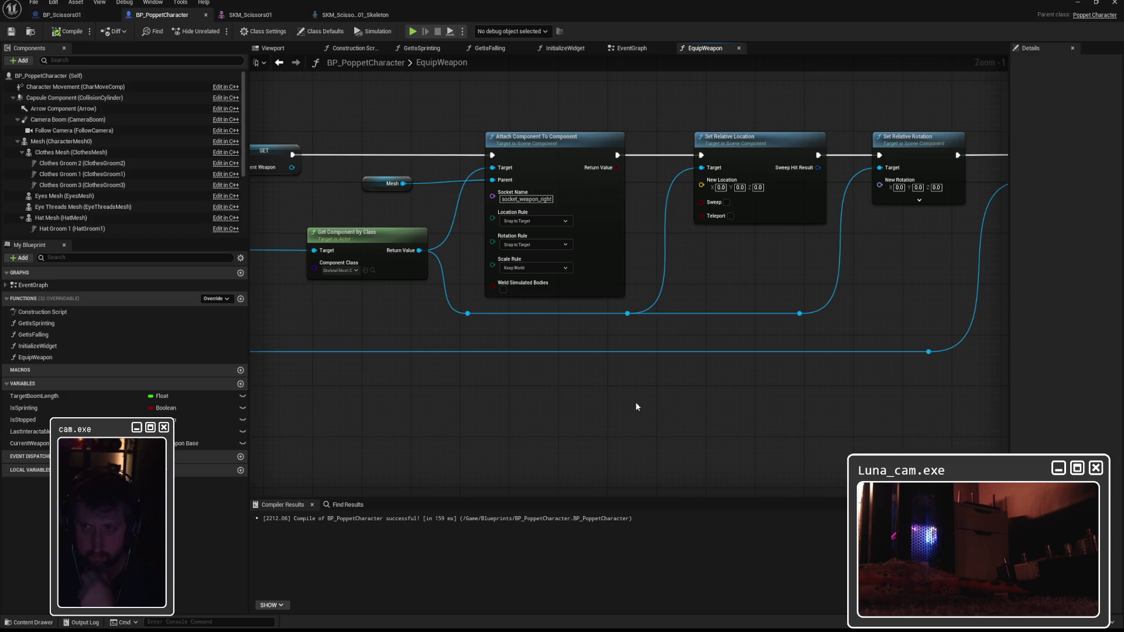
drag(433, 328, 697, 356)
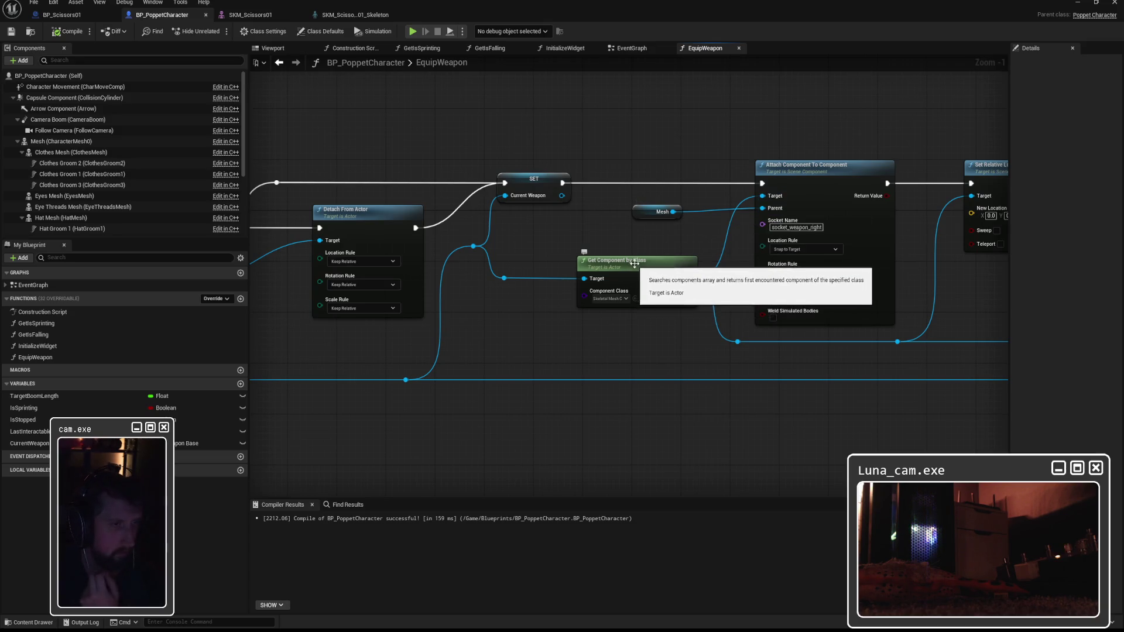
drag(639, 265, 600, 266)
click(579, 299)
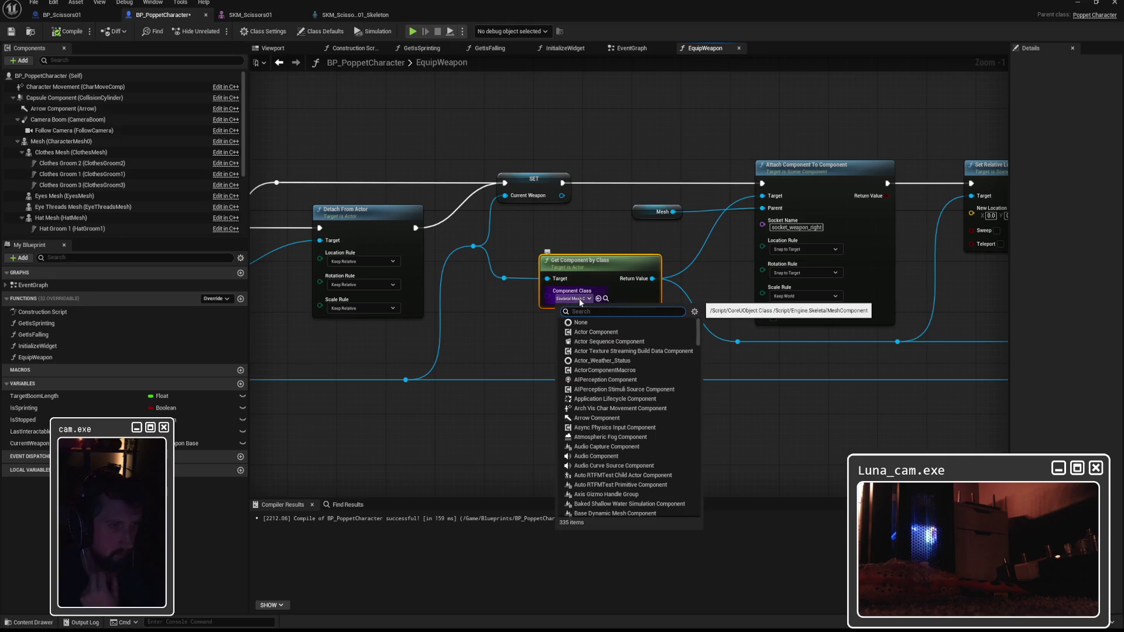
text(weapon)
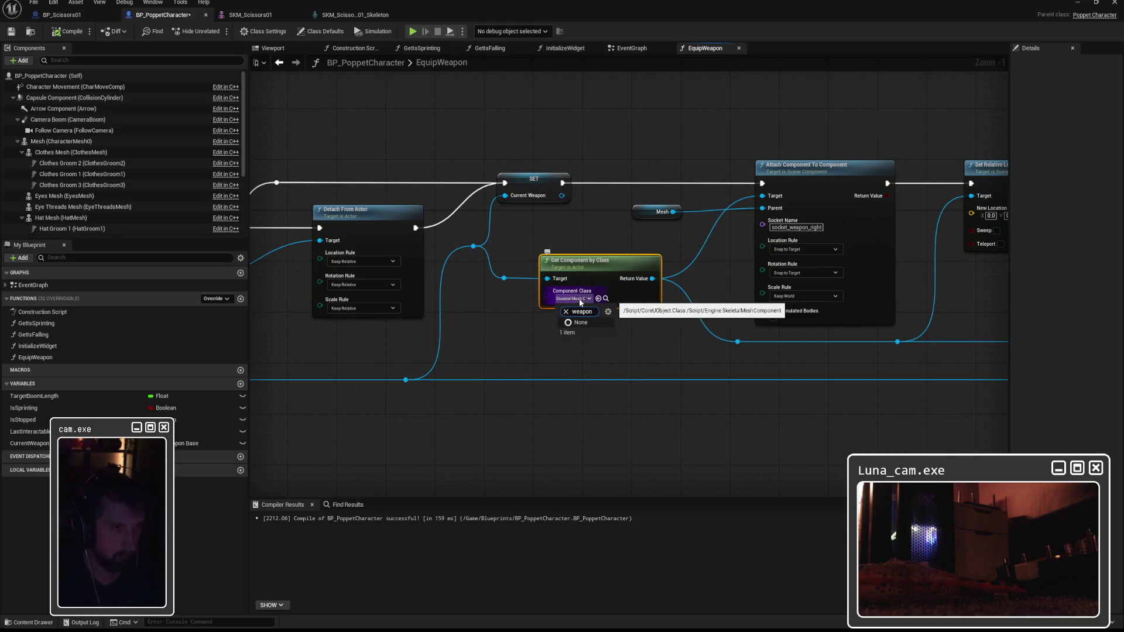
click(515, 333)
mouse_move(502, 338)
mouse_down()
mouse_move(964, 352)
mouse_move(572, 346)
mouse_up()
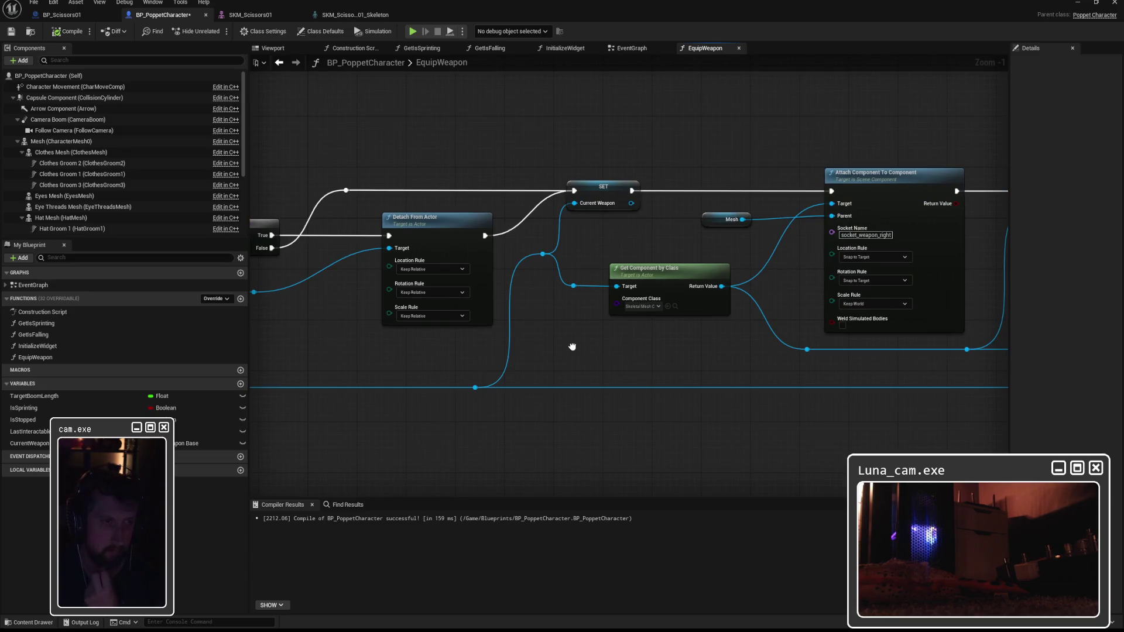
mouse_move(574, 286)
mouse_down()
mouse_move(831, 211)
mouse_move(640, 235)
mouse_up()
key(Escape)
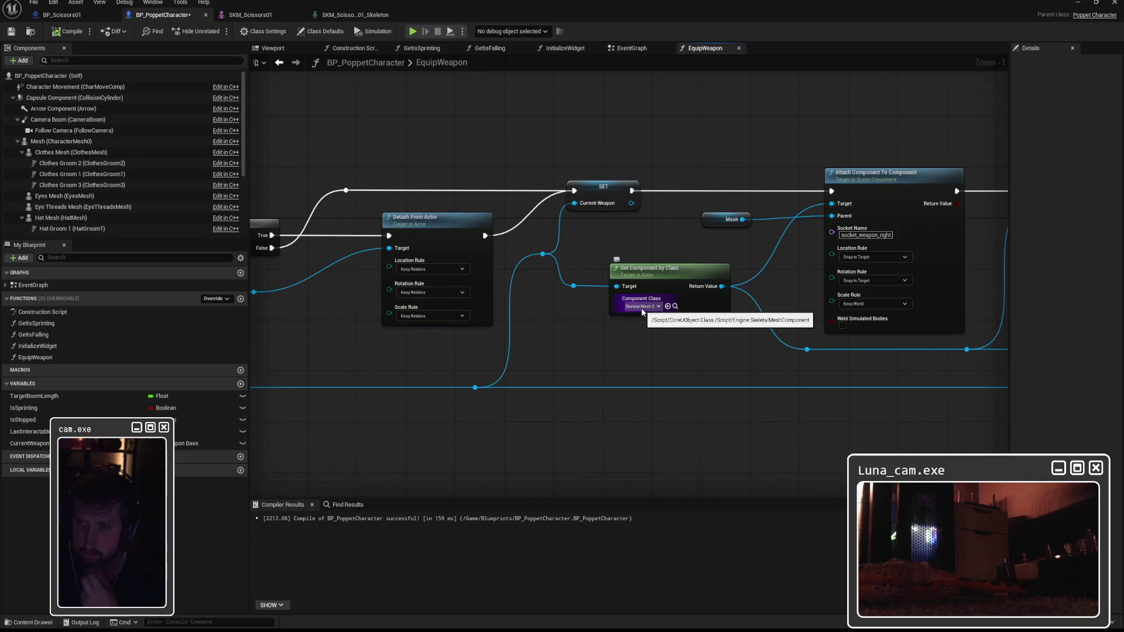
drag(738, 324, 507, 315)
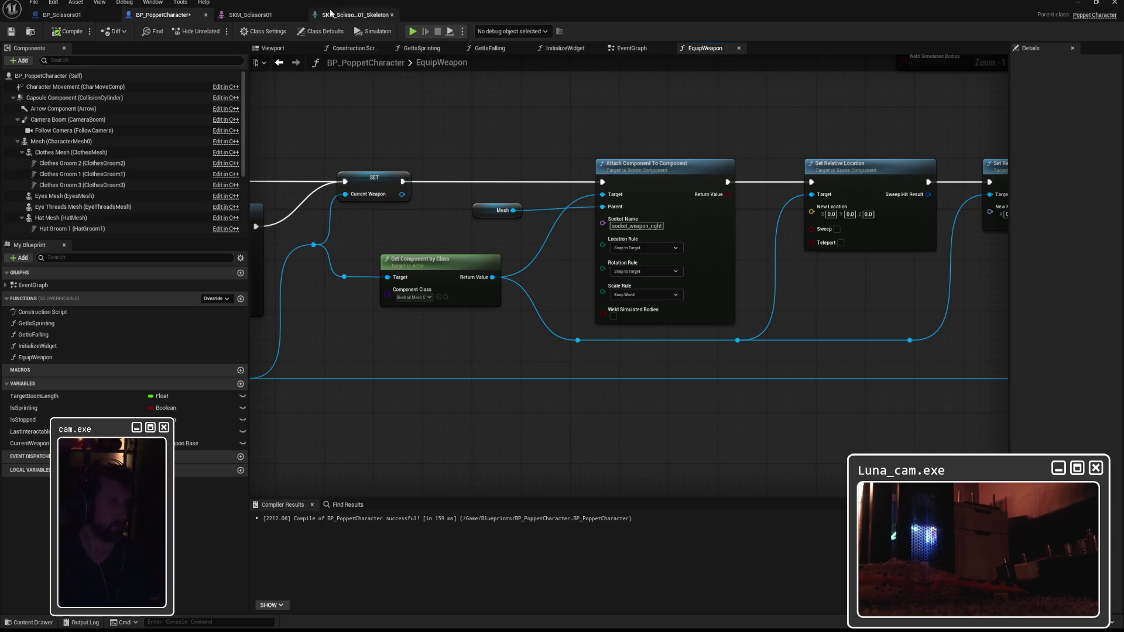
Open the SK_Poppet skeleton from the Skeletons folder and maximize its editor
click(363, 15)
click(250, 15)
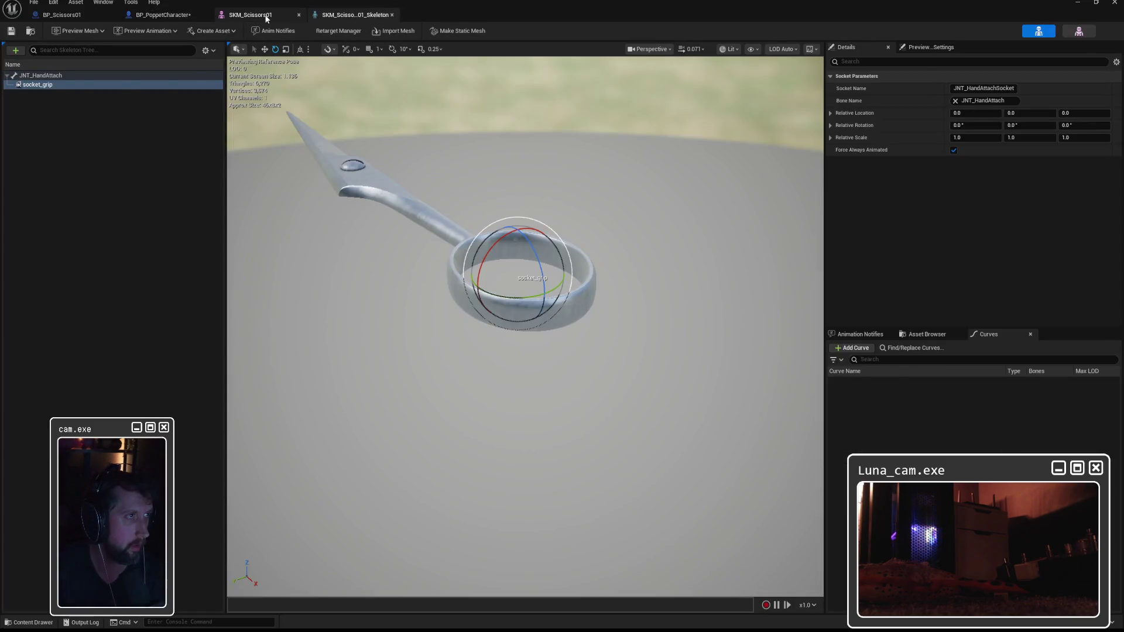
double_click(404, 16)
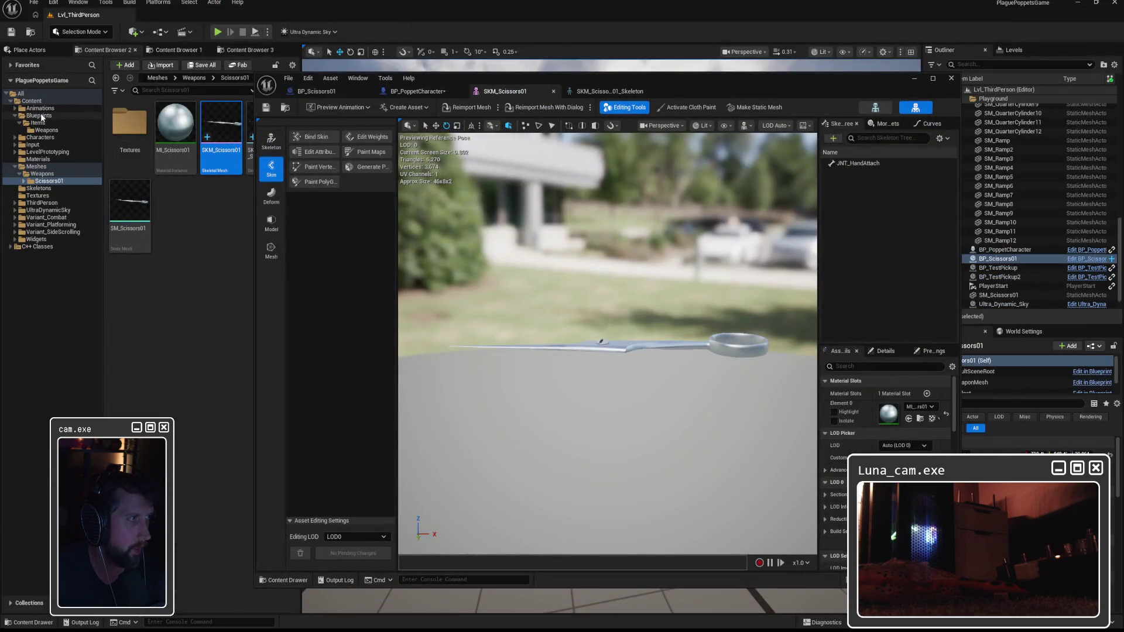
click(35, 166)
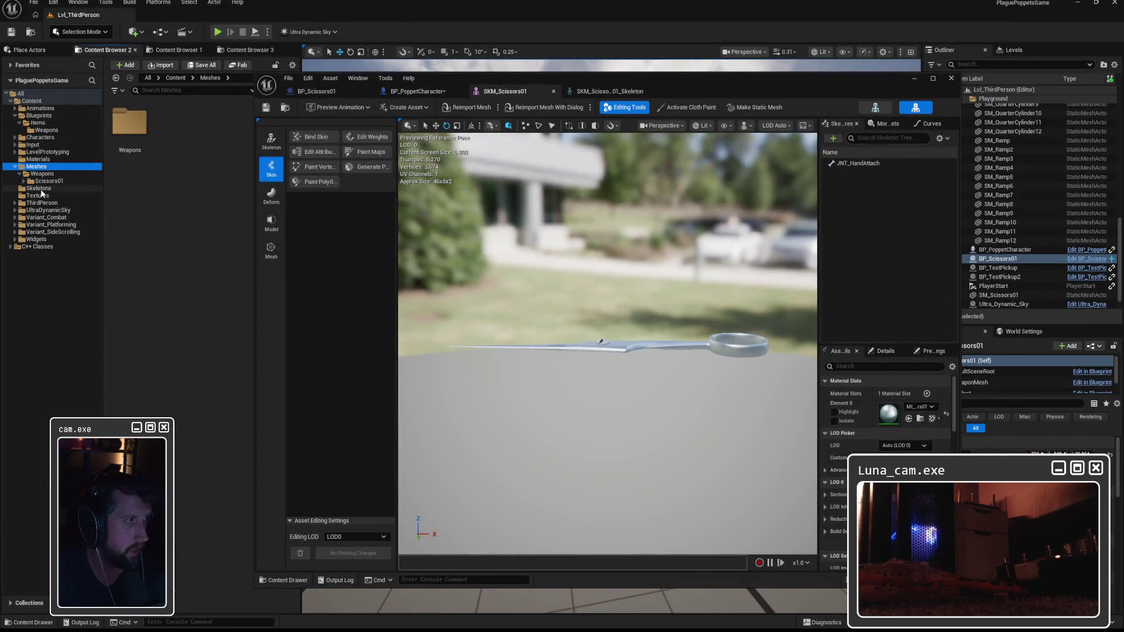
click(39, 188)
double_click(129, 132)
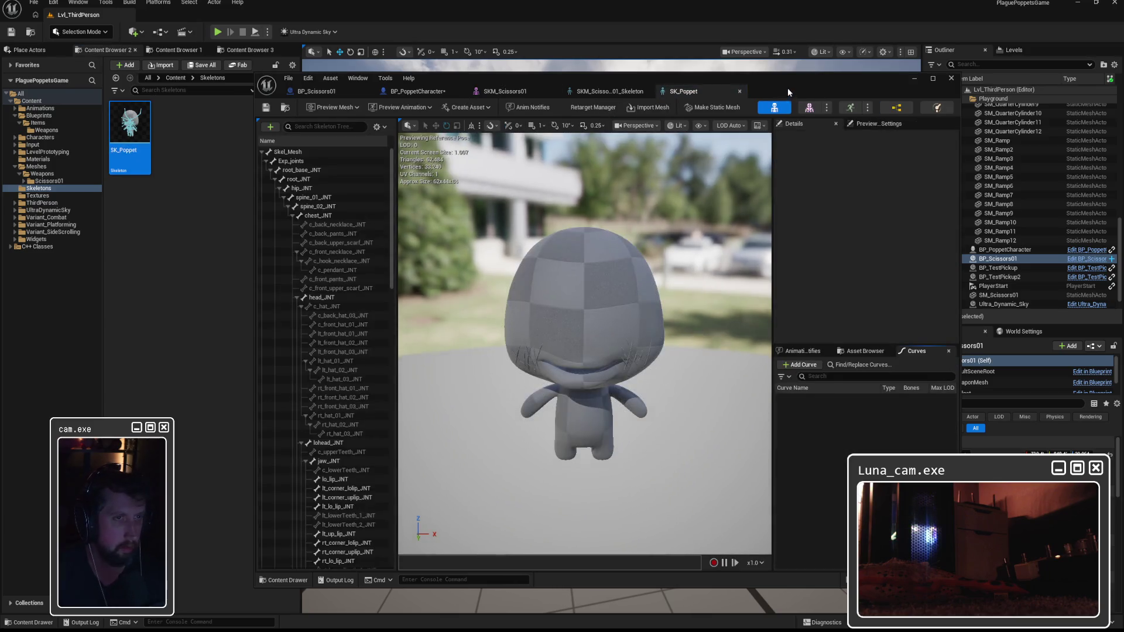
double_click(788, 92)
Select socket_weapon_right in the Skeleton Tree, focus the view on it, and switch to translate
scroll(133, 384, down, 10)
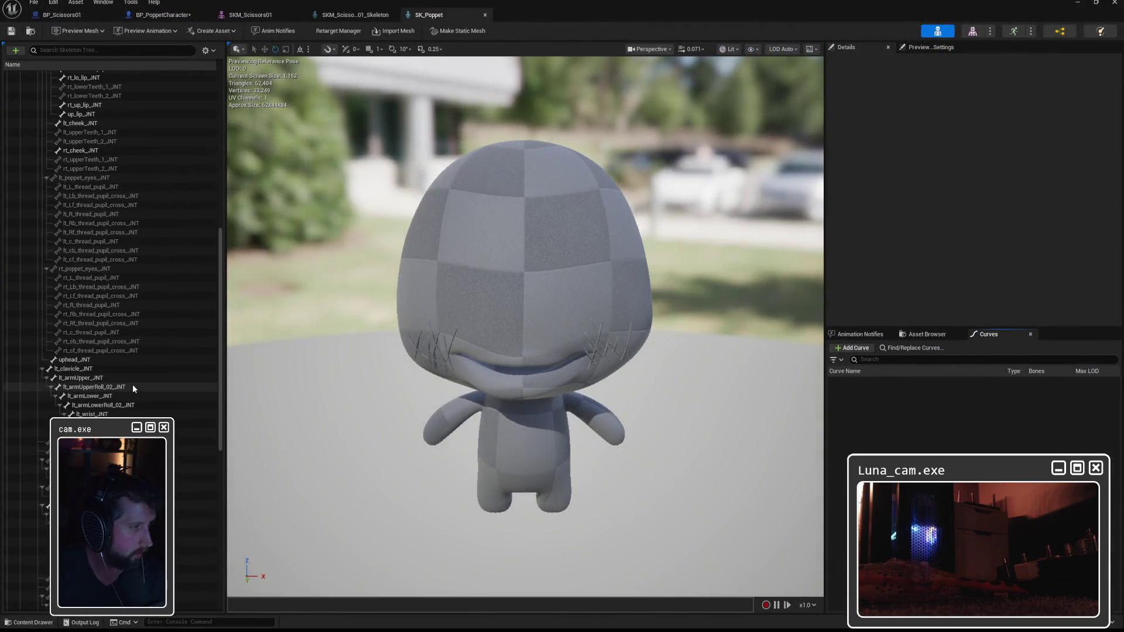
scroll(130, 388, down, 2)
scroll(124, 397, down, 2)
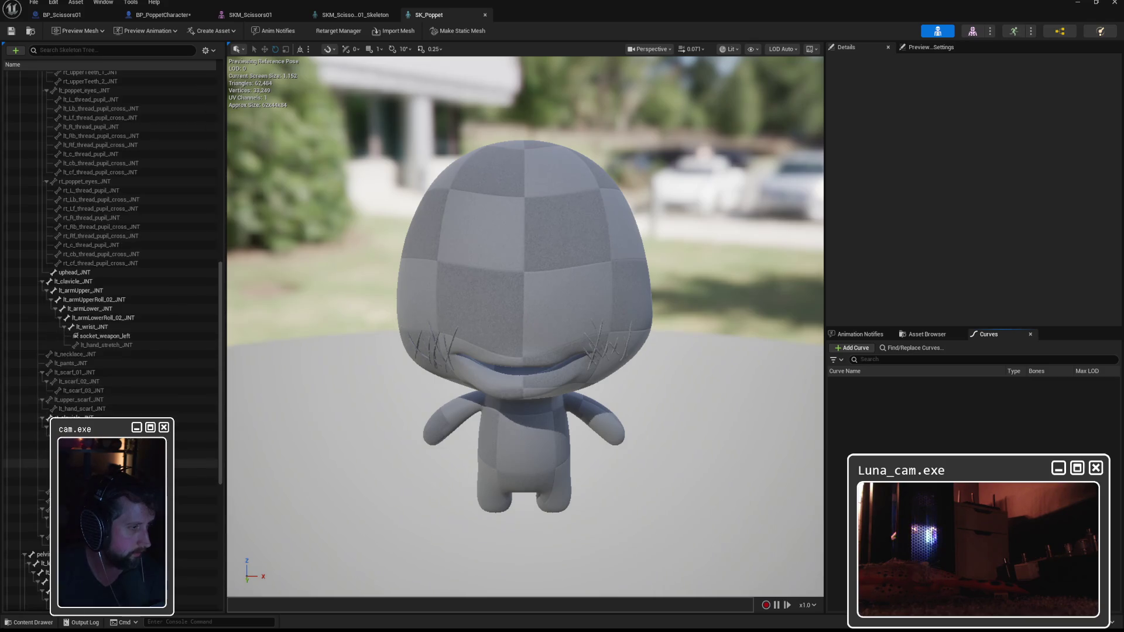
click(117, 472)
key(f)
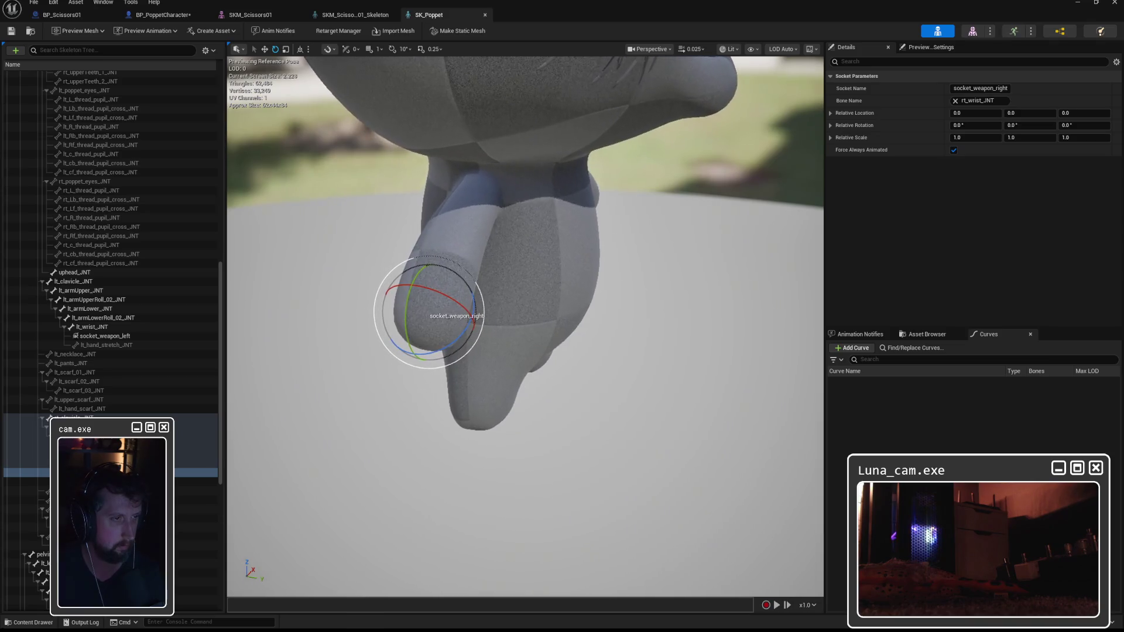
key(w)
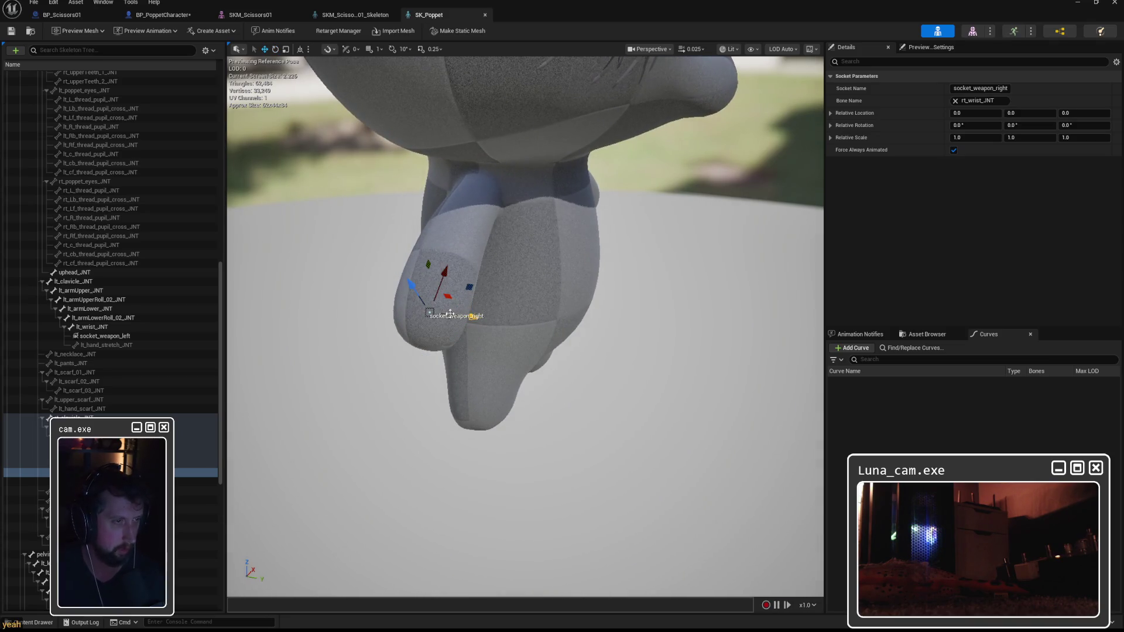